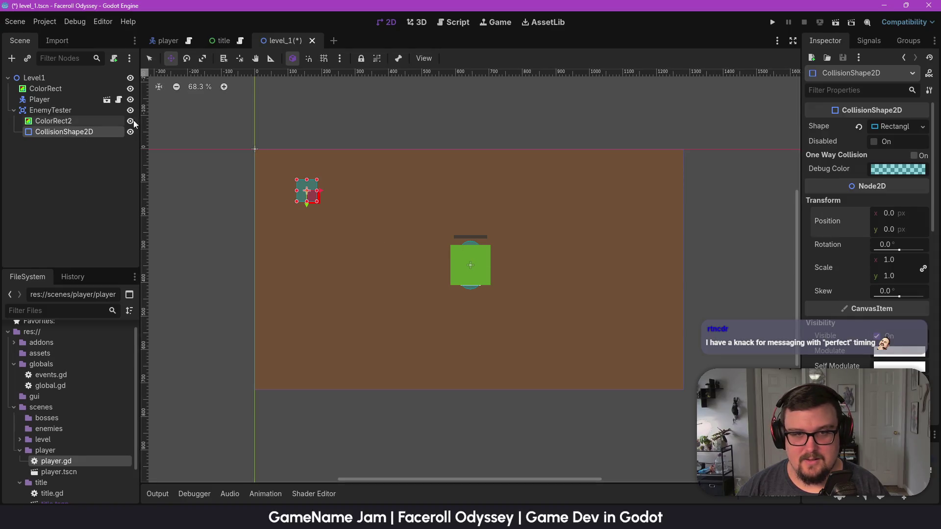
- Center ColorRect2 on its parent with the Center anchor preset, then move EnemyTester down and right
click(64, 110)
click(55, 118)
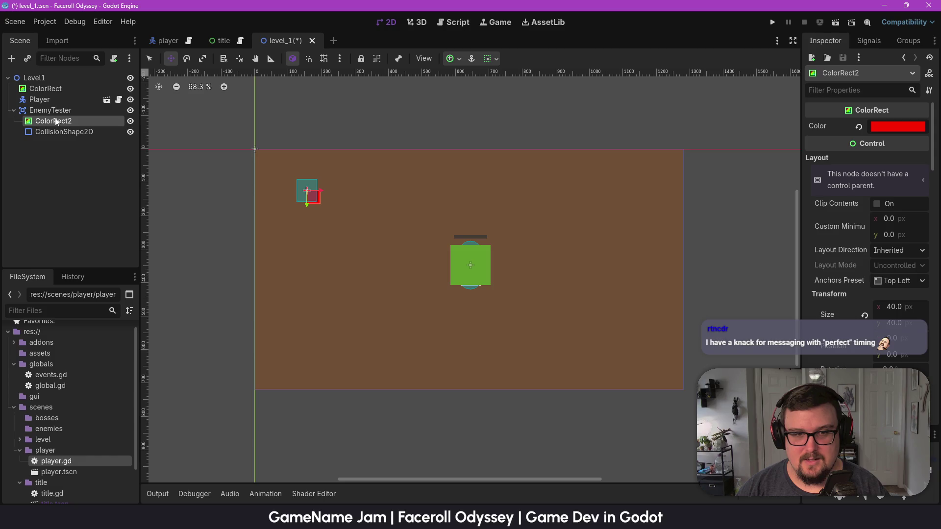
click(461, 63)
click(475, 113)
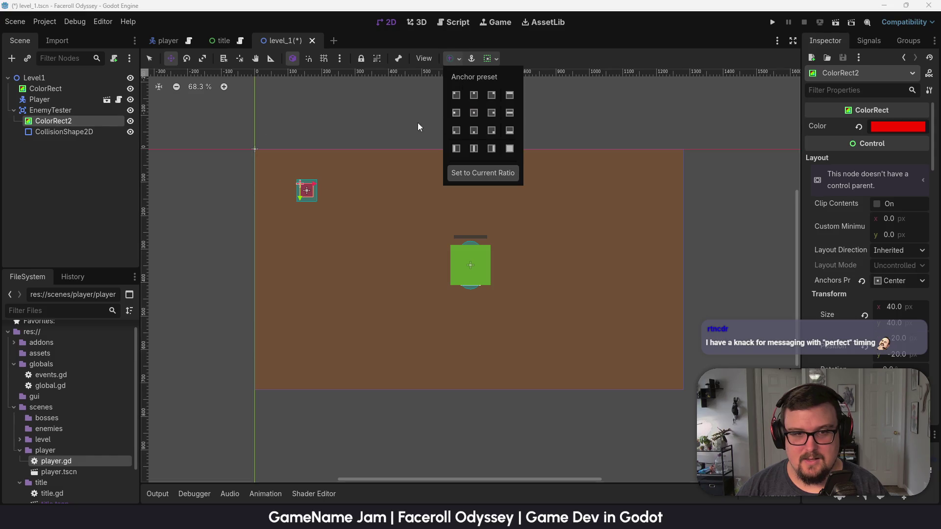
click(49, 110)
drag(345, 215, 361, 227)
- Size EnemyTester's RectangleShape2D collision to 40 x 40, then change it to 45 x 45
click(62, 131)
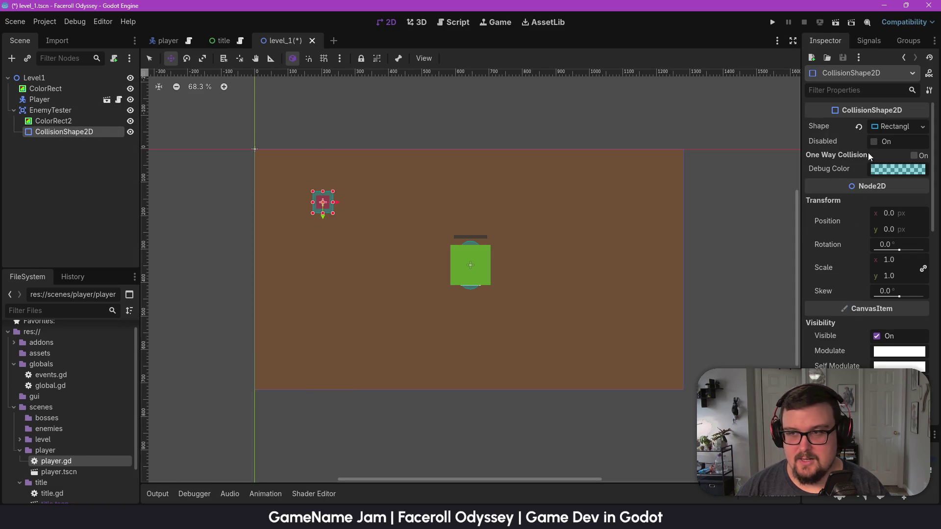
click(894, 126)
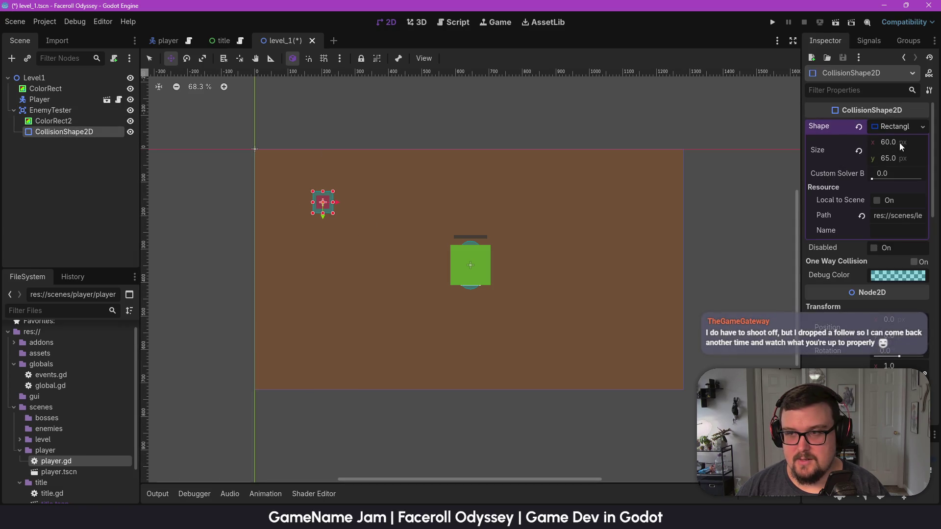
click(53, 120)
click(63, 131)
text(40)
key(Tab)
text(40)
key(Return)
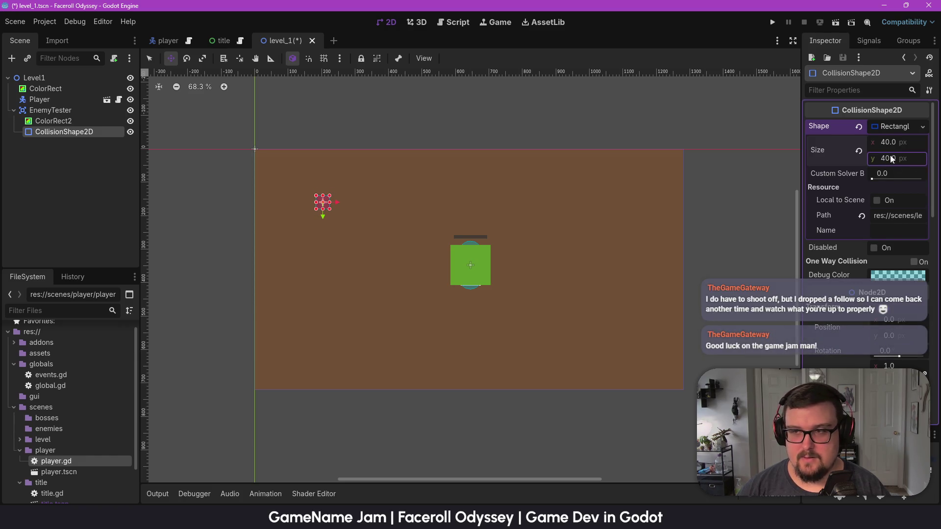
click(901, 143)
text(45)
key(Tab)
text(45)
key(Return)
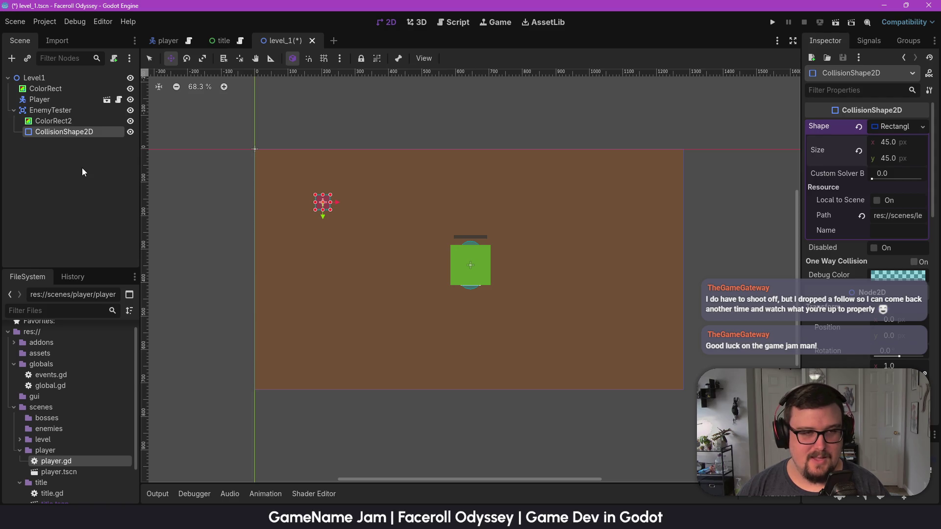
click(61, 114)
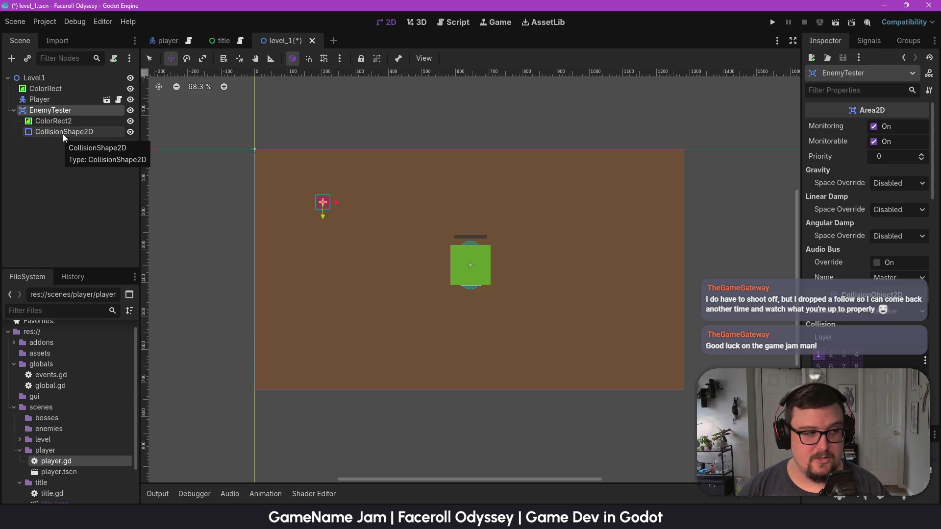
- Move EnemyTester to collision layers 2 and 3 instead of 1, and enable the Player and bit-4 mask bits
click(63, 131)
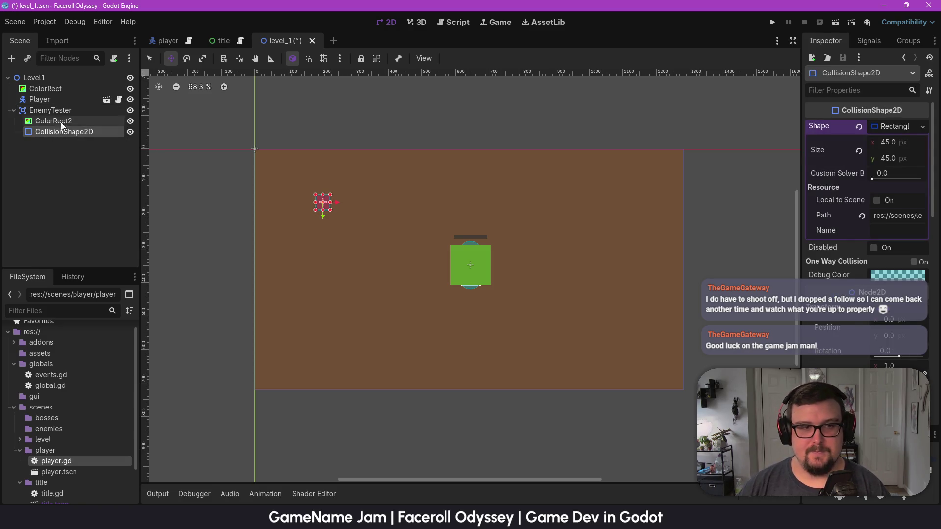
click(54, 111)
scroll(860, 263, down, 3)
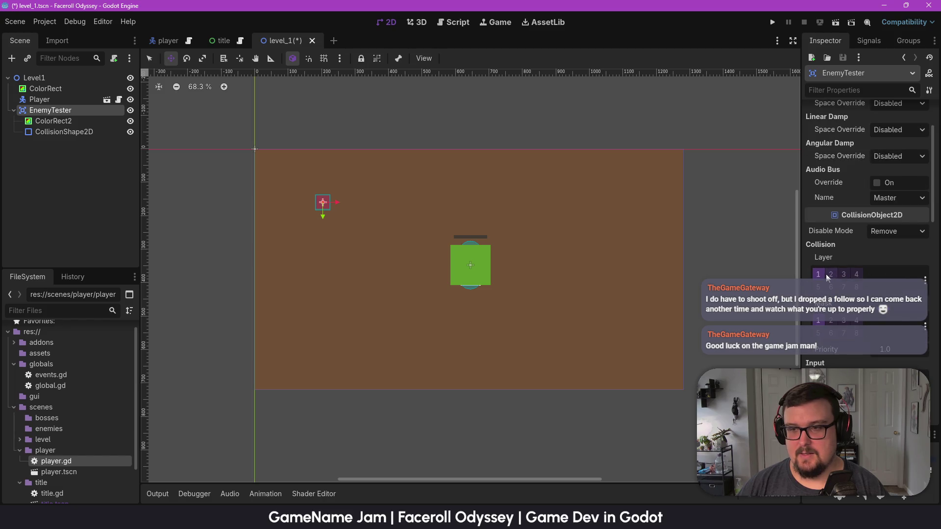
click(831, 274)
click(822, 275)
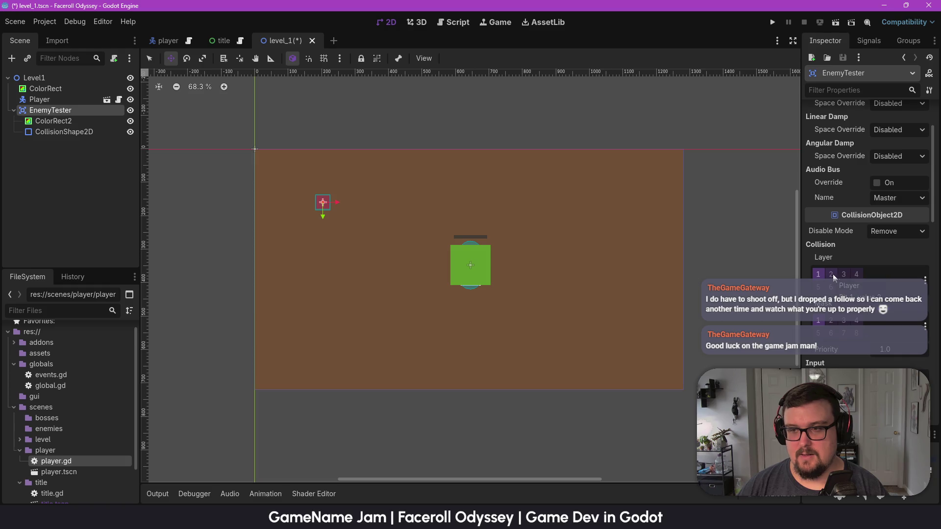
click(844, 274)
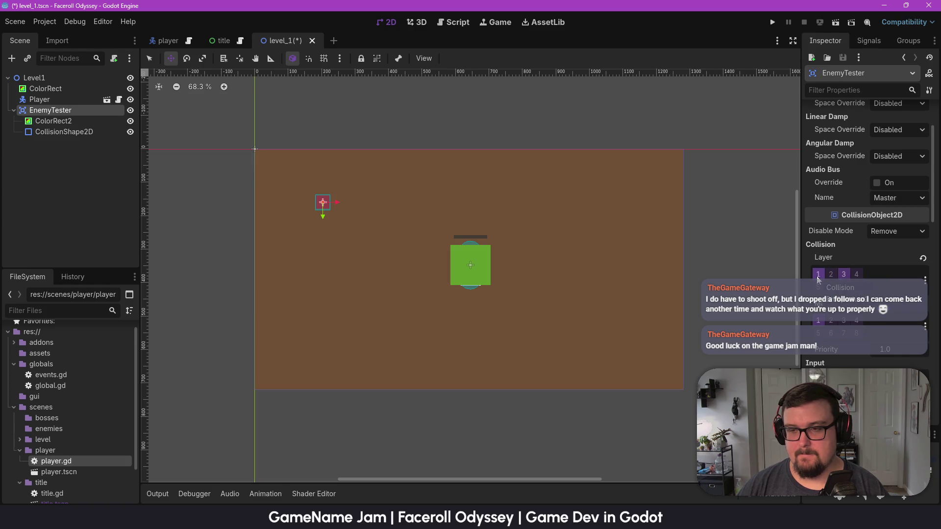
click(831, 320)
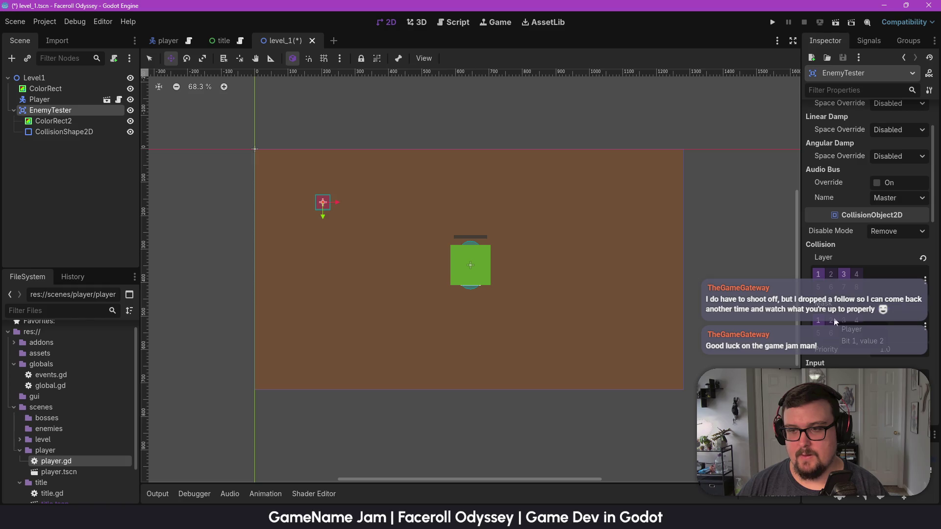
click(857, 322)
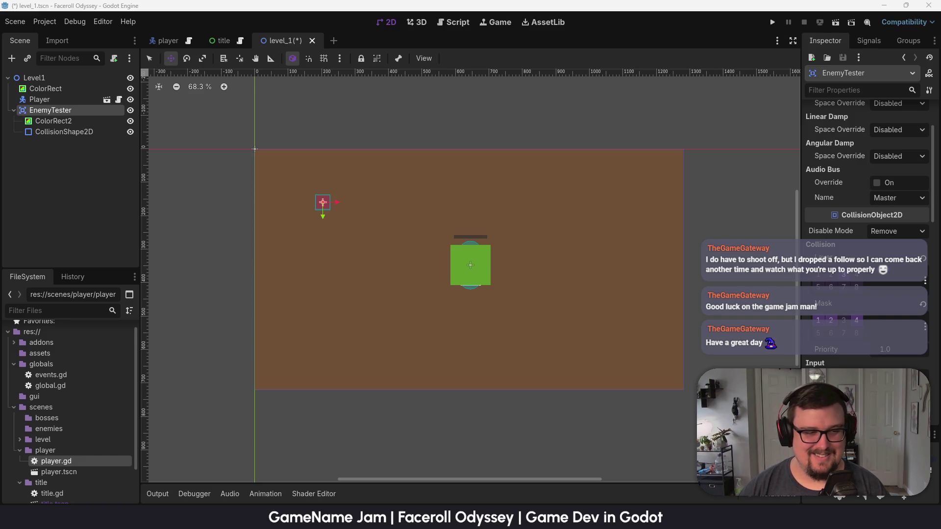
key(alt+Tab)
- Save level_1 and open player.tscn from the Player instance's Open in Editor icon
key(ctrl+s)
click(55, 123)
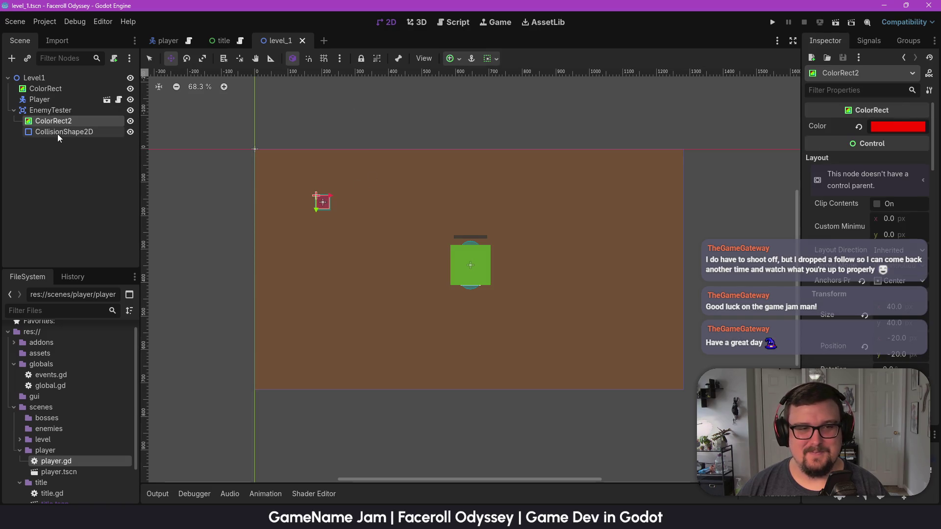
click(57, 134)
click(54, 113)
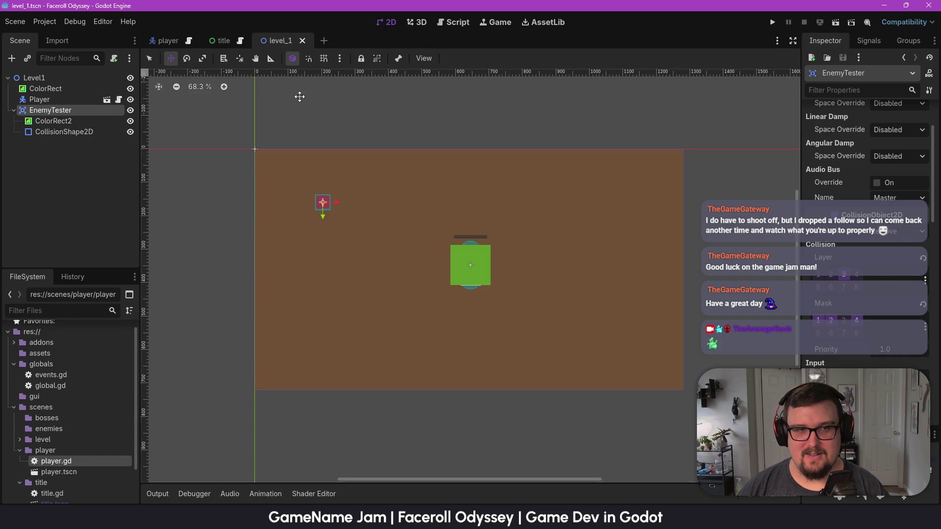
click(45, 99)
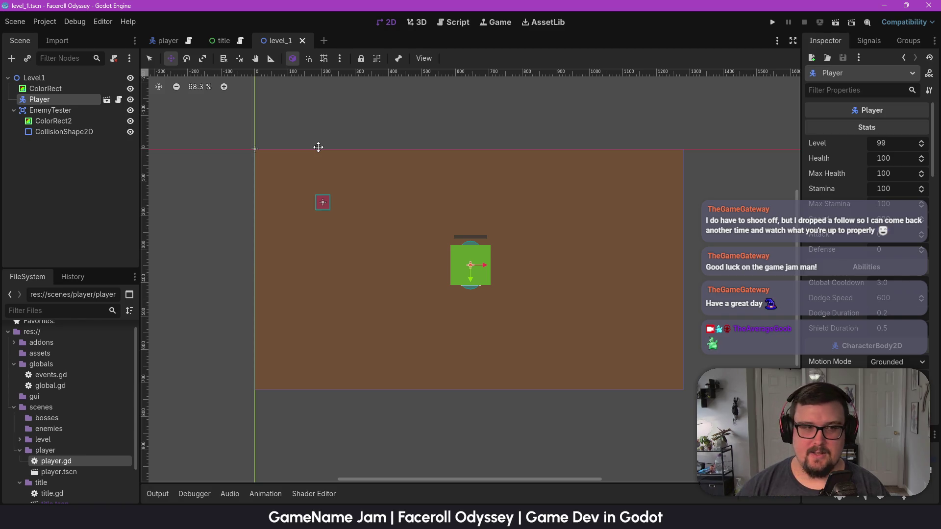
click(168, 40)
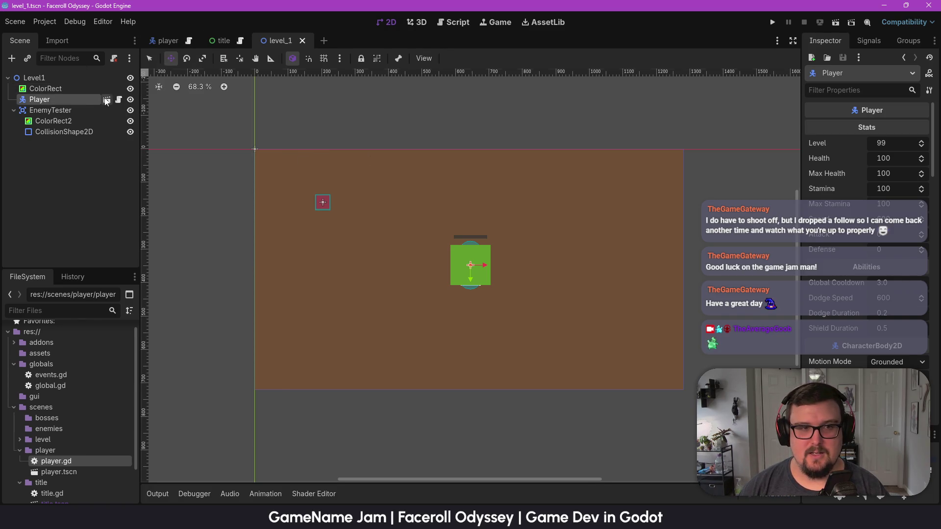
click(130, 165)
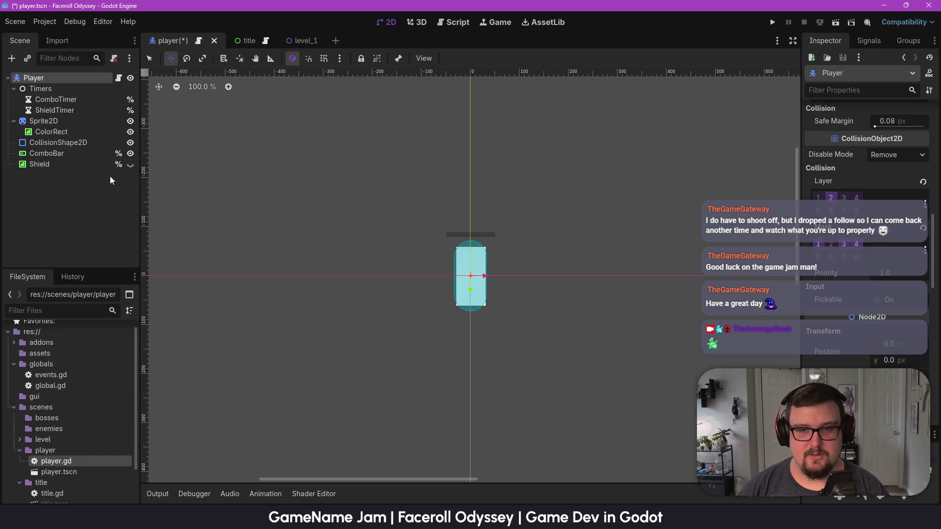
- Widen the player's CapsuleShape2D collision to a 42 px radius and save the scene
key(ctrl+s)
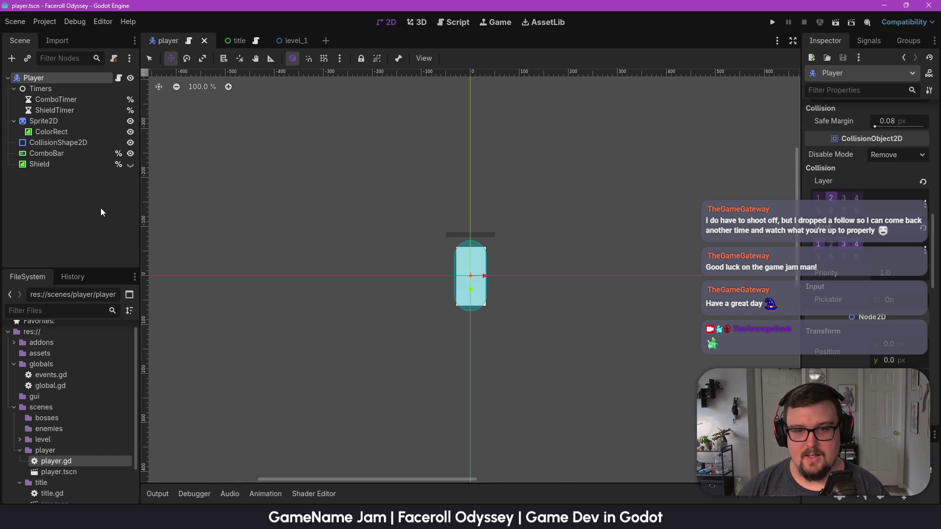
click(55, 142)
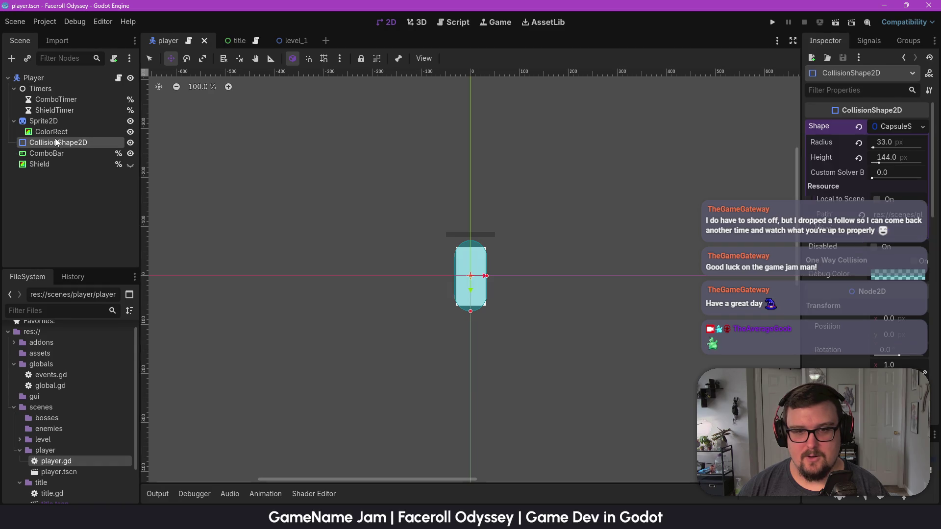
drag(485, 275, 491, 276)
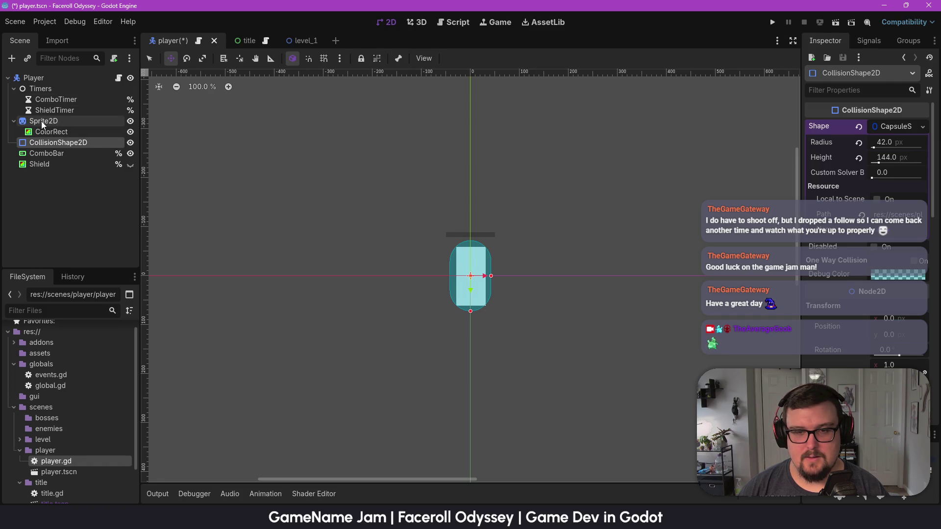
key(ctrl+s)
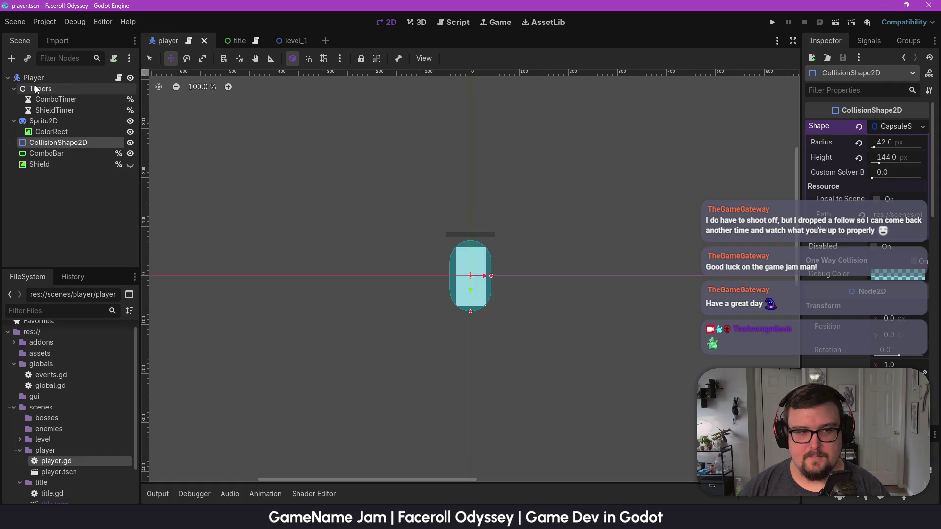
- Compare the Player root and its collision capsule, then bring up the player.gd script
click(37, 81)
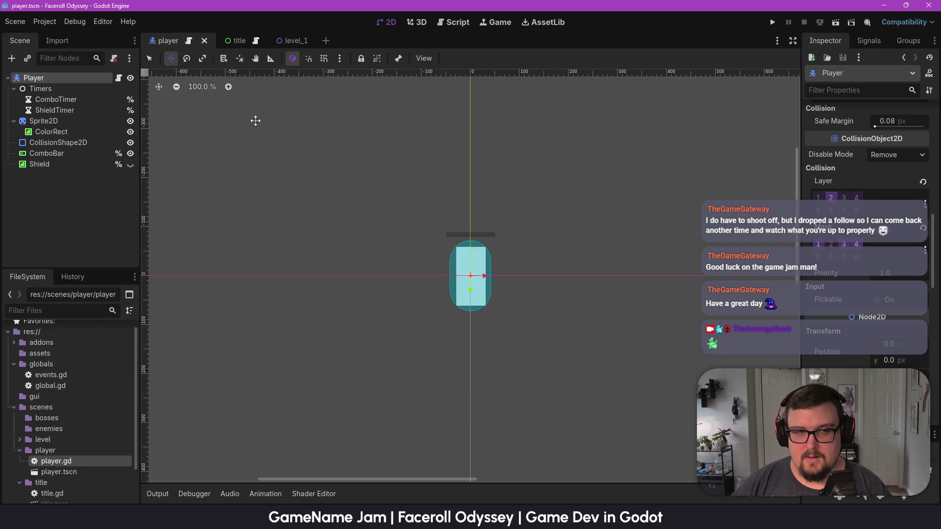
click(57, 141)
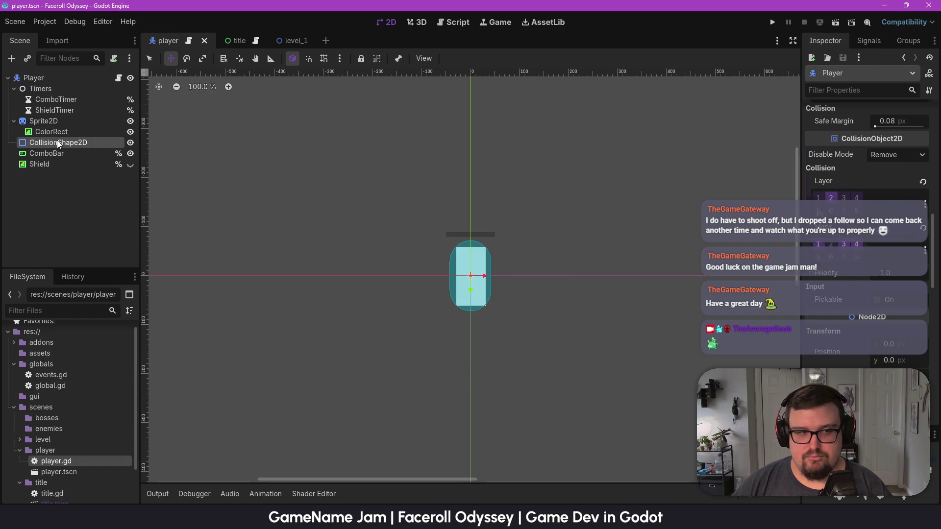
click(41, 78)
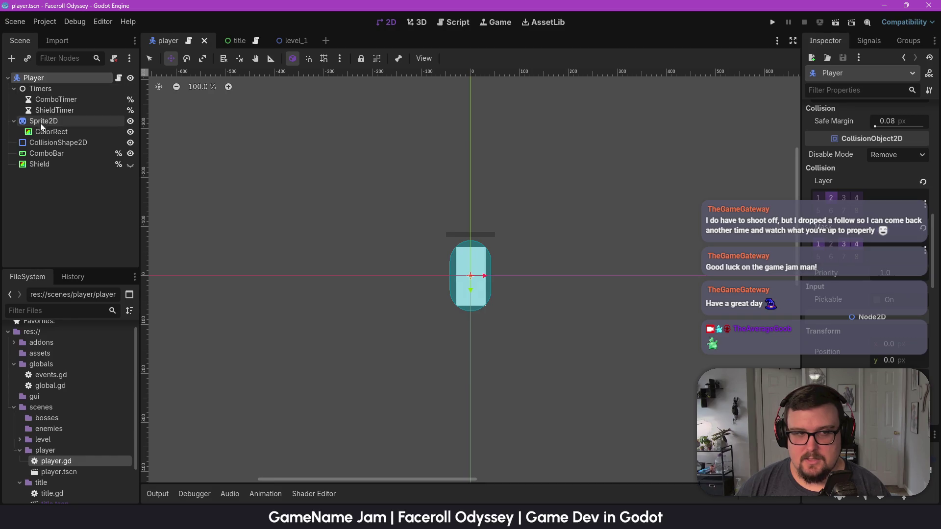
click(48, 143)
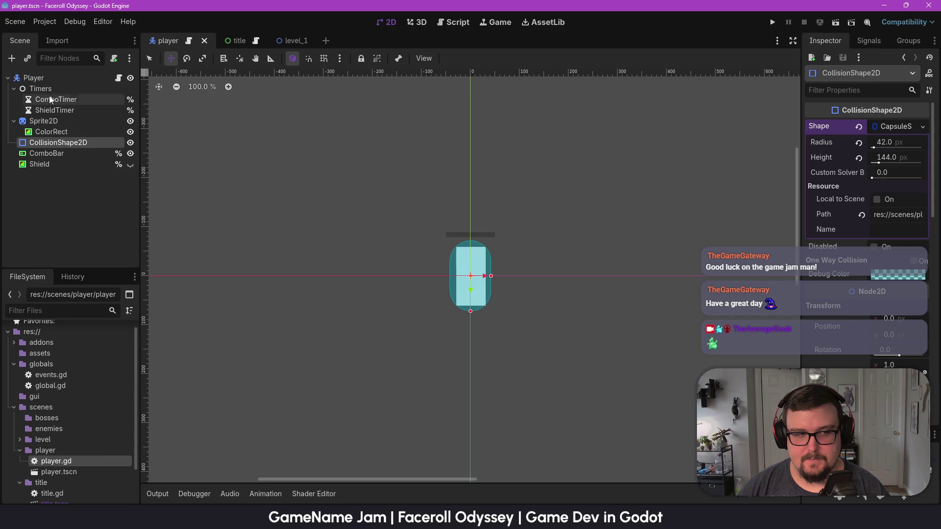
click(42, 81)
click(454, 23)
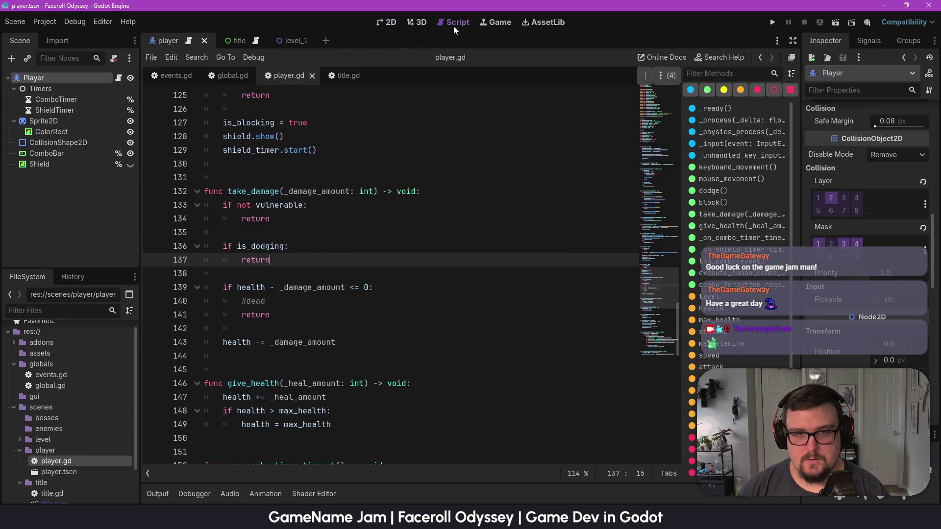
- Scroll player.gd to _ready and _process, list the Player's signals, and return to the 2D view
click(403, 190)
drag(662, 255, 668, 165)
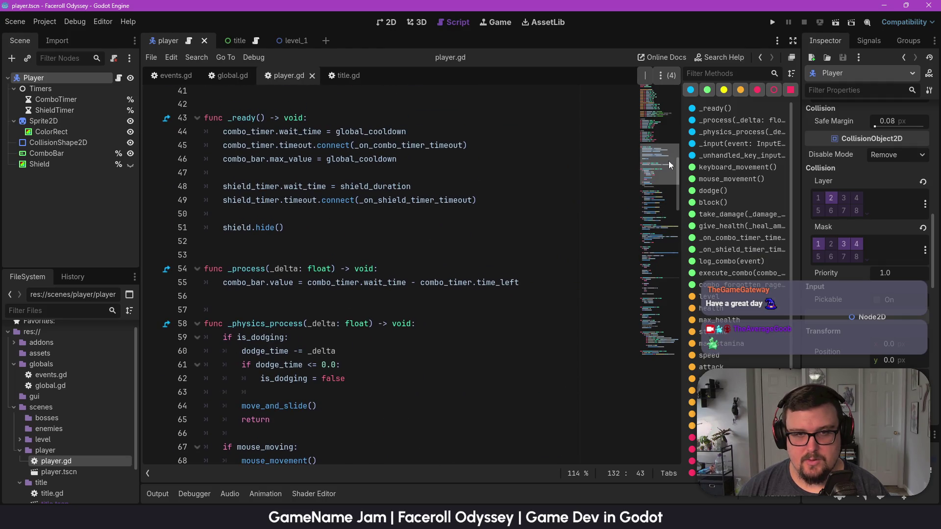
drag(670, 162, 665, 93)
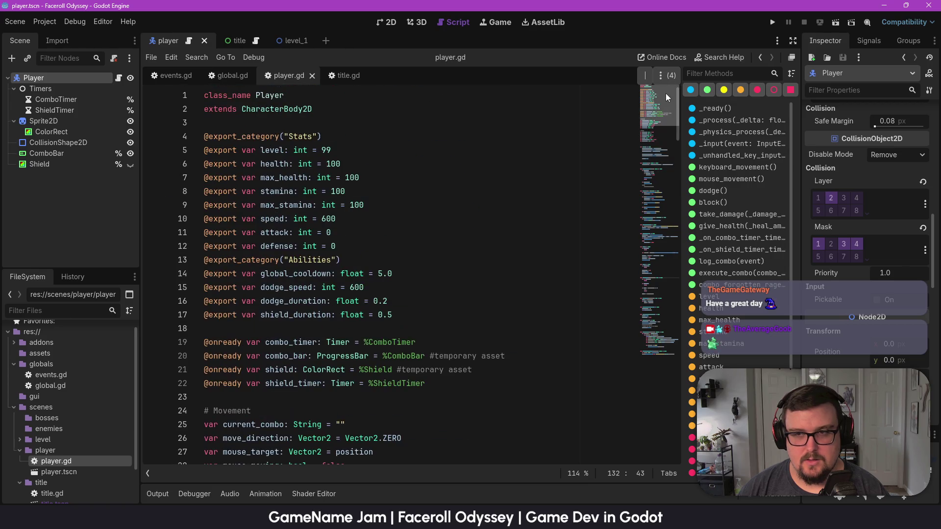
click(866, 40)
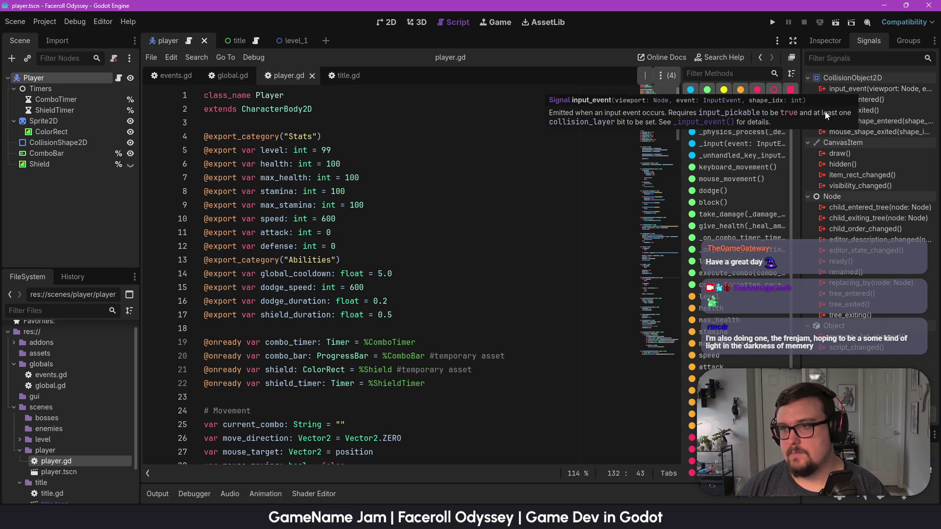
click(55, 142)
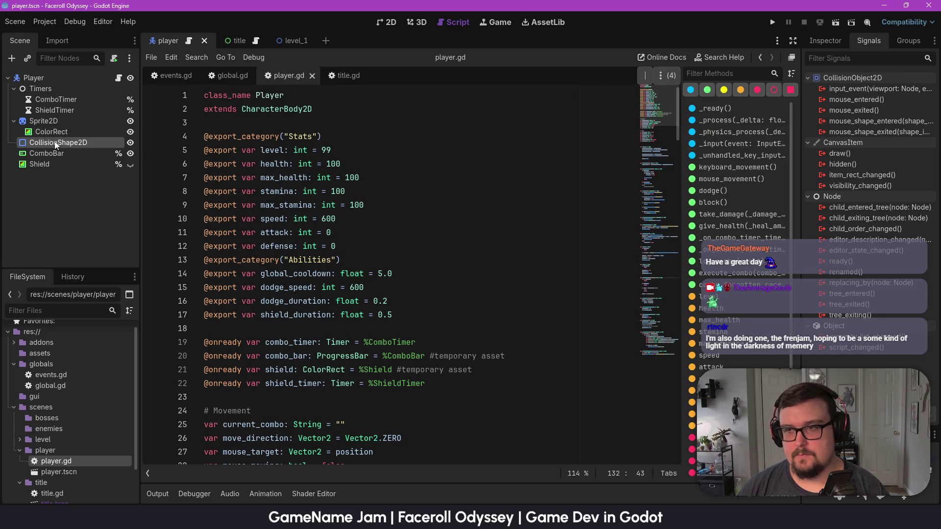
click(29, 78)
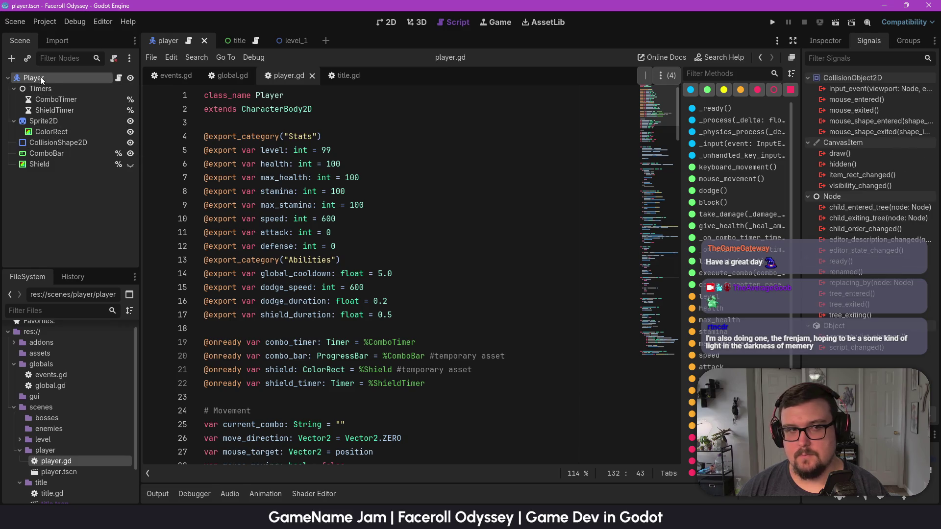
click(394, 22)
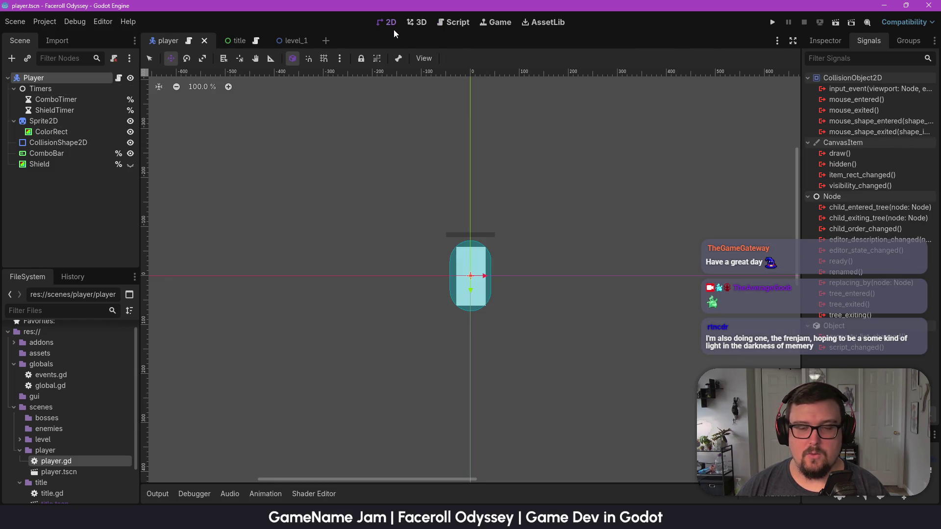
- Add an Area2D child to Player with a CollisionShape2D beneath it
key(ctrl+a)
text(area)
double_click(402, 197)
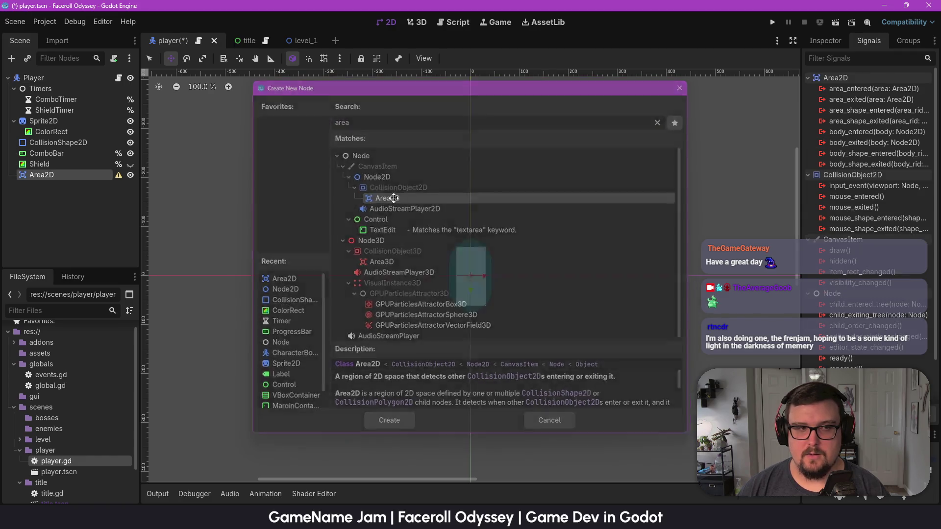
key(ctrl+a)
text(coll)
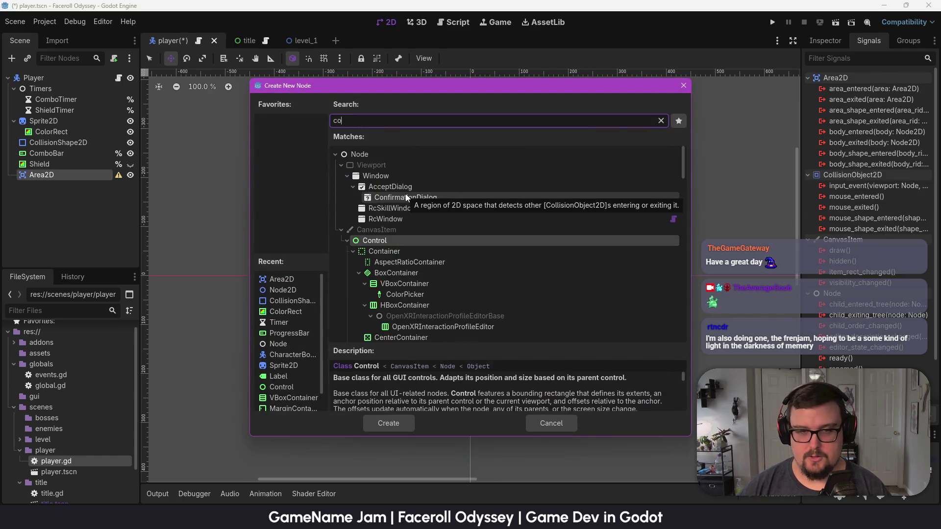
key(Return)
- Rename the Area2D to DamageArea, then view itch.io's game jams listing in the browser
double_click(45, 175)
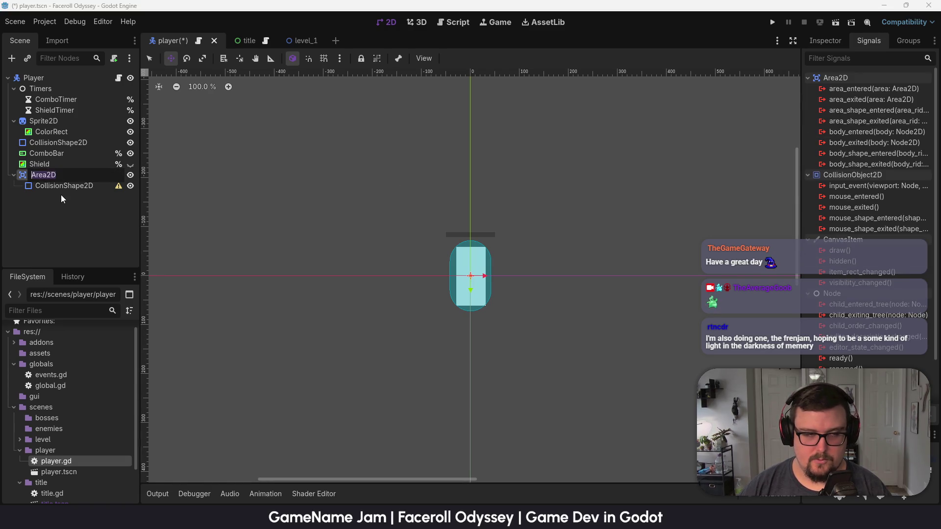
text(rea)
key(Return)
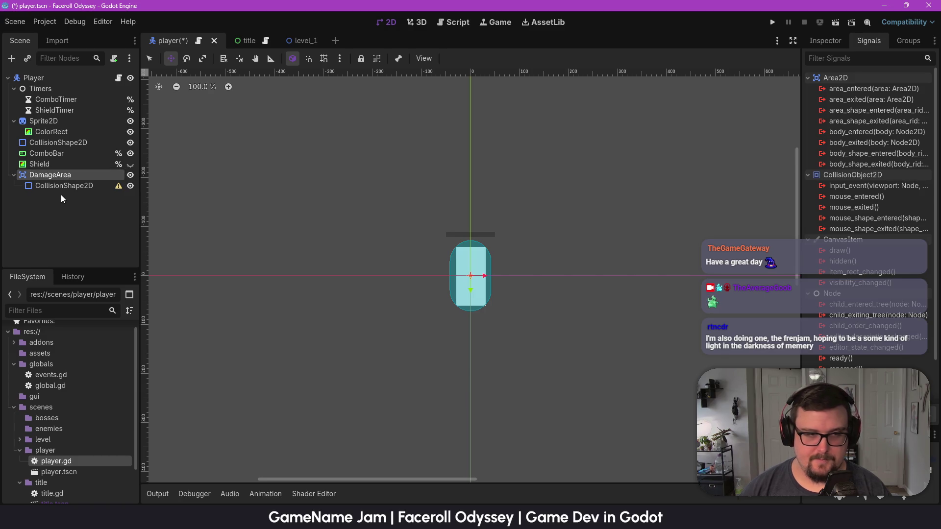
click(53, 176)
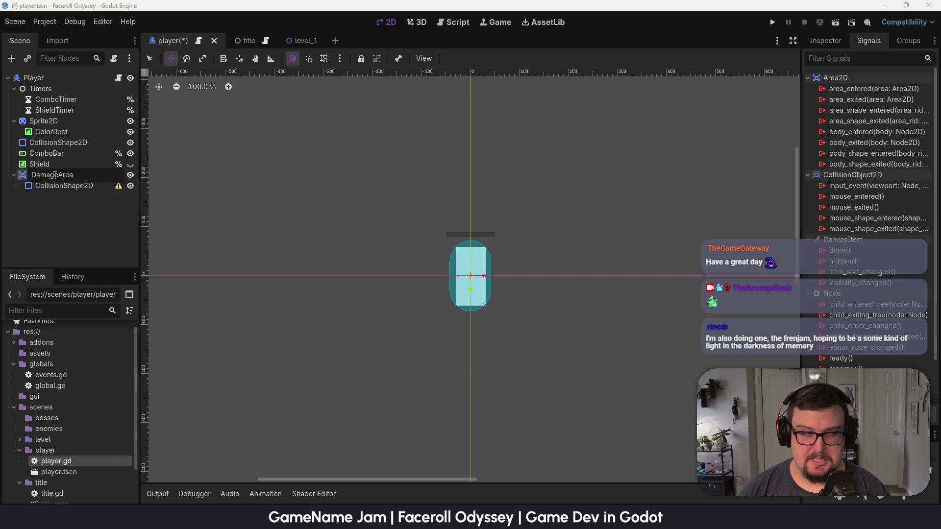
click(56, 189)
click(57, 187)
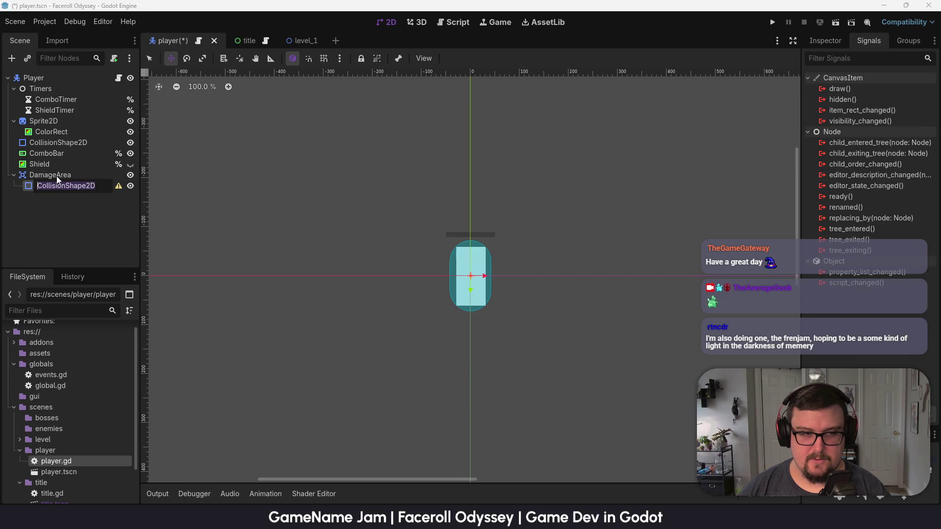
click(57, 175)
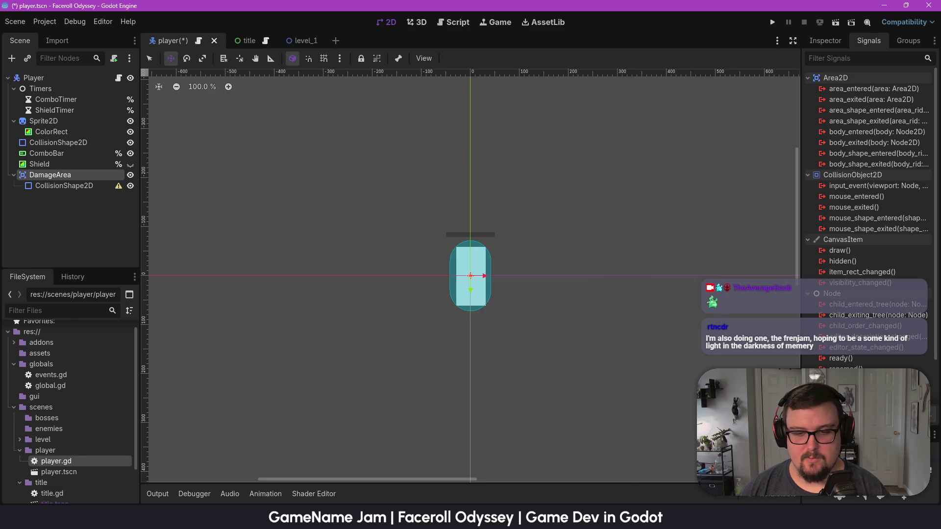
key(alt+Tab)
click(169, 36)
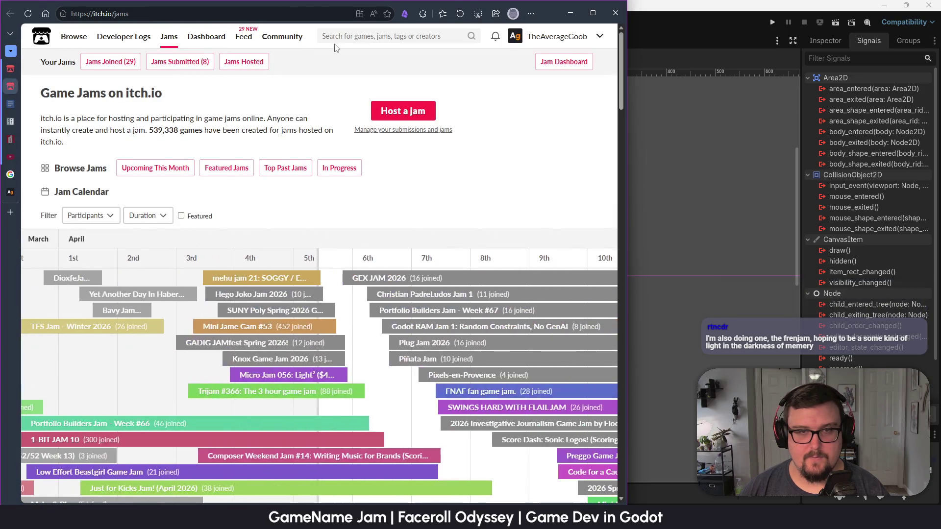
scroll(347, 106, down, 2)
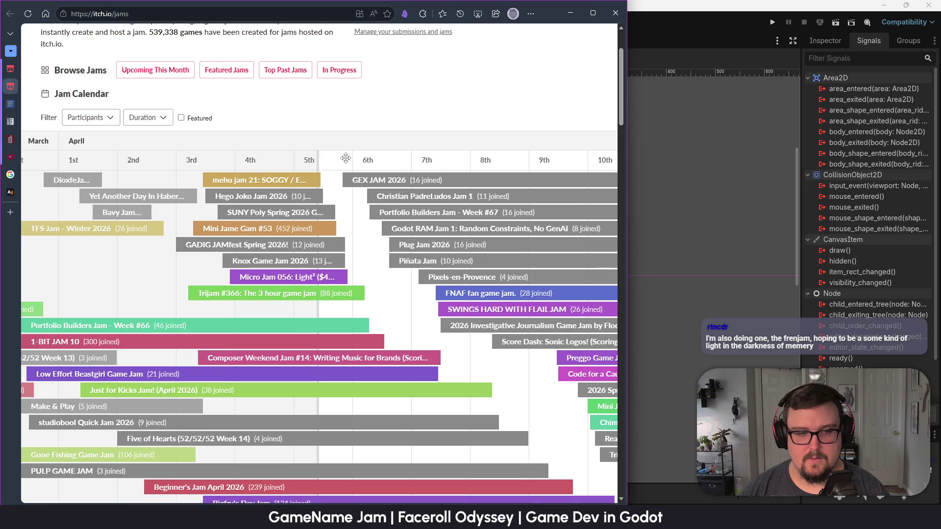
scroll(363, 93, up, 2)
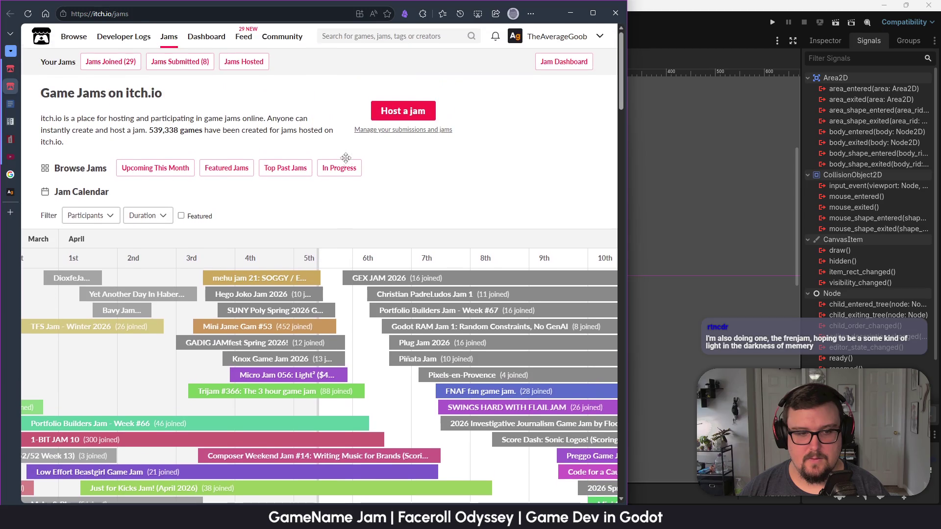
click(371, 36)
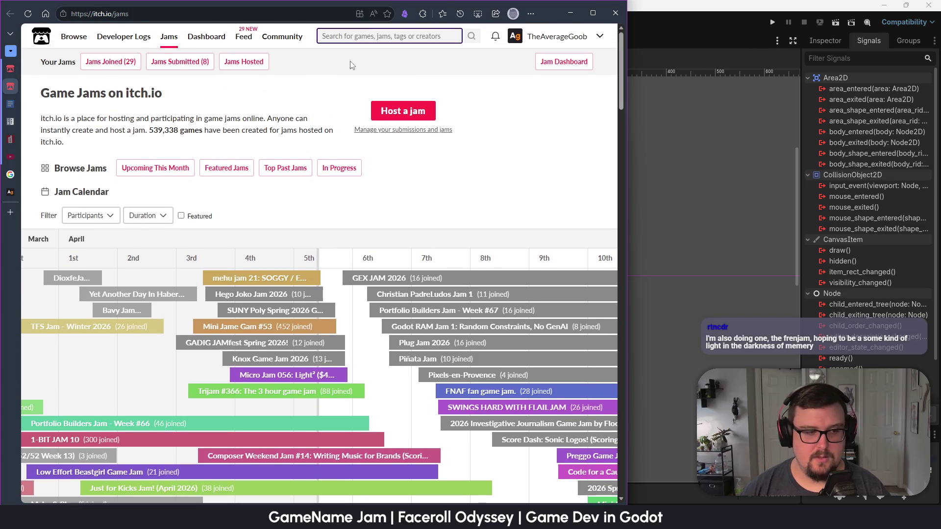
text(frejam)
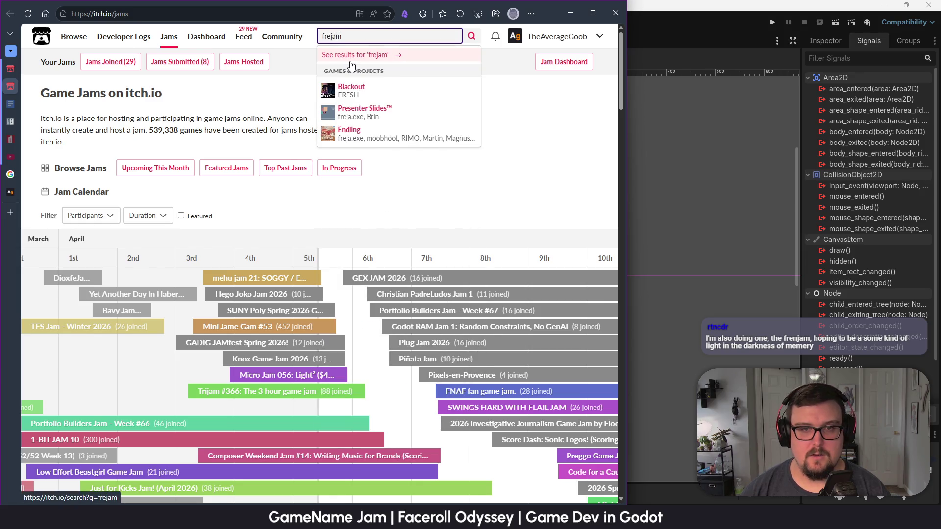
key(BackSpace)
key(BackSpace)
key(BackSpace)
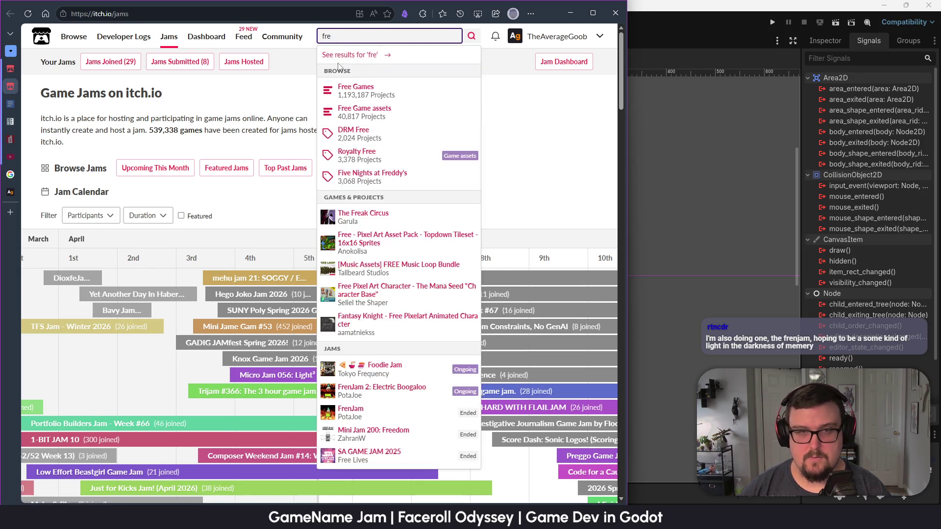
text(njam)
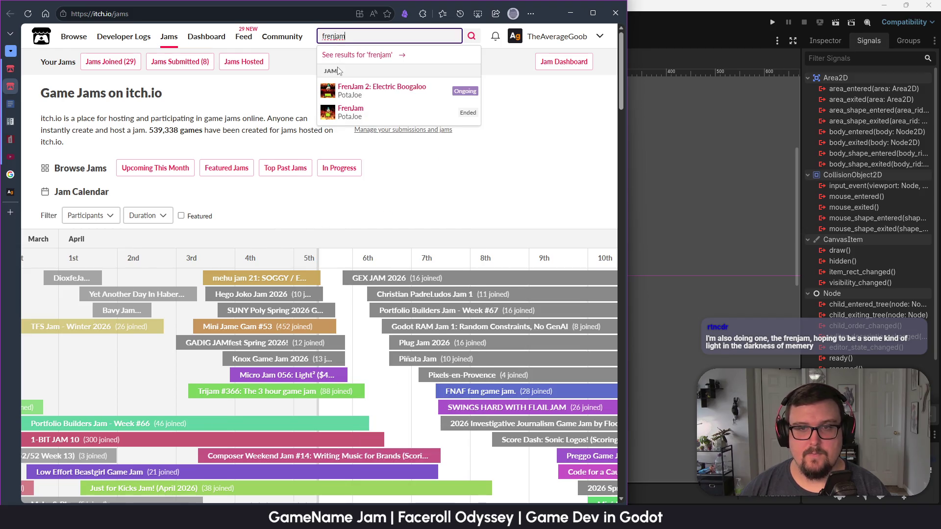
click(386, 92)
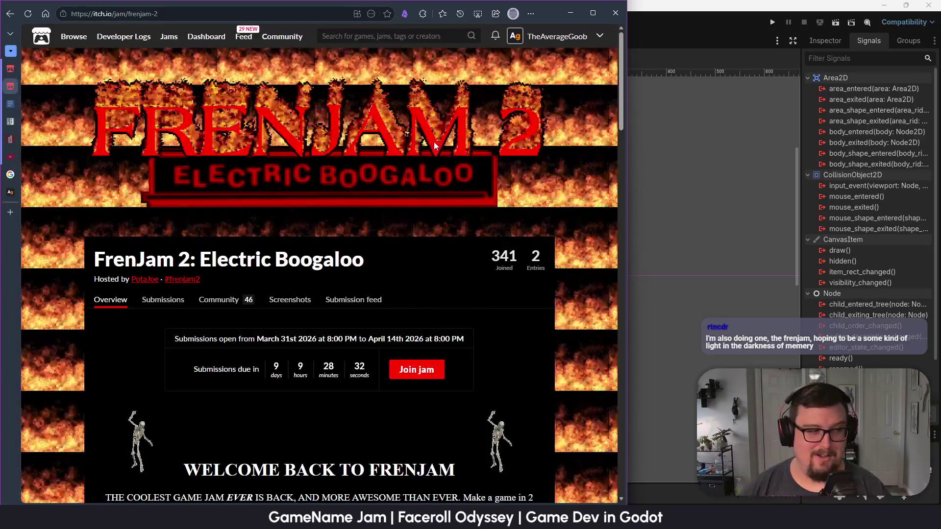
scroll(435, 146, down, 2)
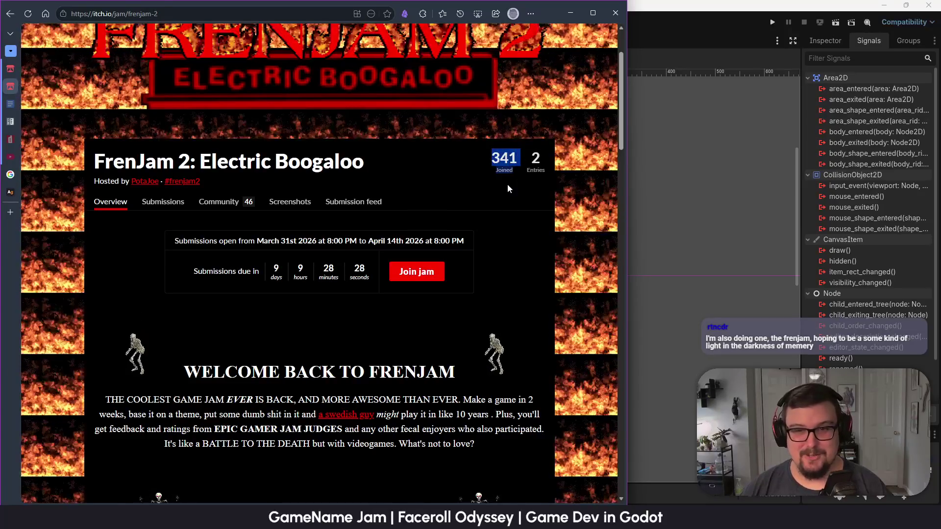
scroll(507, 185, down, 3)
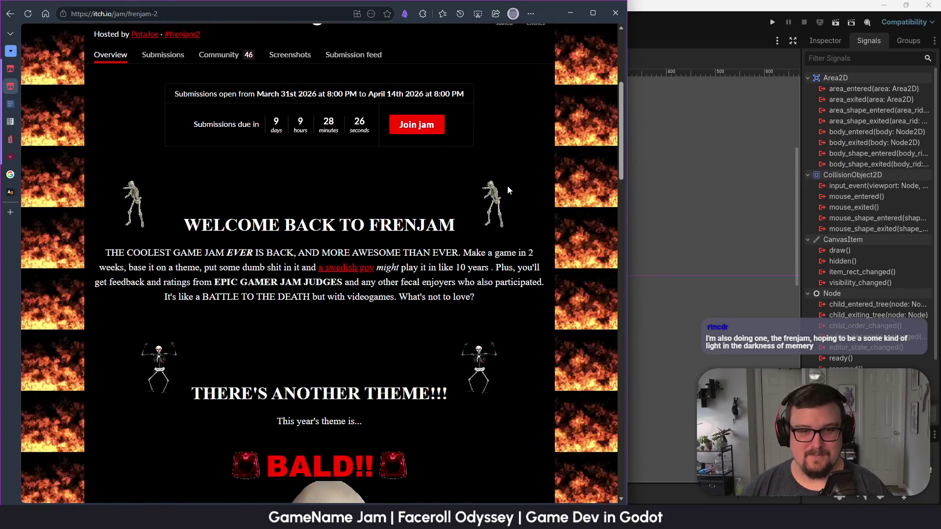
scroll(507, 190, down, 6)
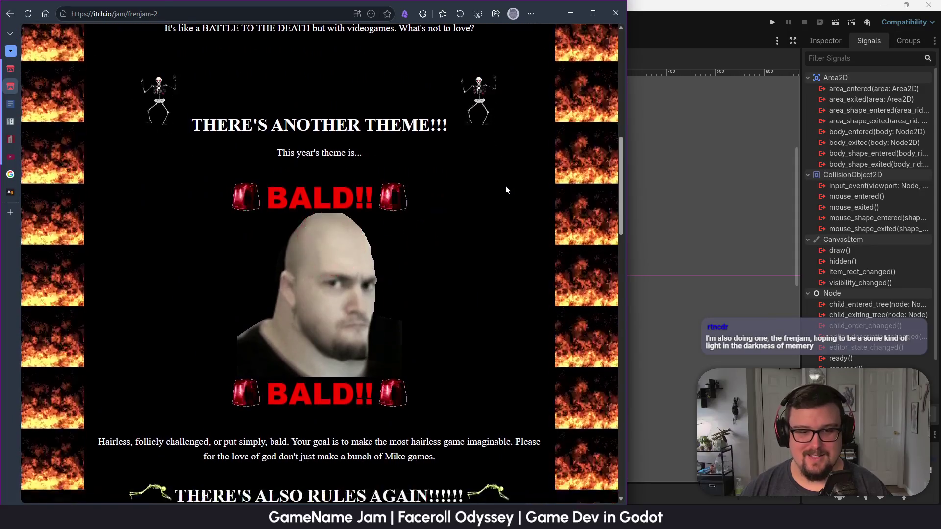
scroll(505, 189, down, 10)
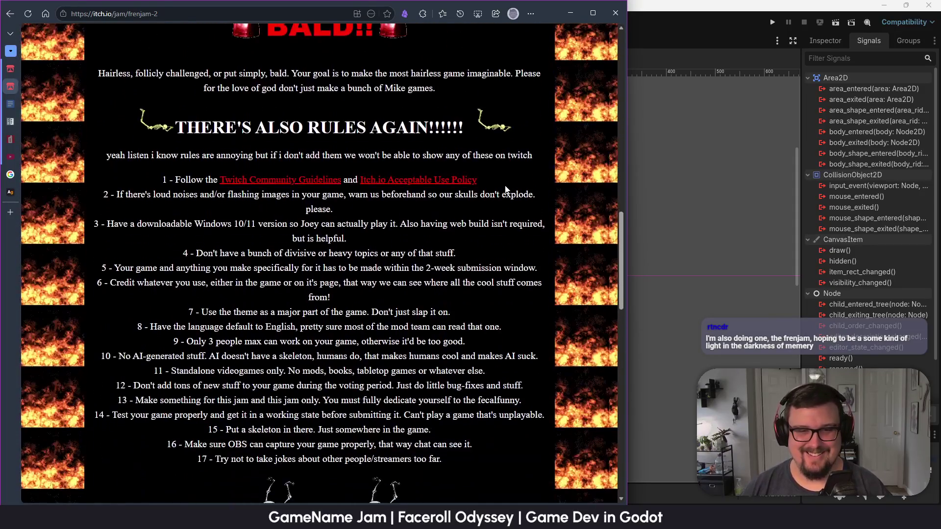
scroll(505, 188, down, 3)
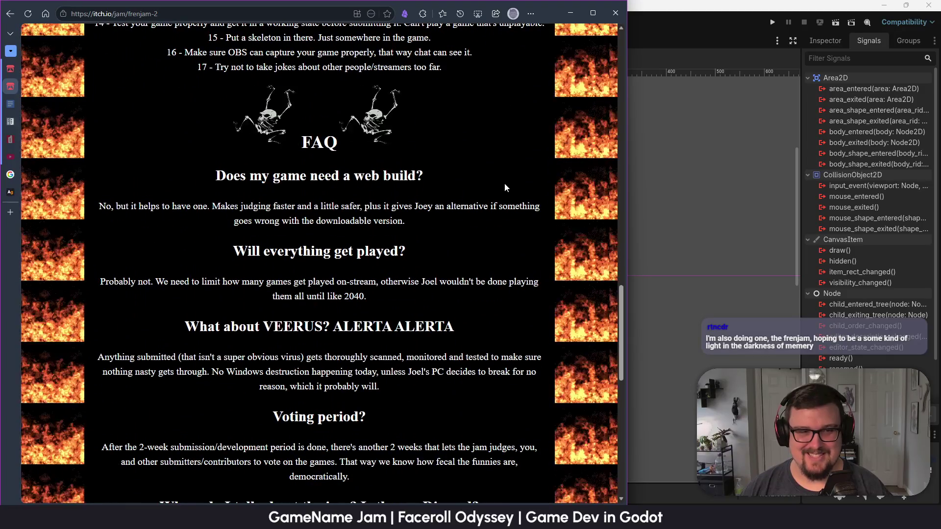
scroll(505, 187, down, 3)
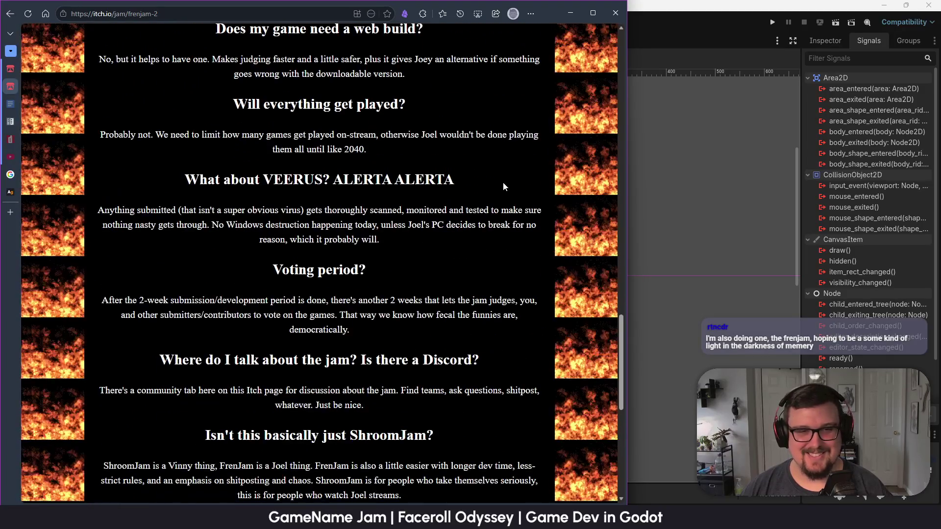
scroll(503, 186, down, 9)
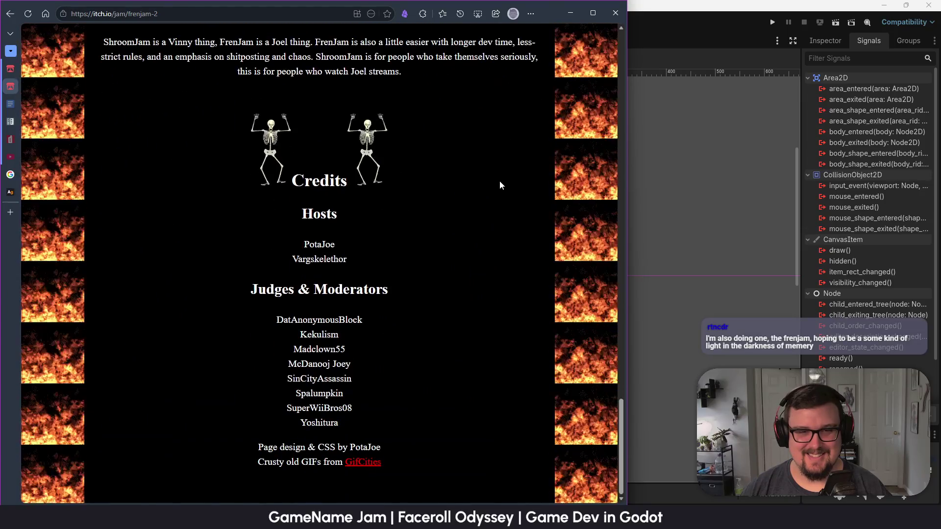
scroll(469, 189, up, 15)
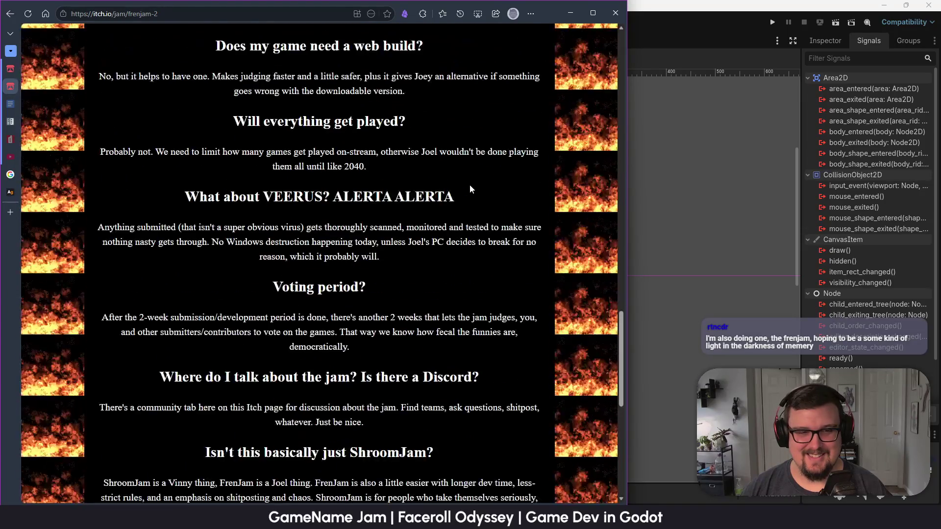
scroll(470, 188, up, 15)
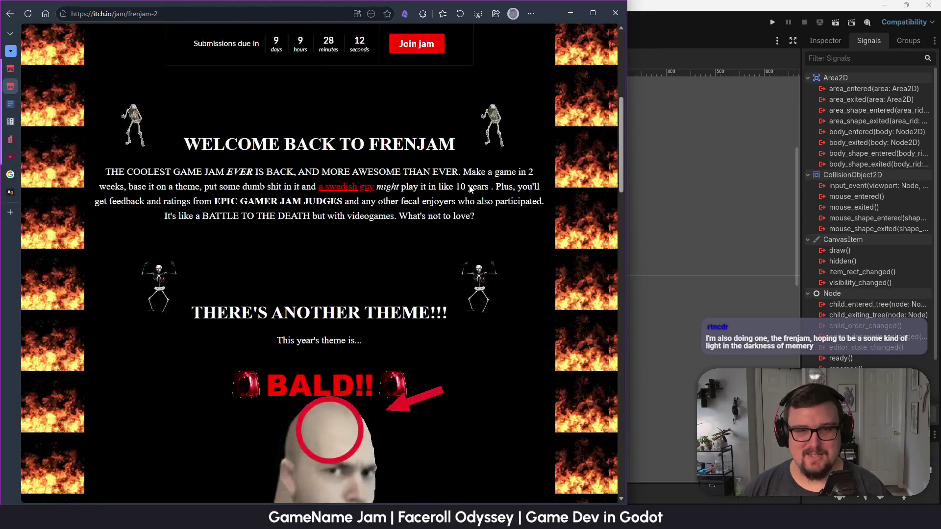
scroll(469, 185, up, 3)
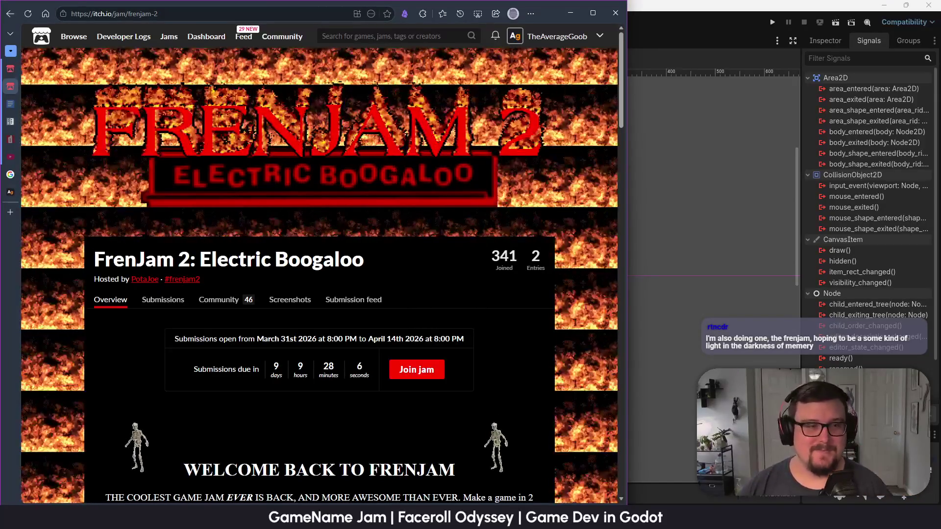
mouse_move(48, 87)
click(57, 74)
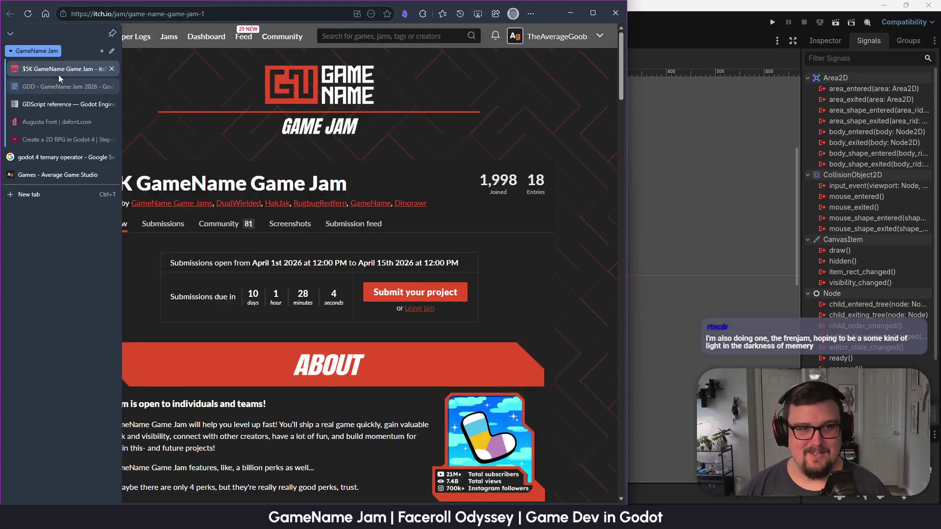
- Back in Godot, copy DamageArea's node path and return to the player.gd script
click(640, 6)
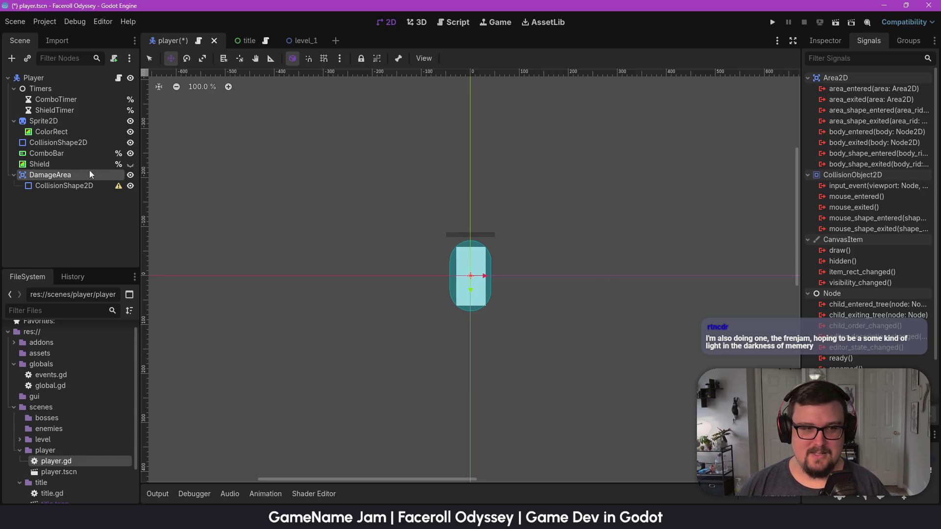
click(65, 185)
click(61, 175)
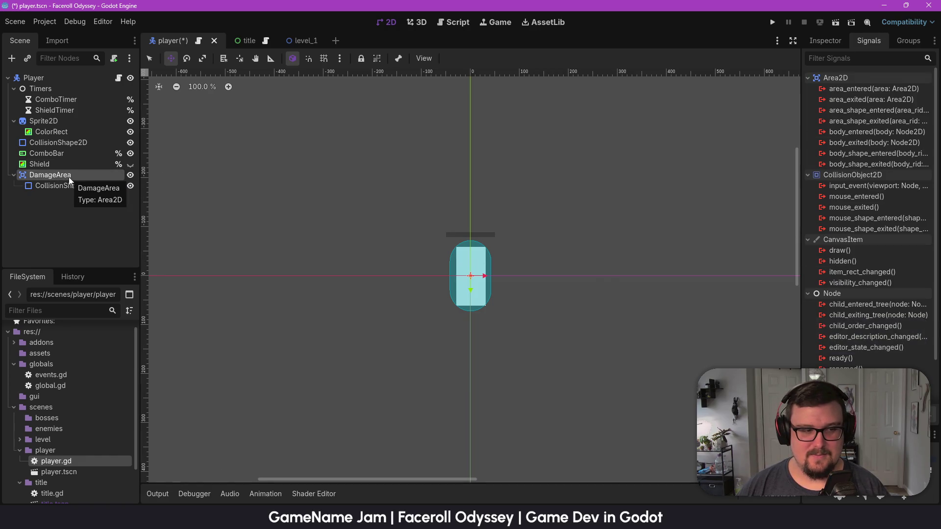
right_click(69, 177)
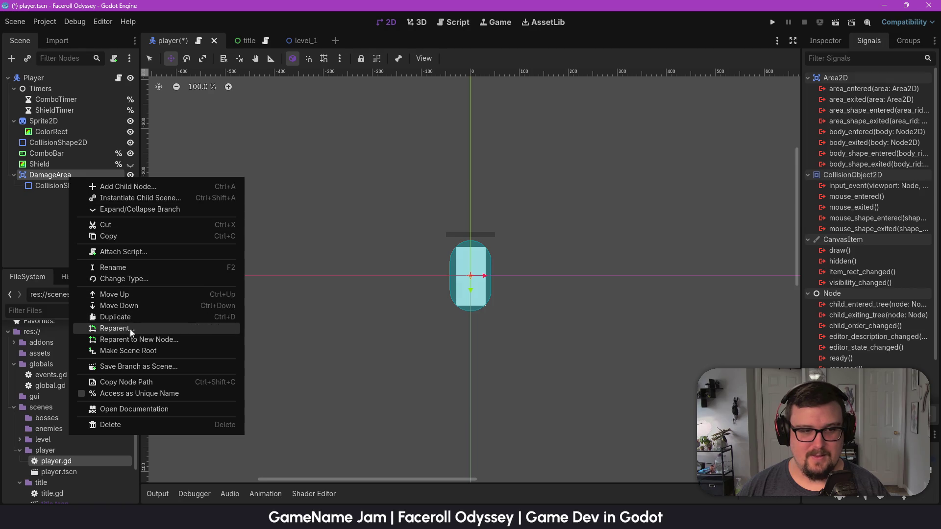
click(125, 390)
click(438, 25)
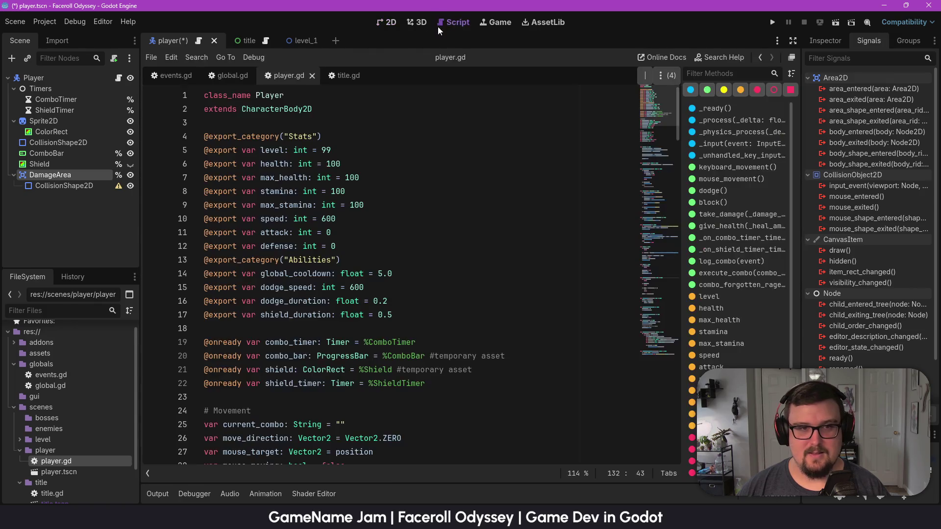
- Drag DamageArea into player.gd to create its node reference, then save
scroll(434, 207, down, 8)
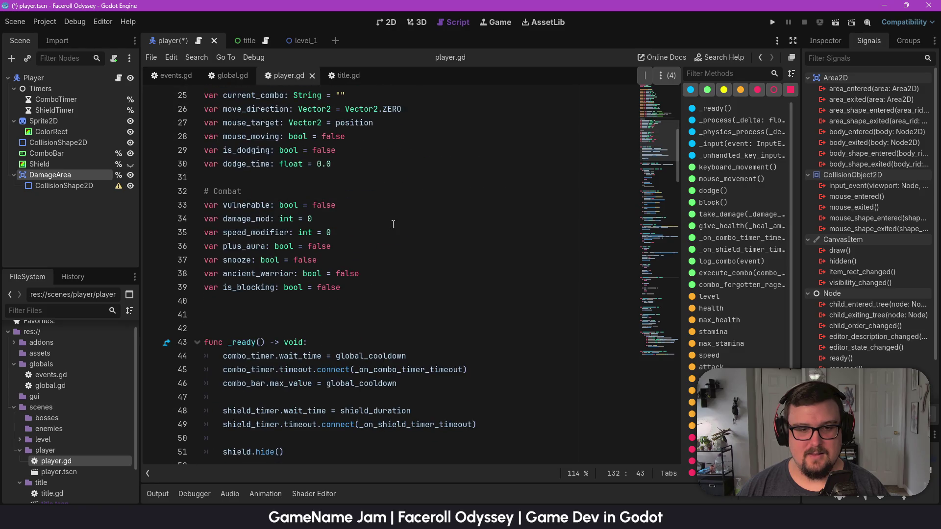
scroll(393, 224, up, 5)
drag(50, 175, 236, 273)
scroll(297, 248, down, 9)
key(ctrl+s)
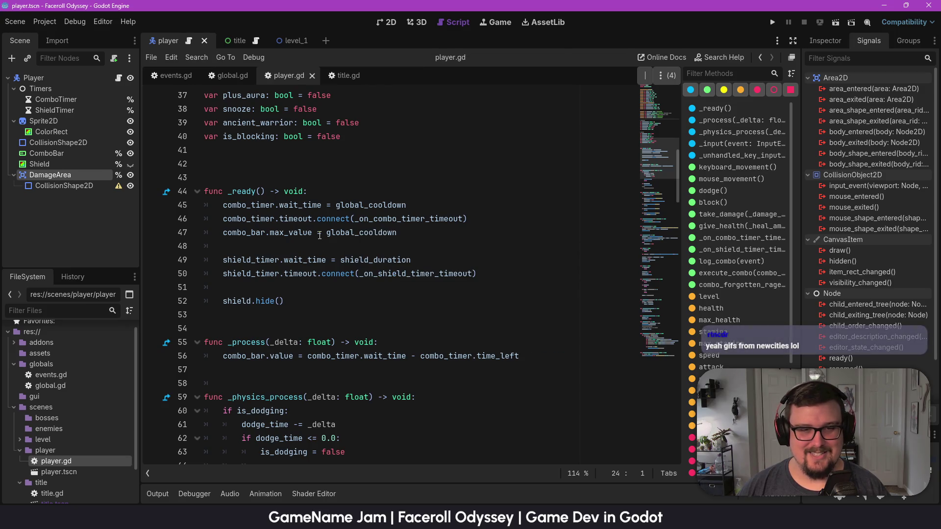
- Add damage_area.area_entered.connect(_on_damage_area_entered) at the top of _ready and save
scroll(320, 235, down, 1)
click(326, 262)
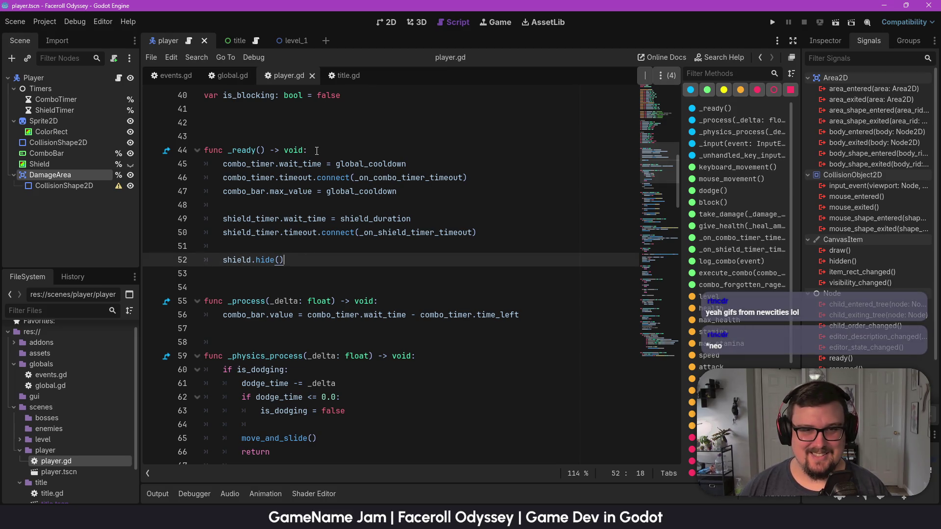
click(336, 154)
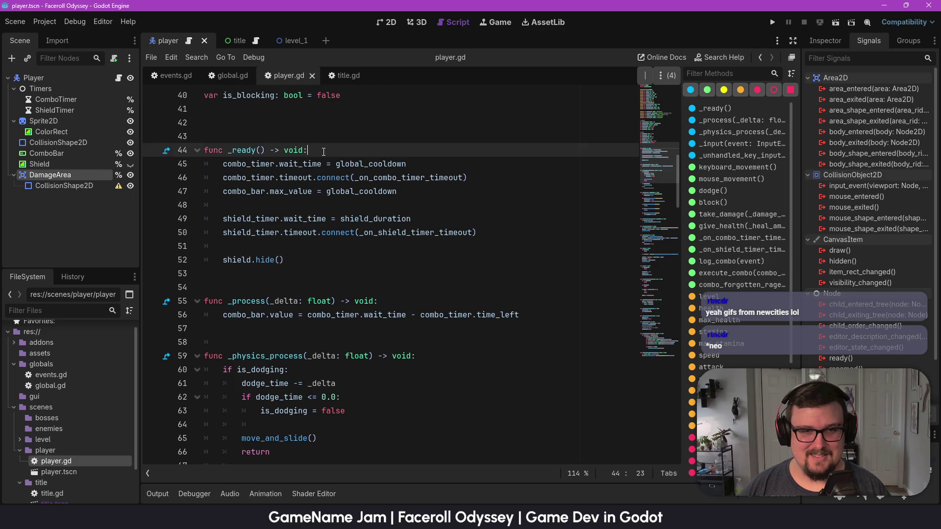
key(Return)
key(Return)
text(damage_area.area)
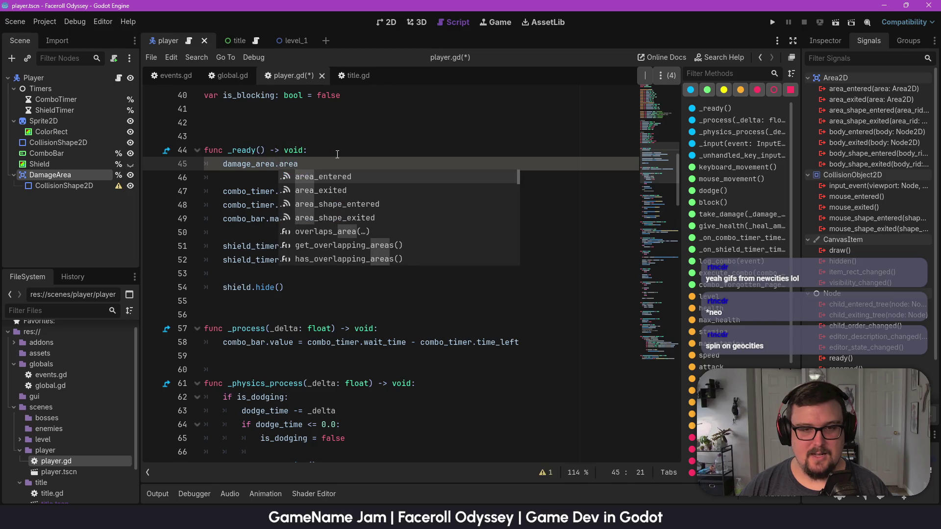
key(Return)
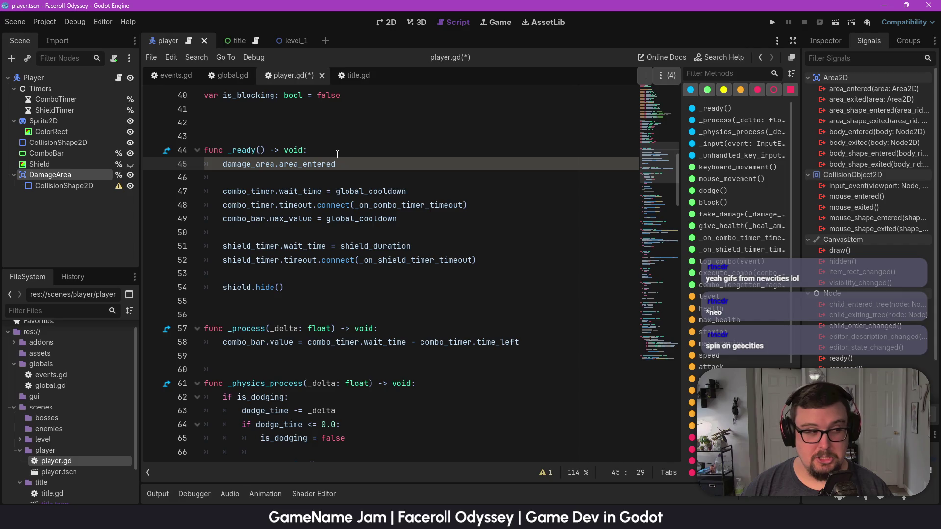
text(connect()
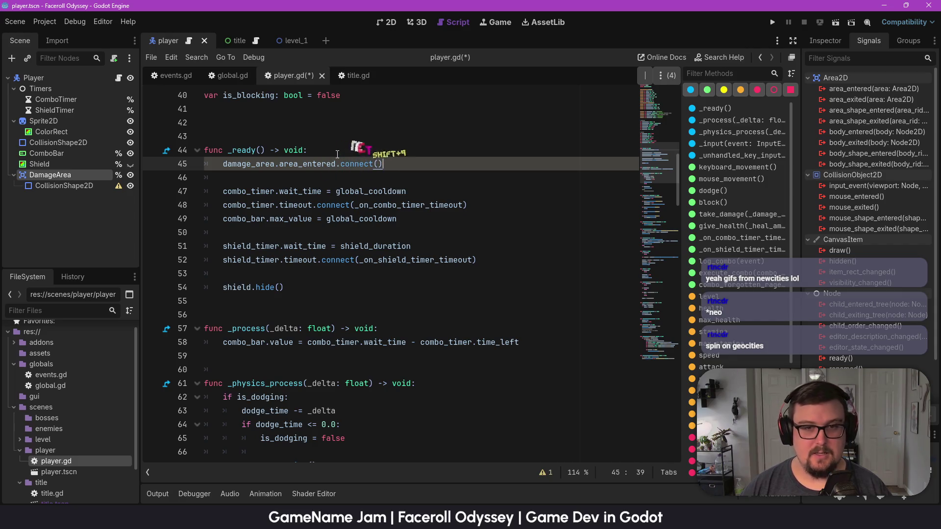
text(_on_)
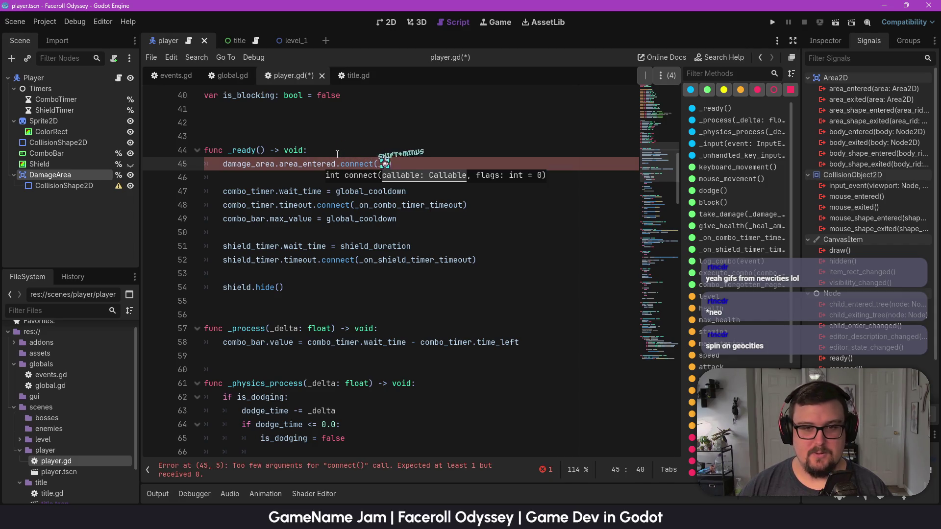
text(damage_area_en)
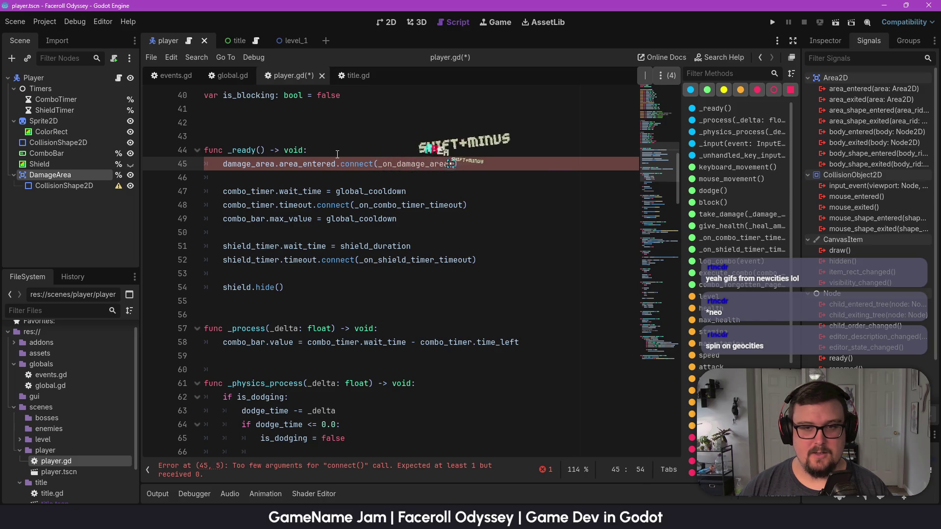
text(tered)
key(BackSpace)
key(BackSpace)
key(BackSpace)
key(BackSpace)
key(BackSpace)
text(tered)
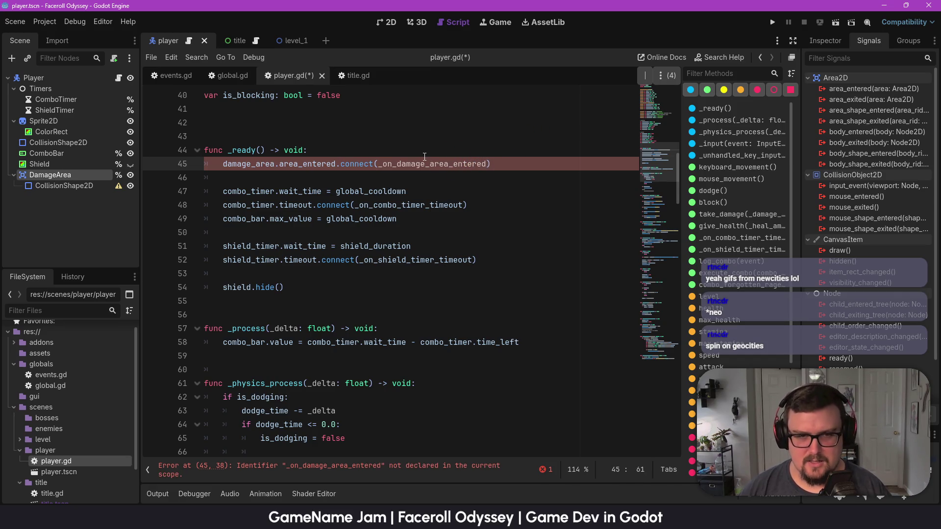
key(End)
key(ctrl+s)
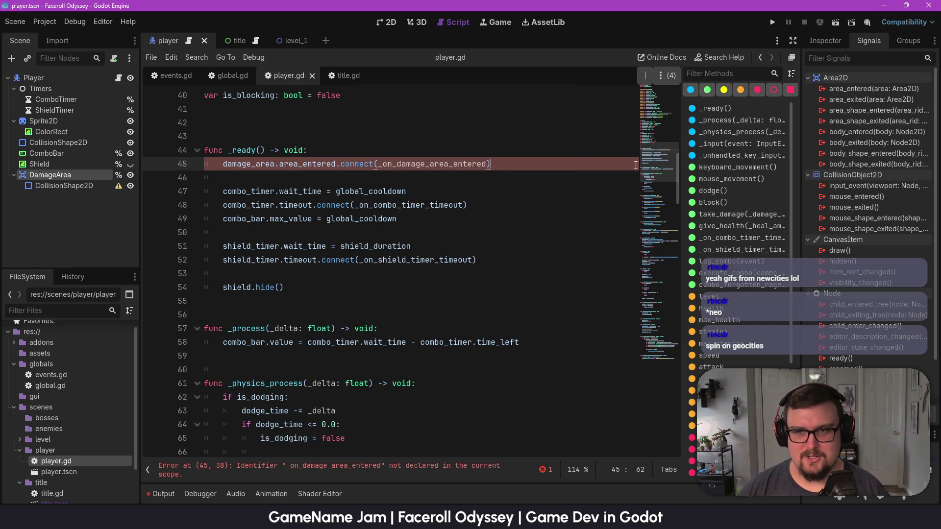
click(666, 329)
scroll(665, 328, down, 9)
click(326, 339)
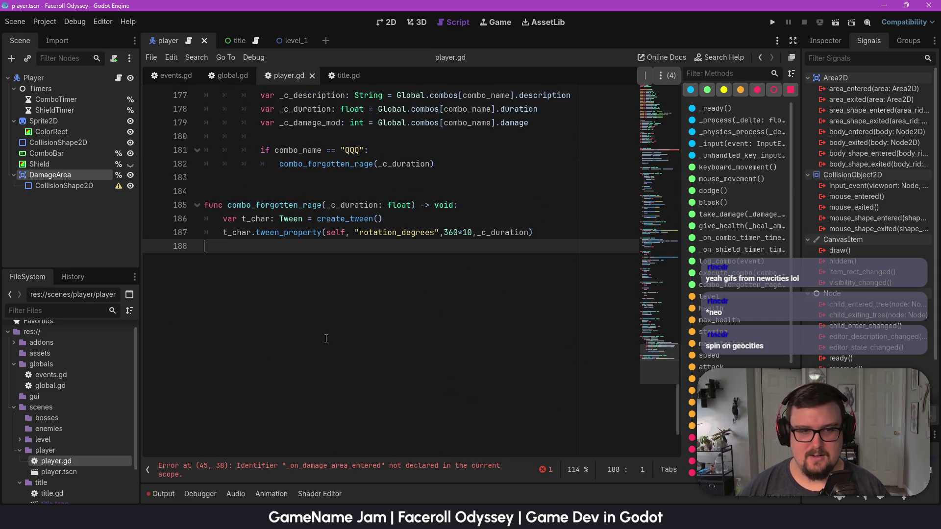
- Append func _on_damage_area_entered(body: Node2D) -> void: with a placeholder pass body
key(Return)
key(Return)
text(func)
key(ctrl+v)
text(()
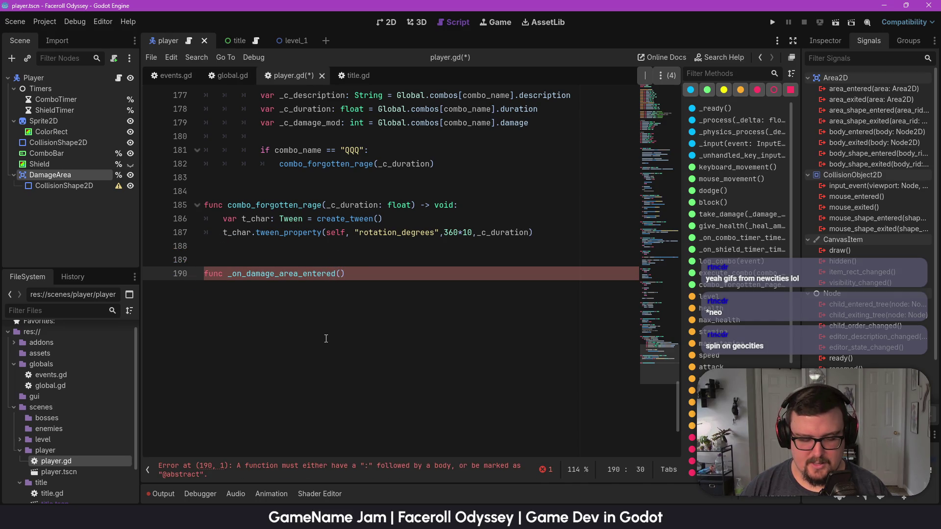
text(bod)
key(BackSpace)
key(BackSpace)
key(BackSpace)
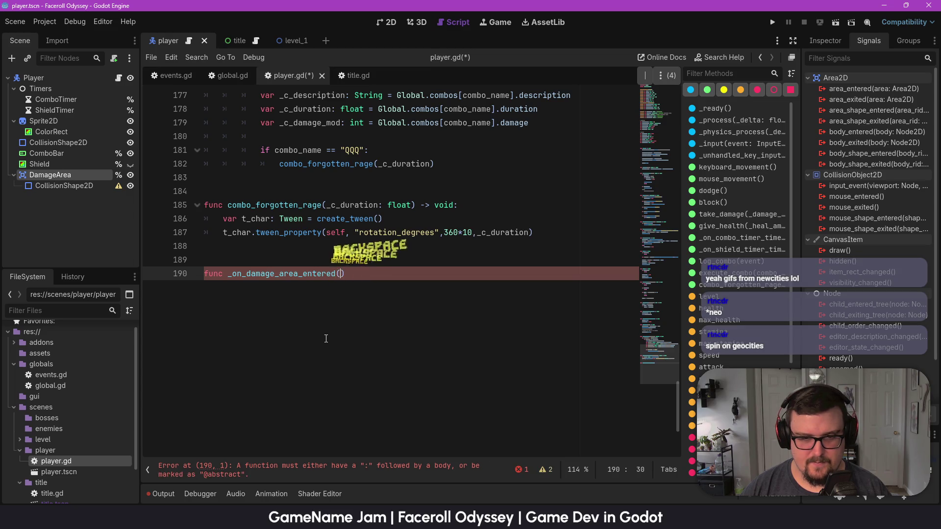
text(body: Node2D))
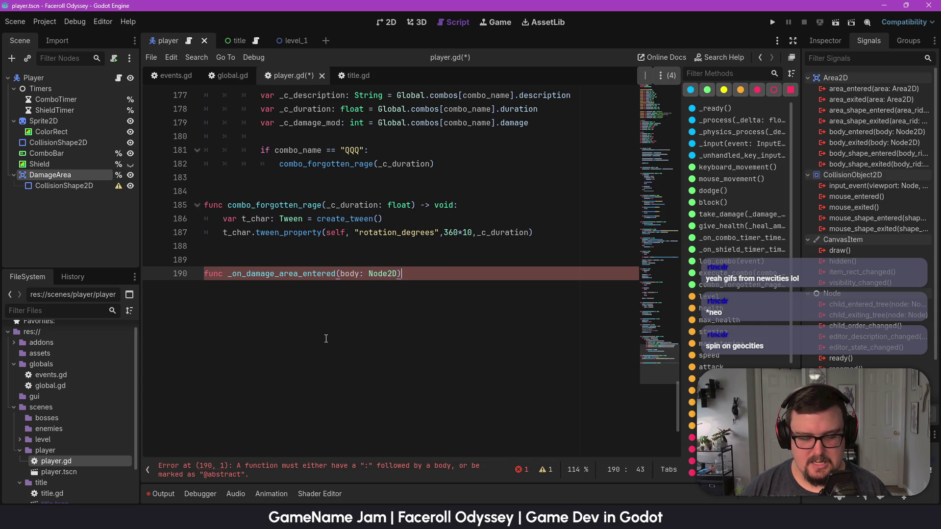
text( -> void:)
key(Return)
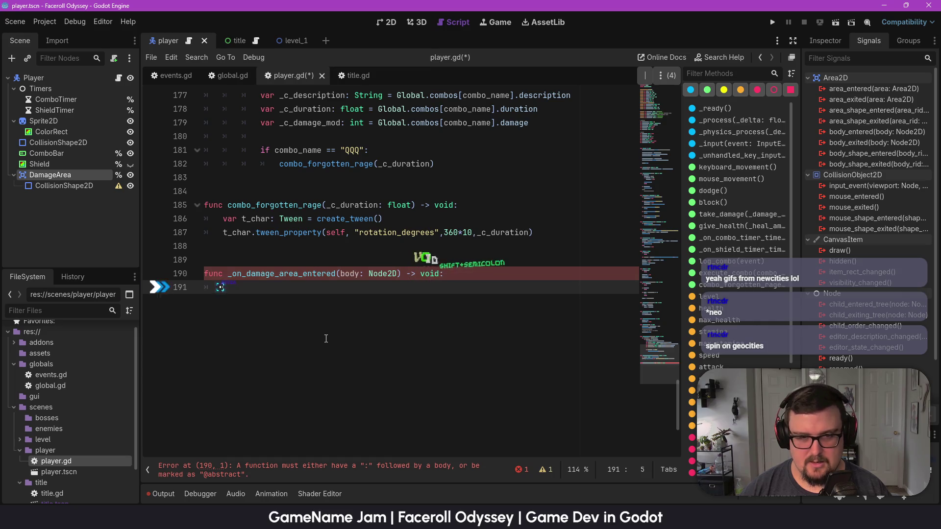
text(pass)
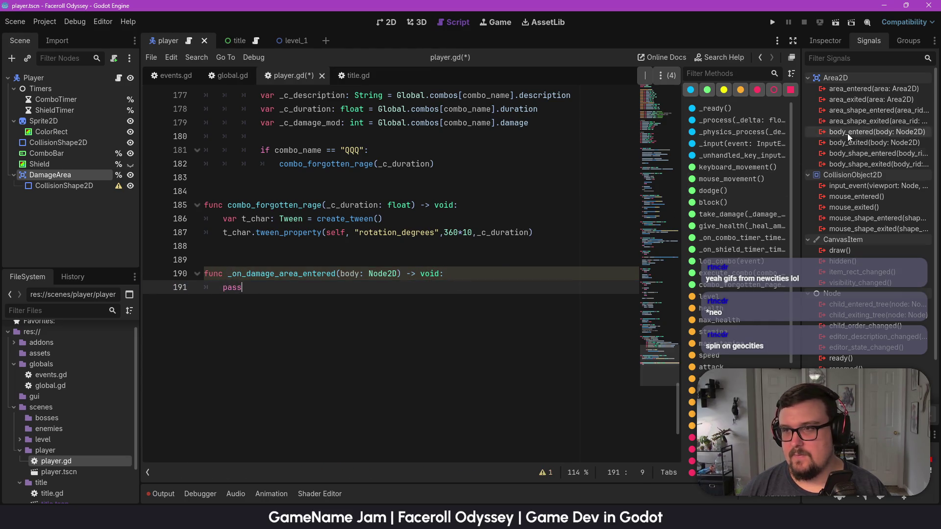
- Change the parameter to area: Area2D, replace pass with take_damage(10), and save
double_click(350, 273)
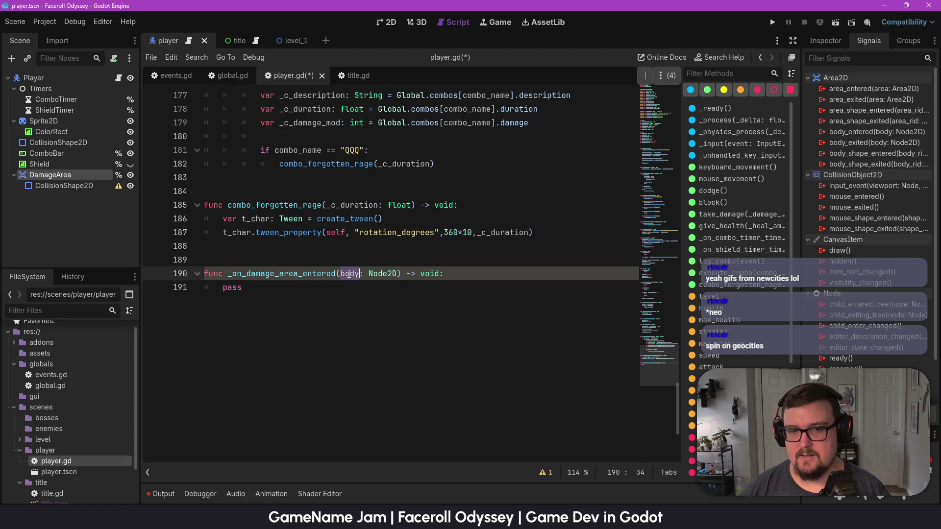
text(area)
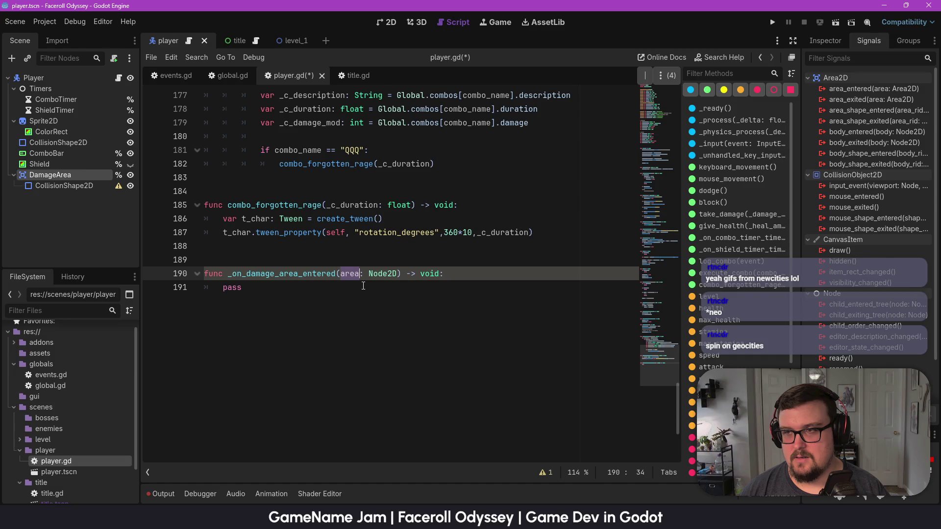
mouse_move(381, 273)
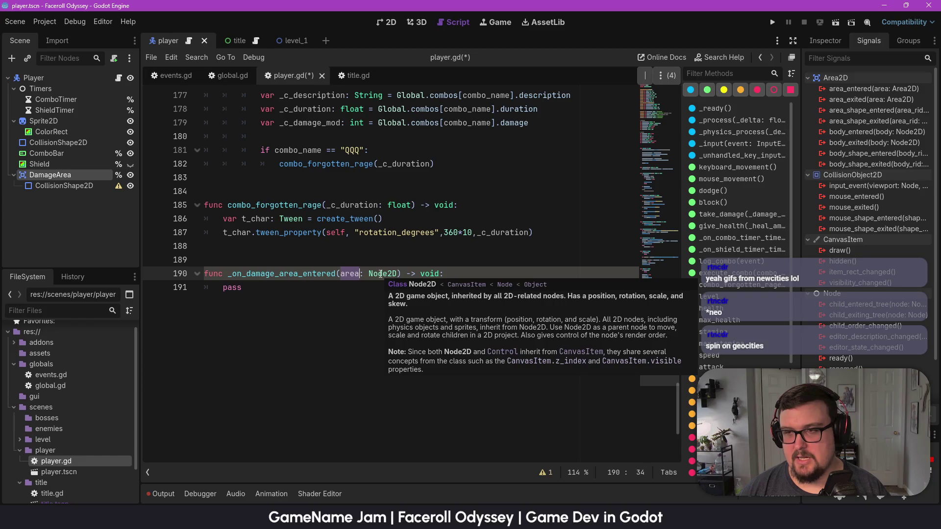
double_click(385, 273)
text(Area2D)
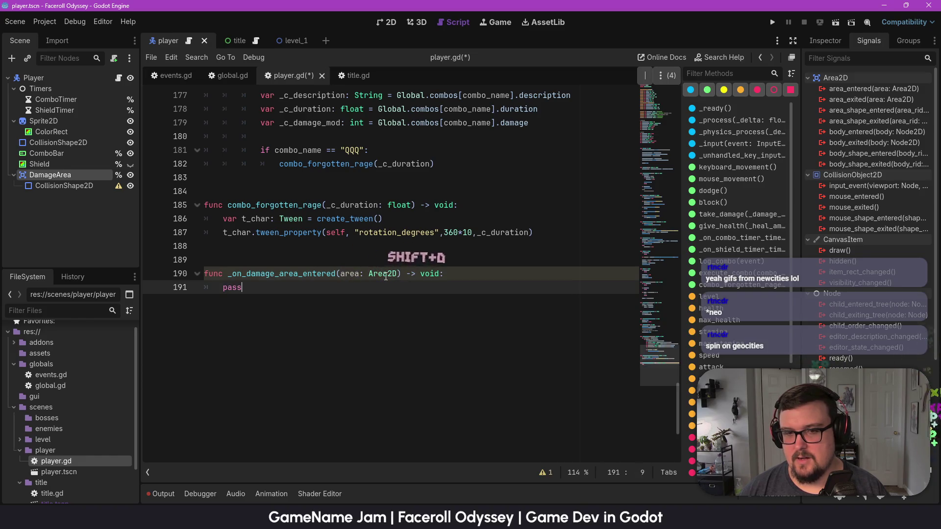
double_click(247, 288)
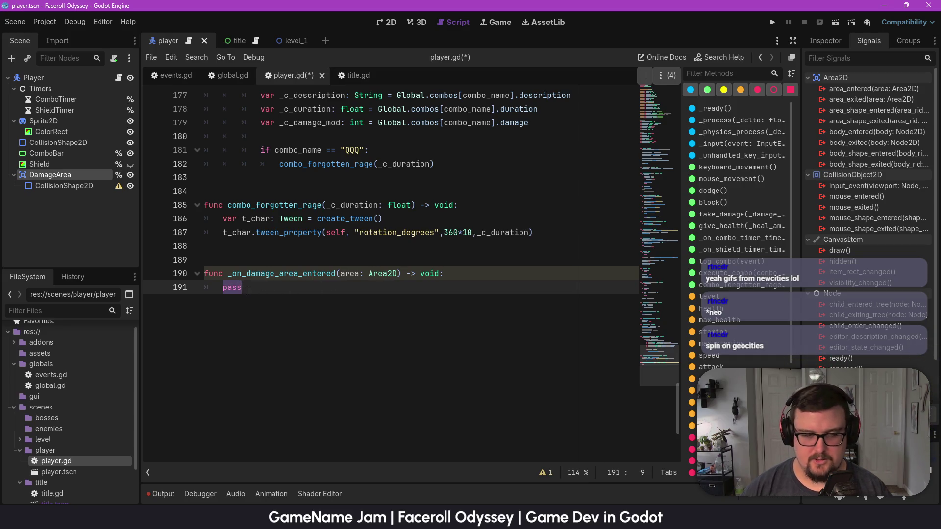
text(take_damage()
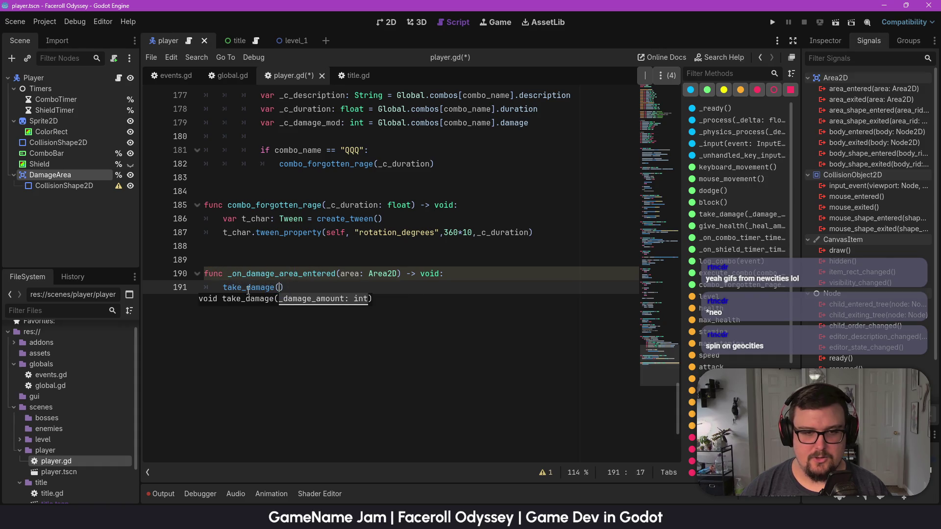
text(10)
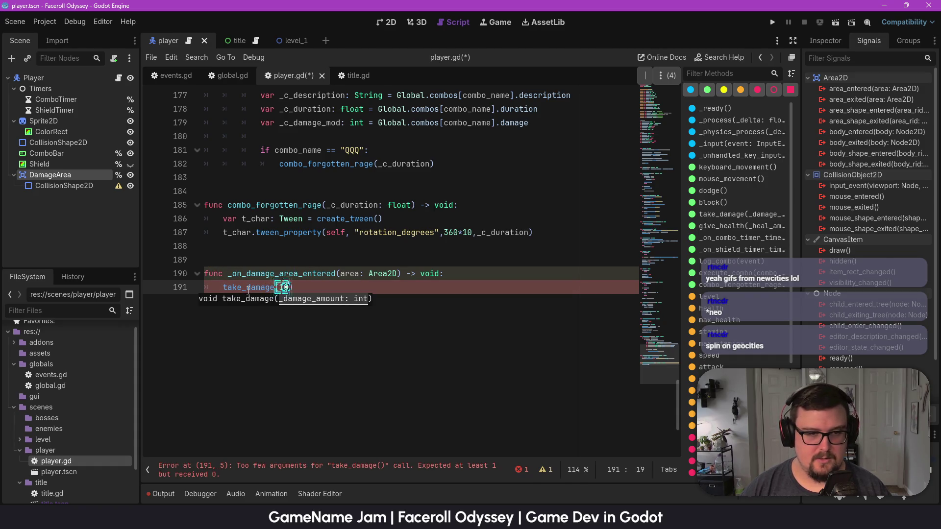
key(ctrl+s)
click(324, 288)
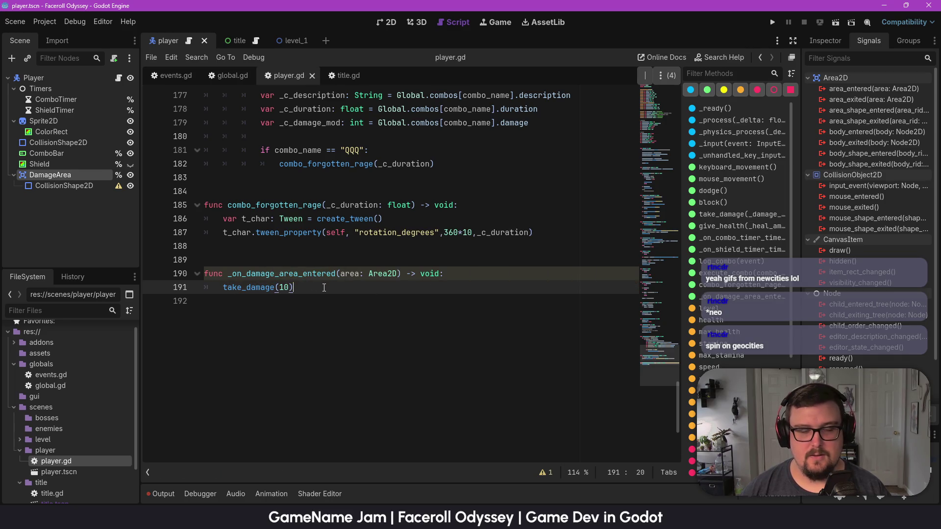
- Add print(health) below take_damage(10) in the handler and save the script
scroll(321, 289, up, 2)
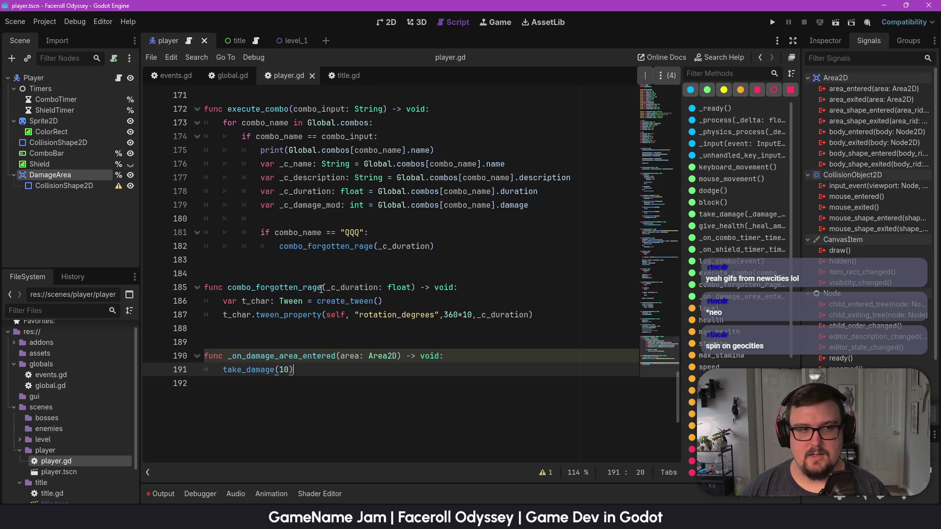
scroll(321, 290, down, 1)
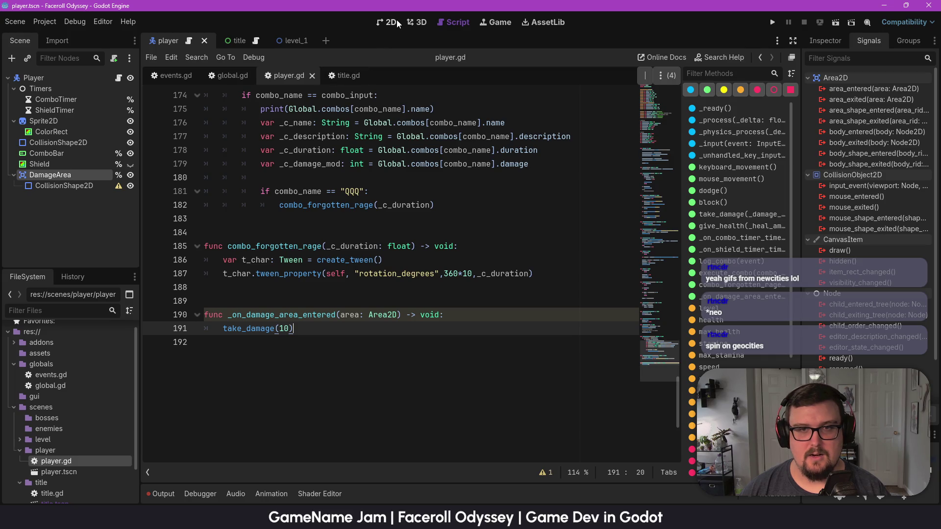
scroll(381, 273, down, 1)
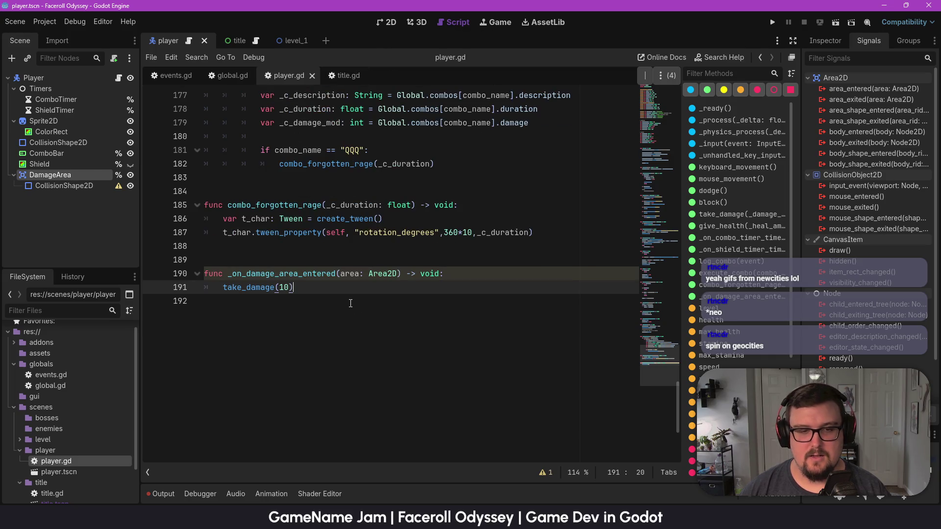
key(Return)
text(print()
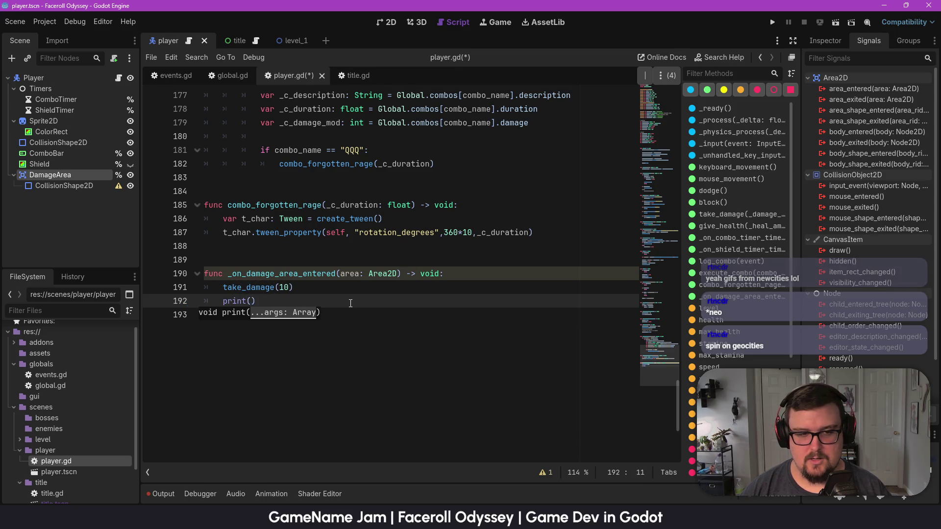
text(health)
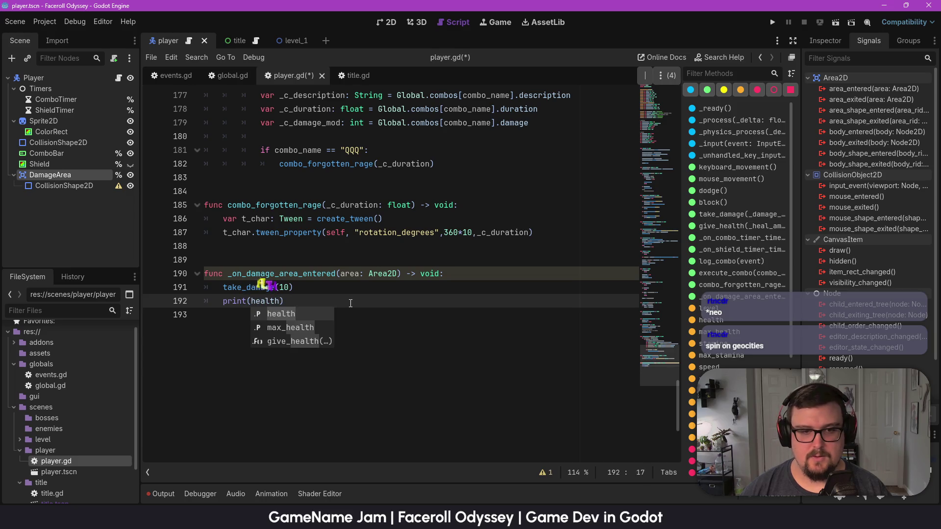
text())
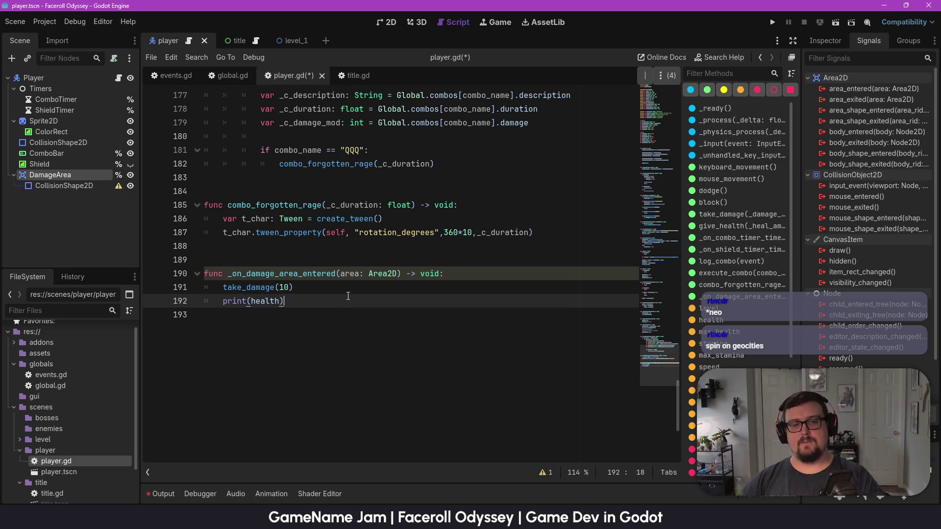
key(ctrl+s)
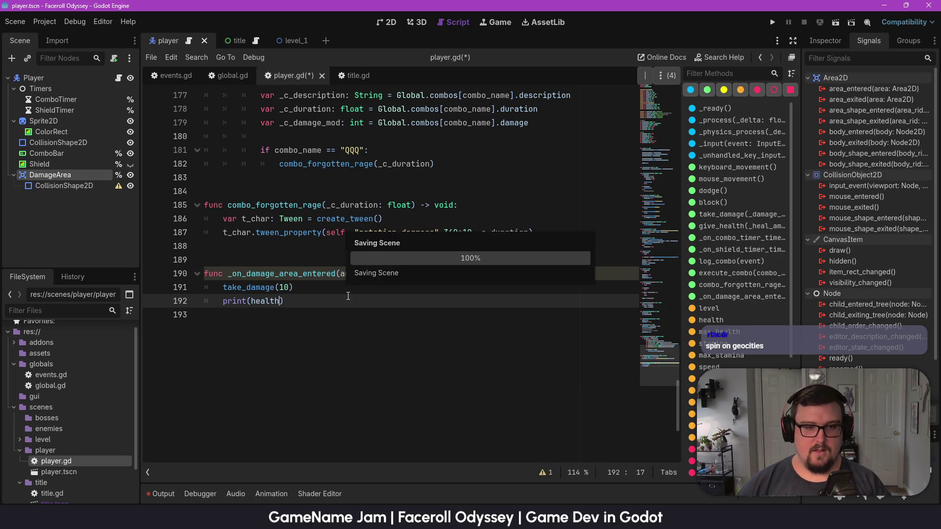
click(346, 286)
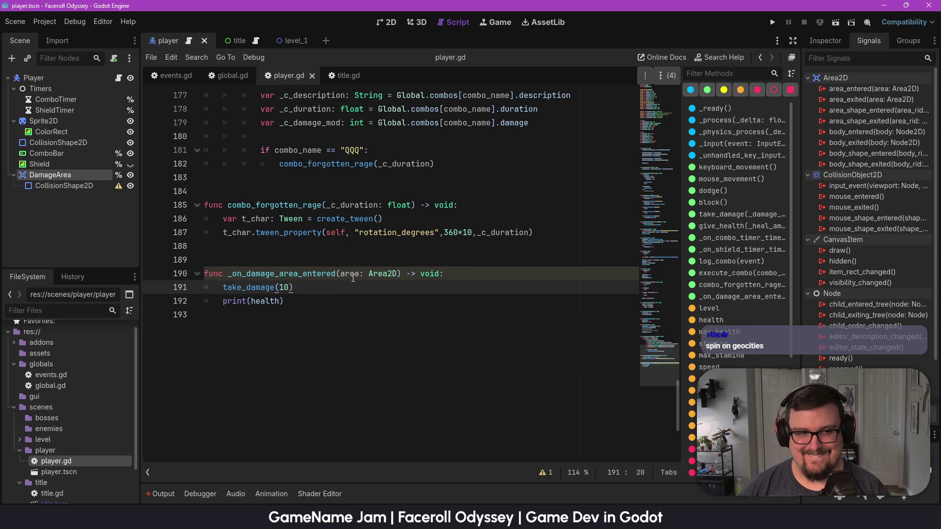
- Switch to the 2D workspace and open the level_1 scene
click(441, 274)
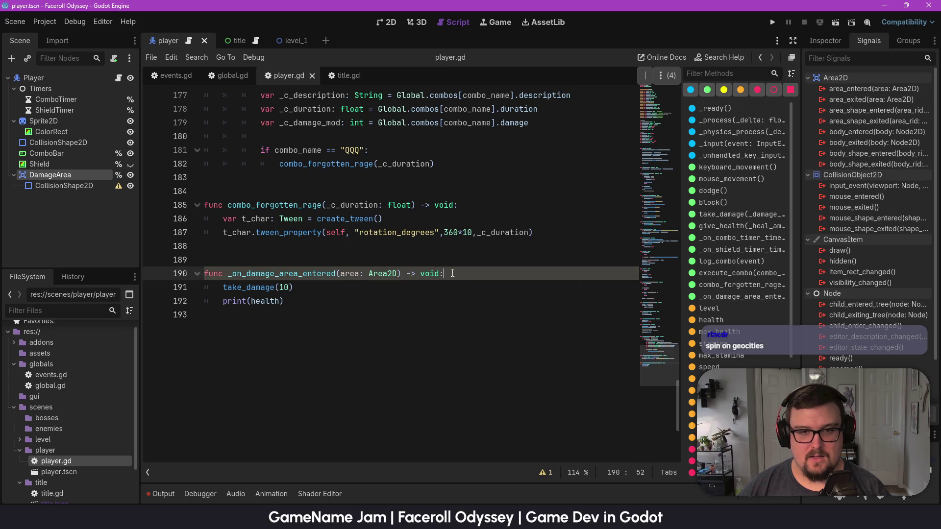
click(392, 286)
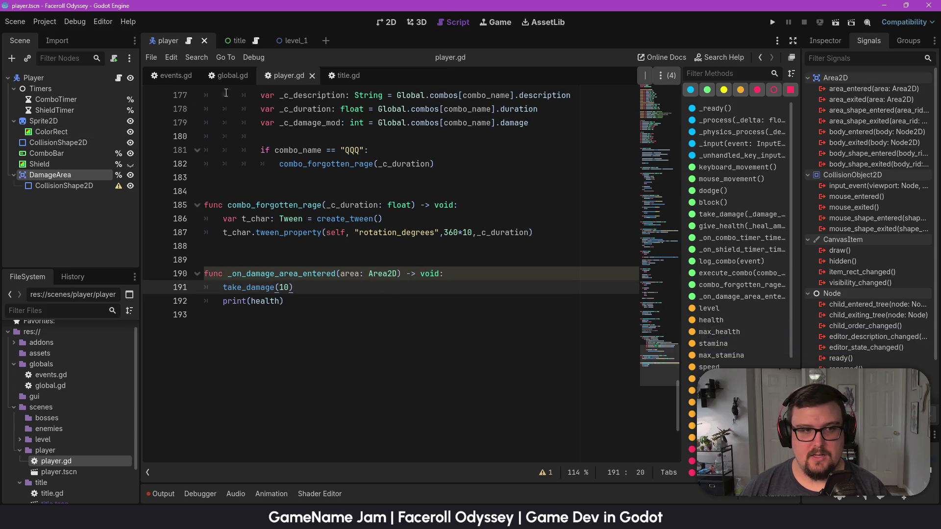
click(390, 22)
click(284, 41)
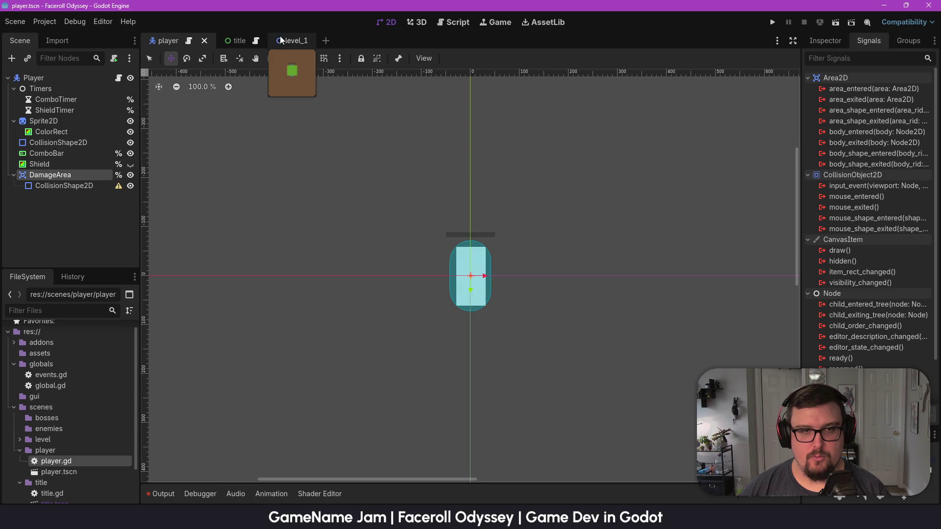
- Add EnemyTester to a new global 'enemies' group and save the level_1 scene
click(58, 111)
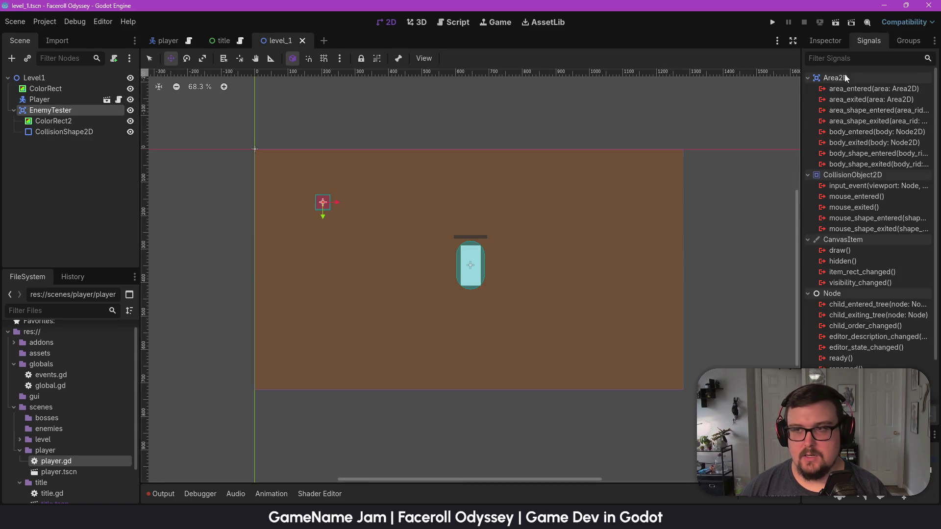
click(907, 40)
click(811, 58)
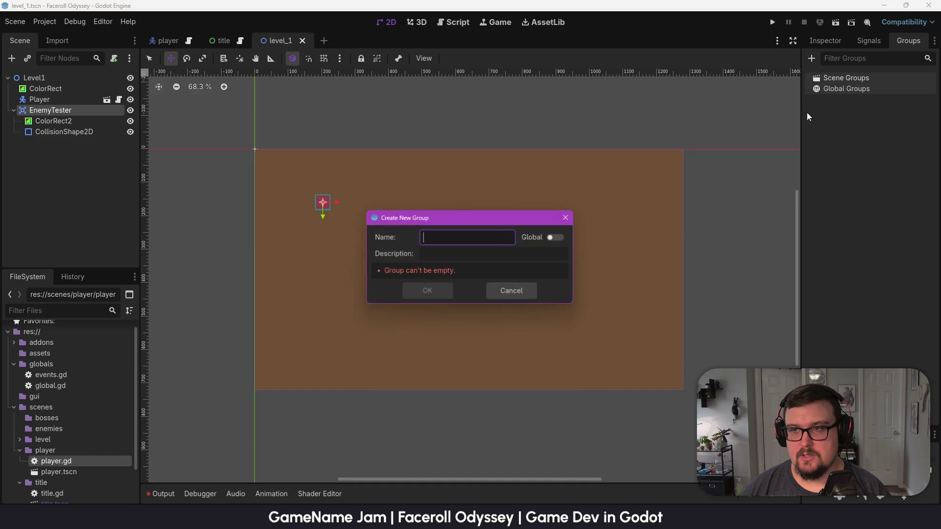
text(enemies)
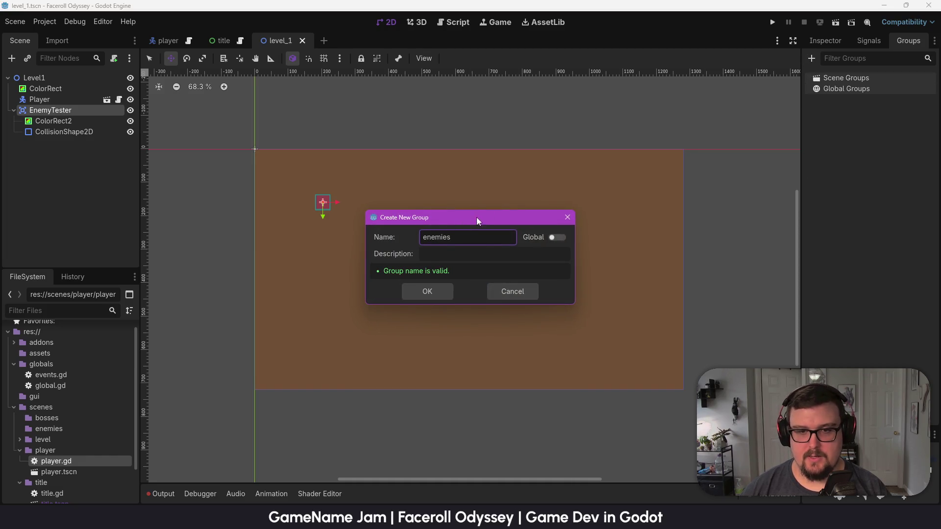
click(557, 238)
click(444, 292)
key(ctrl+s)
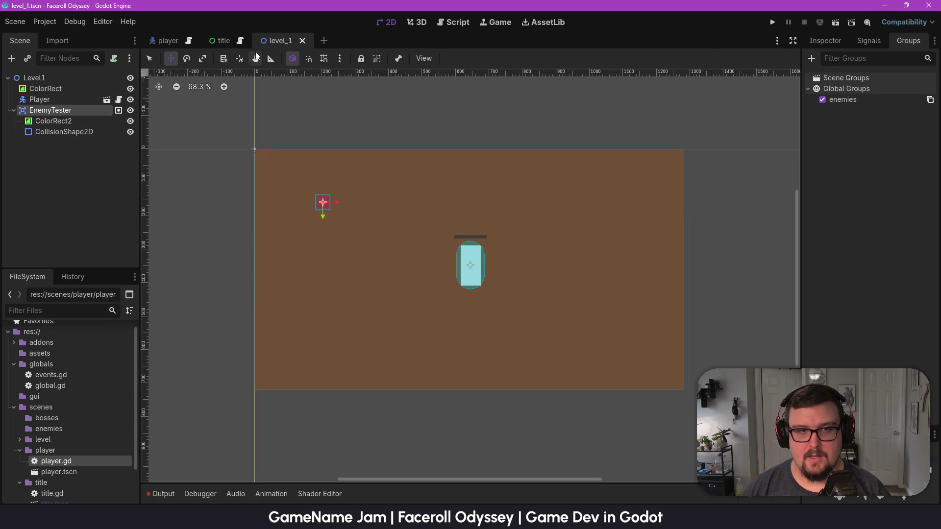
click(175, 42)
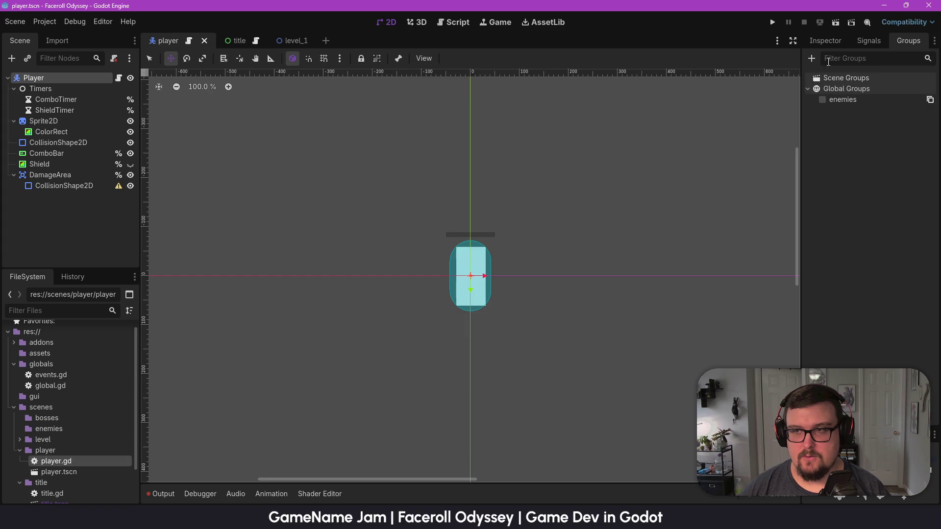
- Put the Player node in a new 'player' group, convert it to global, and save
click(812, 58)
text(player)
key(Return)
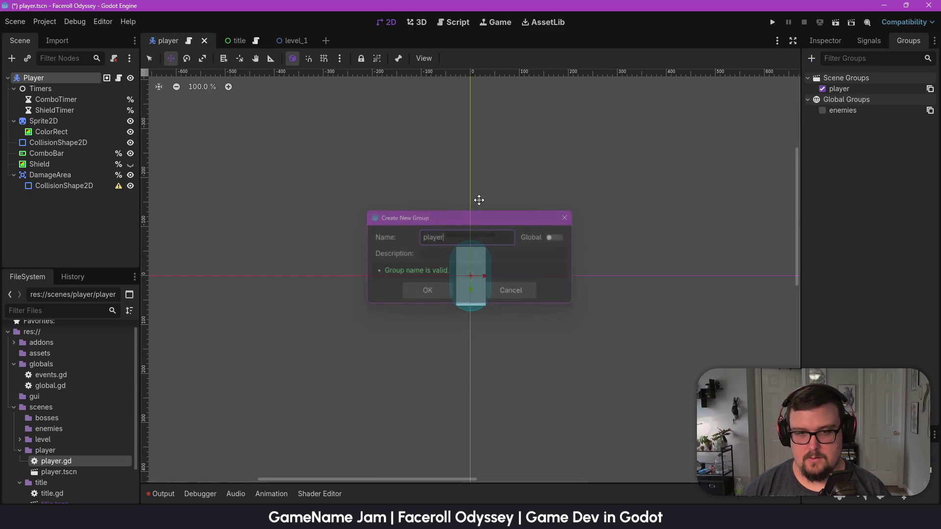
right_click(855, 90)
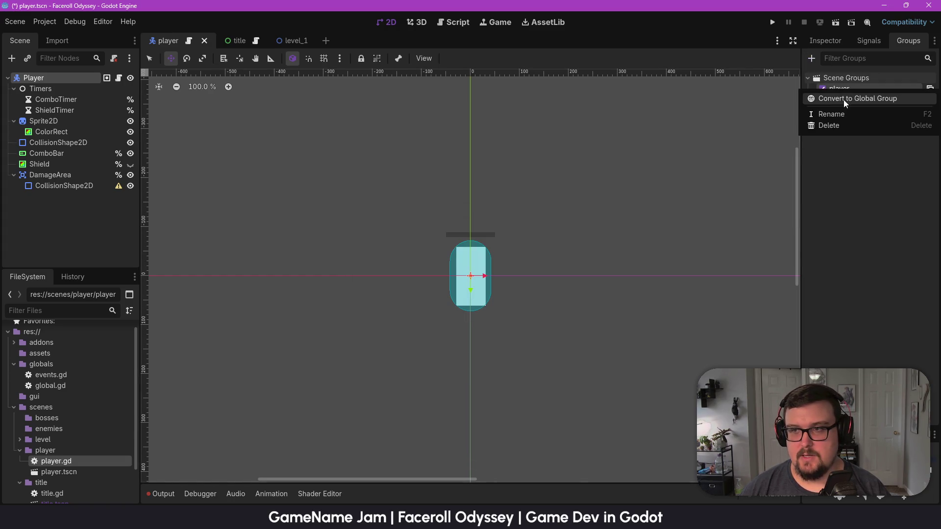
click(843, 99)
key(ctrl+s)
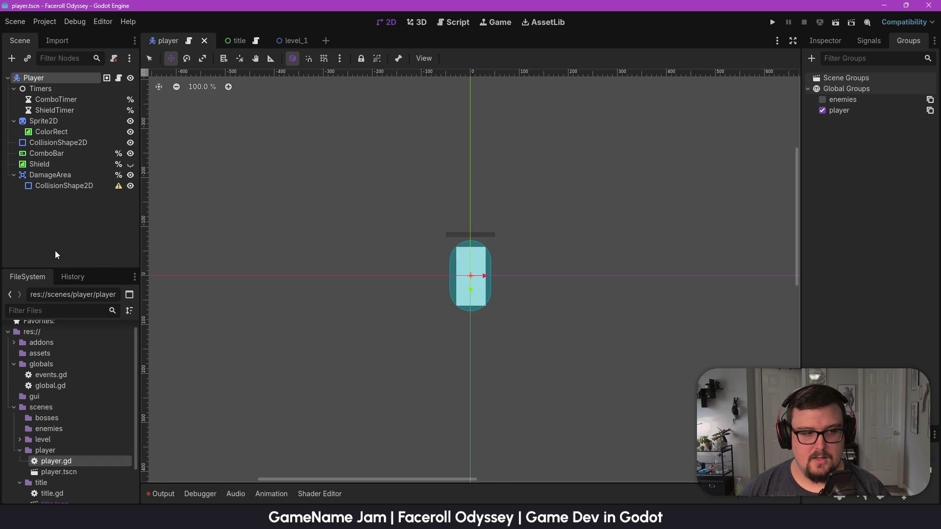
click(446, 22)
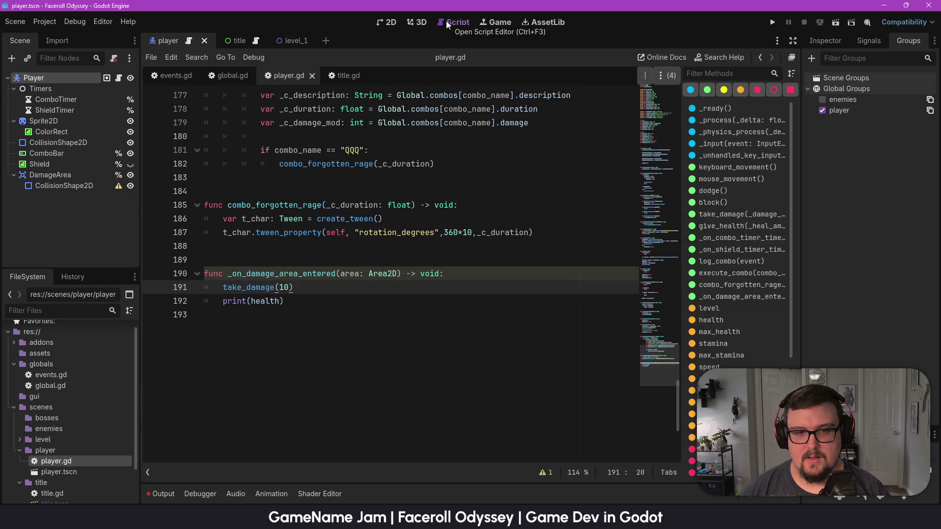
- Add the line 'if area.is_in_group("enemies"):' below the damage-area handler header
click(467, 273)
key(Return)
text(if )
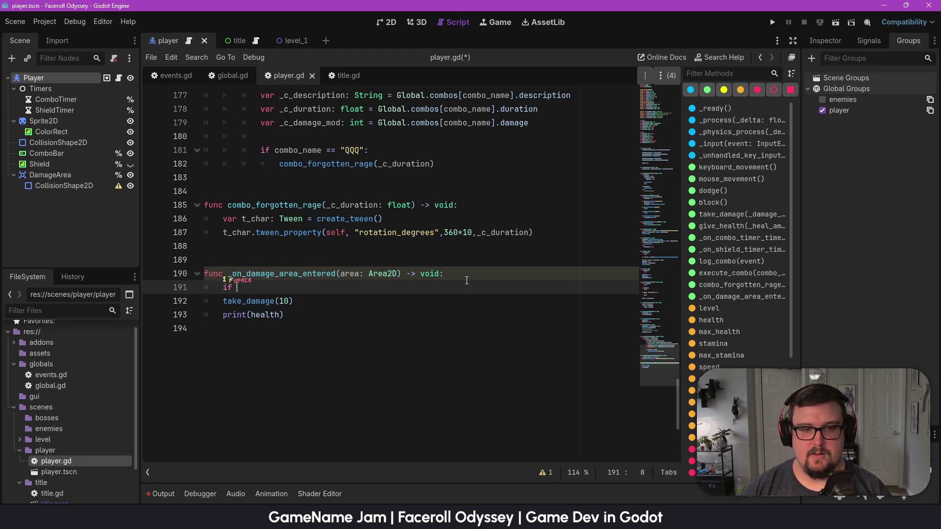
text(area.)
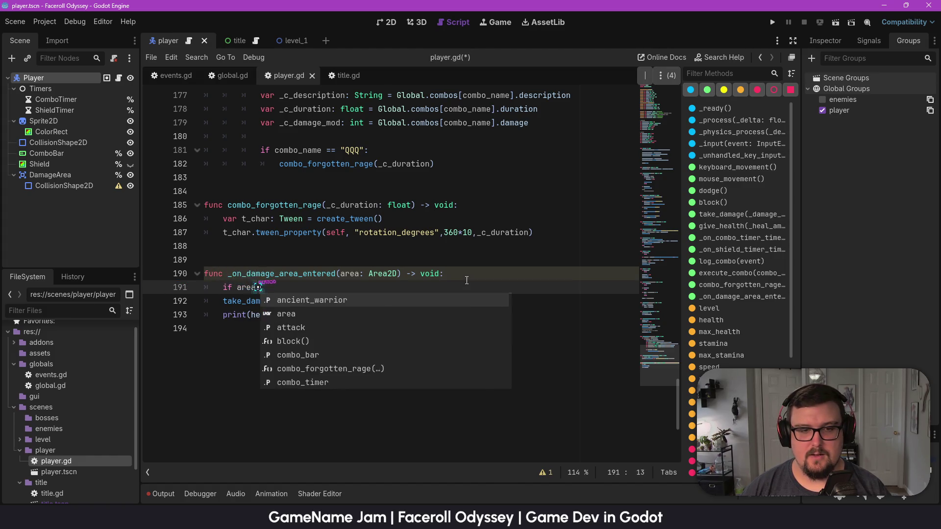
text(is_i)
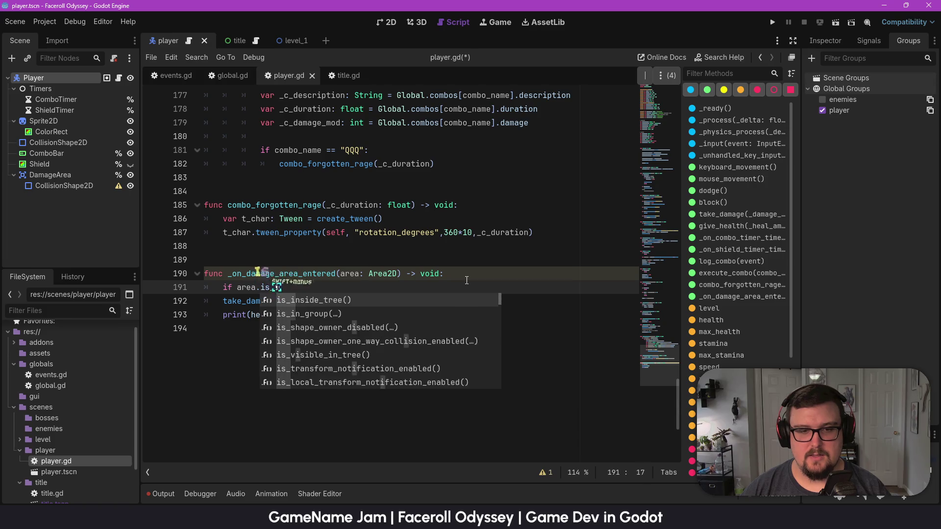
text(in_grou)
key(Tab)
text("enemy)
key(BackSpace)
text(ies)
click(467, 279)
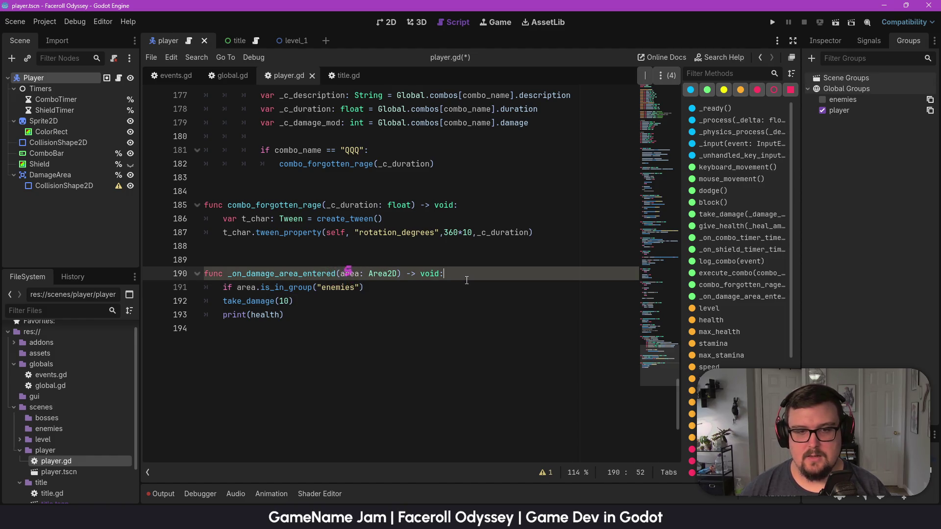
click(456, 284)
text(:)
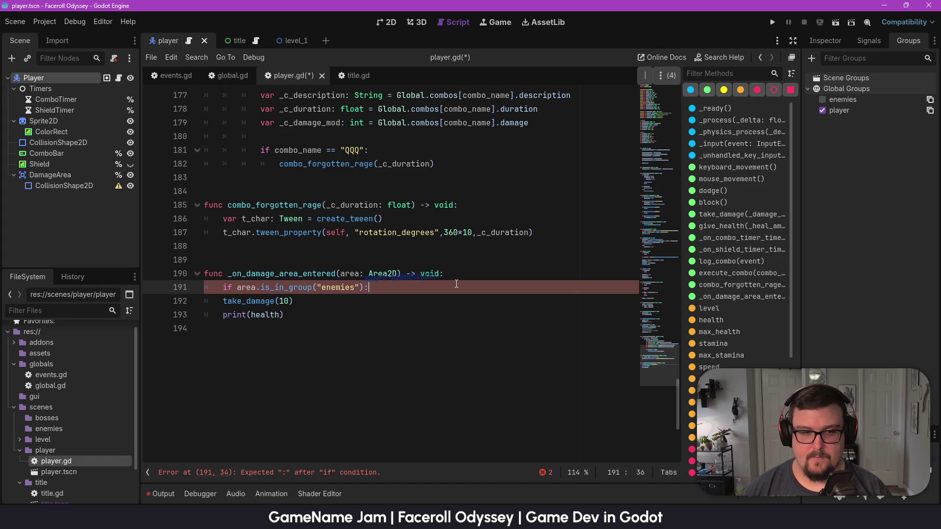
- Indent the take_damage(10) and print lines under the condition and save player.gd
mouse_move(284, 315)
mouse_down()
mouse_move(211, 301)
mouse_move(294, 301)
mouse_up()
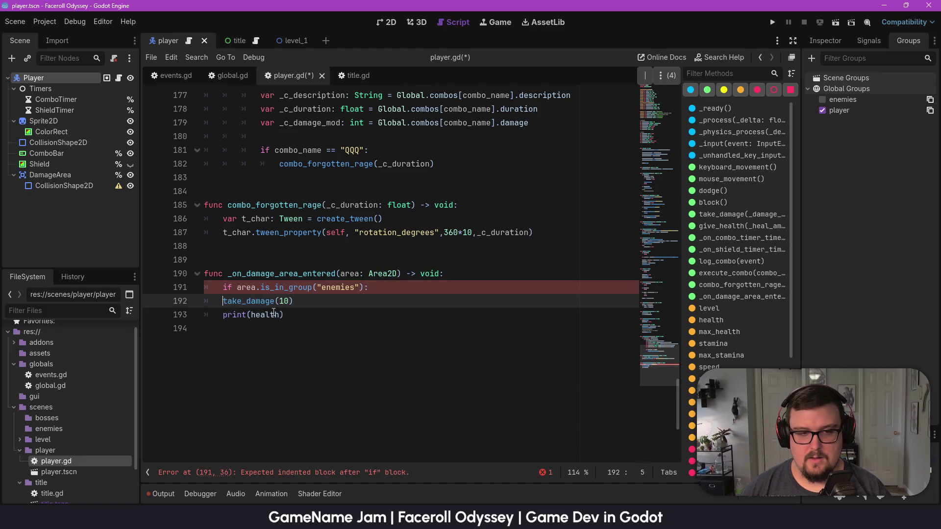
key(Tab)
click(348, 303)
key(ctrl+s)
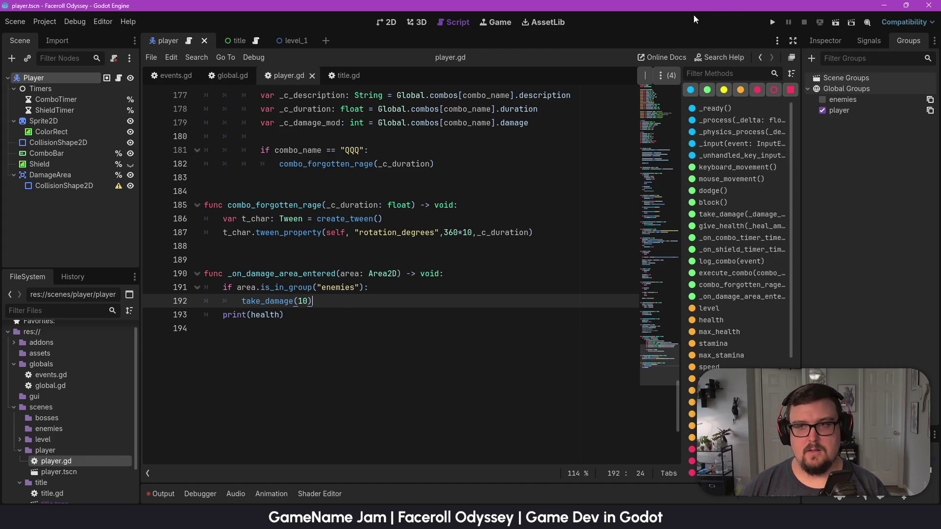
click(78, 187)
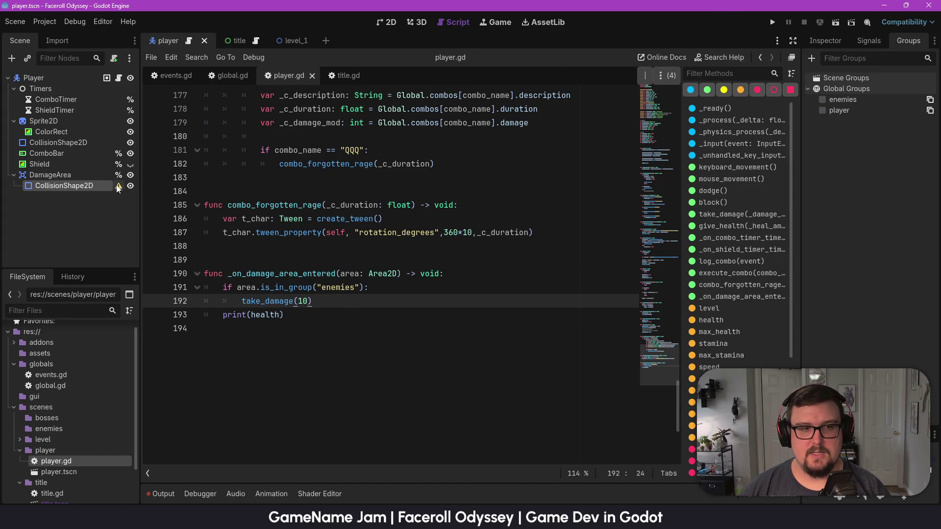
- In 2D view, give DamageArea's CollisionShape2D a trial circle shape, then clear it
mouse_move(117, 188)
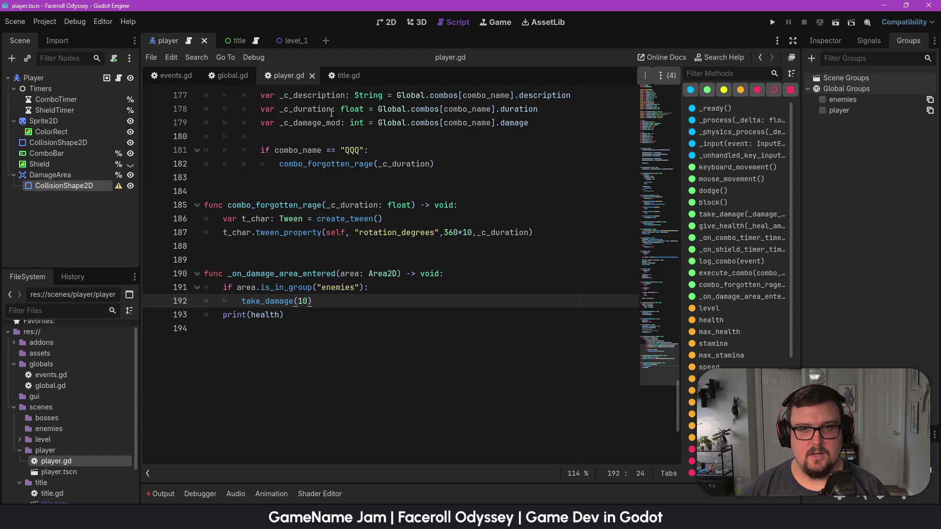
click(395, 21)
click(75, 177)
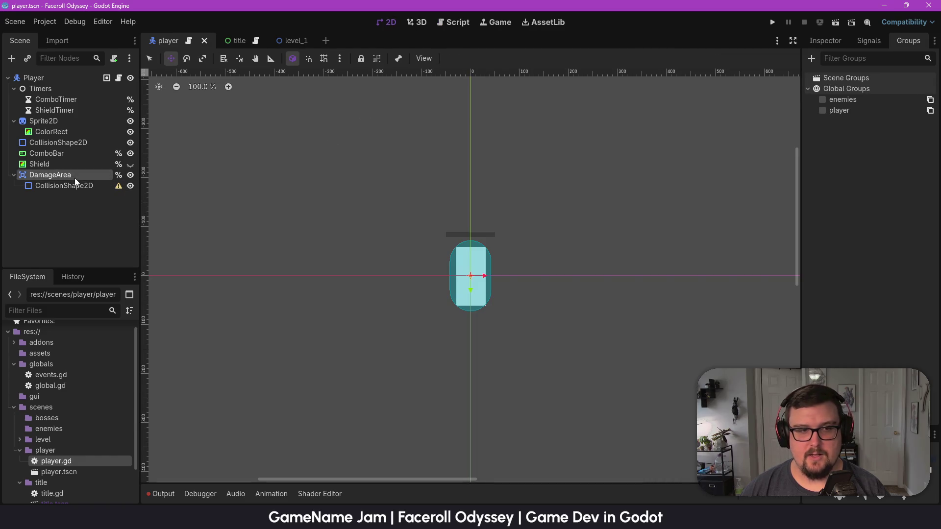
click(77, 186)
click(819, 42)
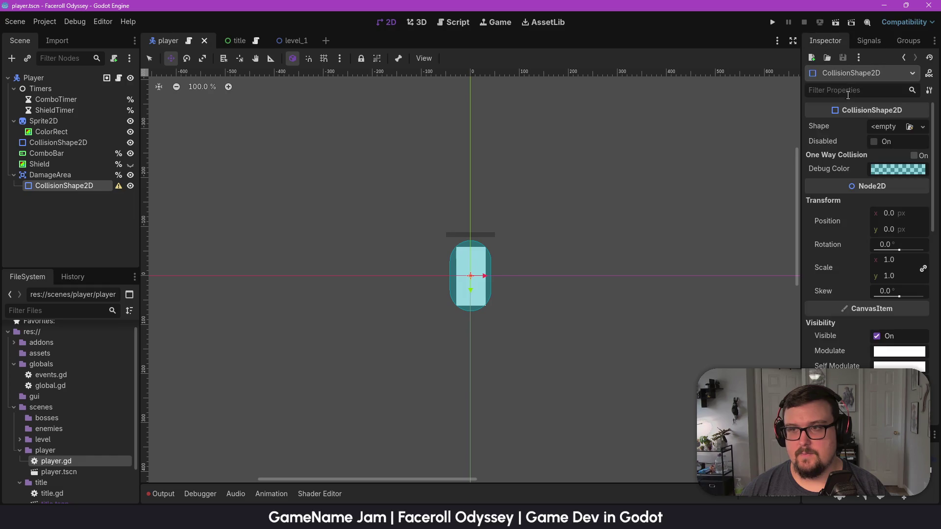
click(893, 128)
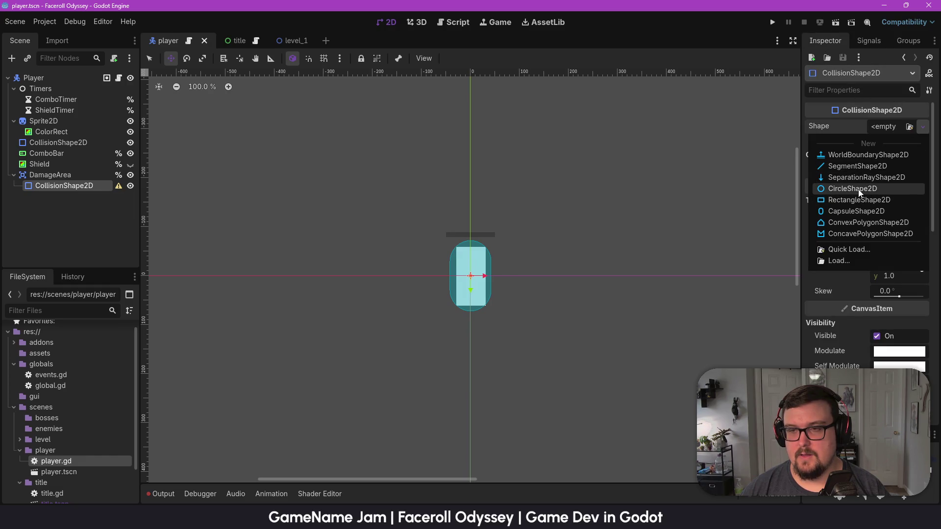
click(861, 188)
click(888, 128)
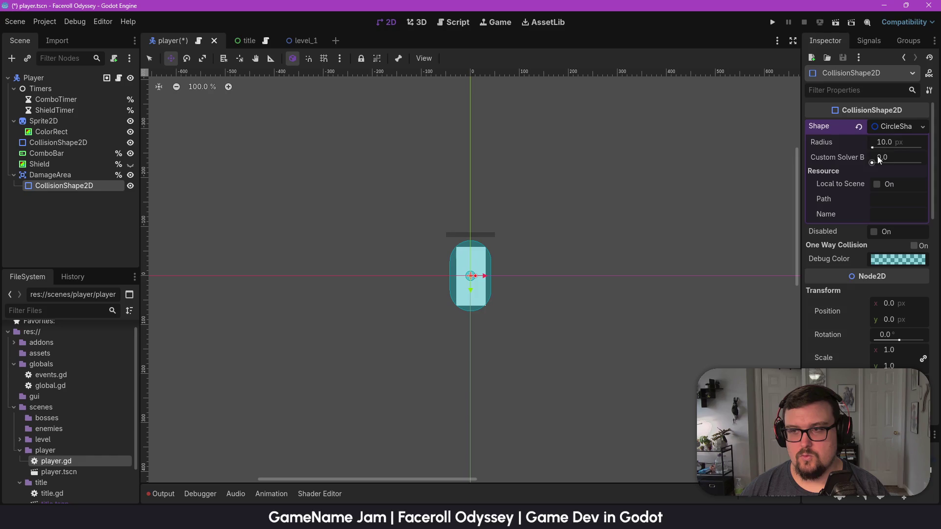
drag(873, 147, 876, 148)
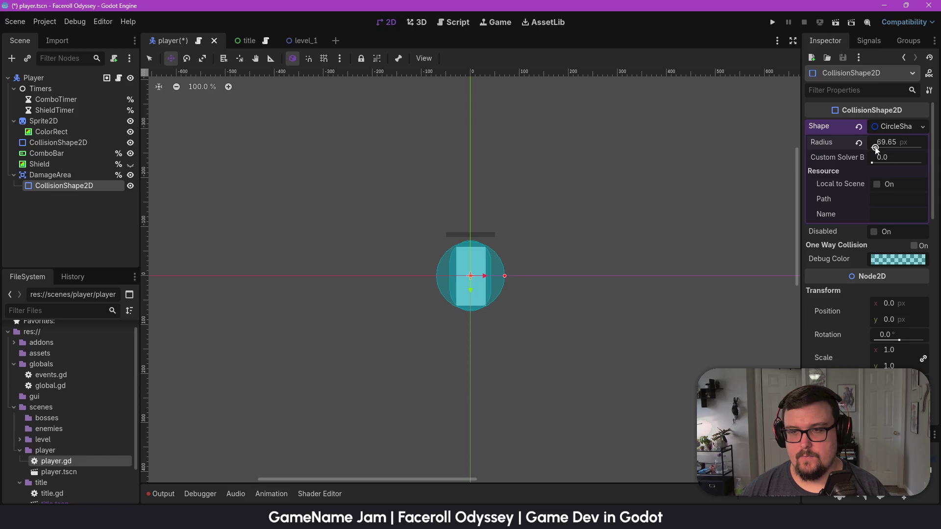
click(891, 125)
click(891, 126)
click(858, 126)
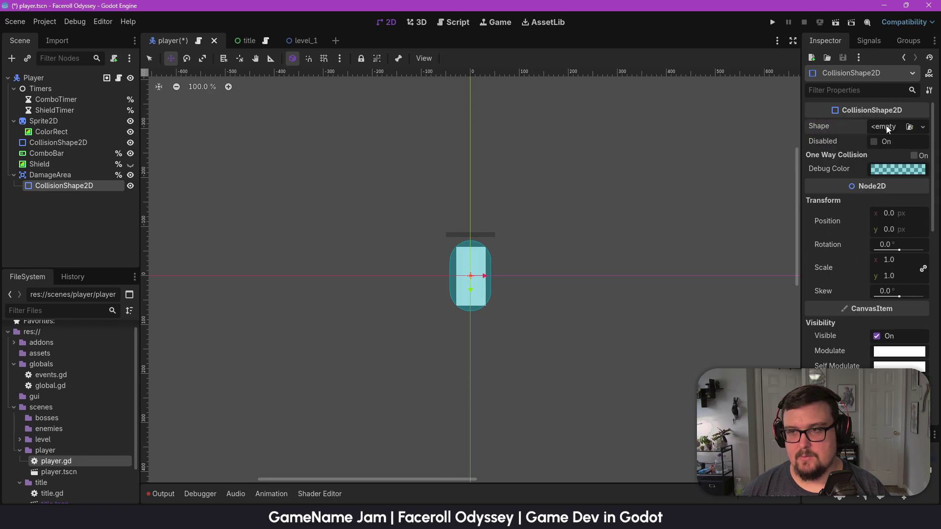
- Assign a capsule shape of radius 29.88 and height 120.16, then run and start the game
click(886, 126)
click(856, 212)
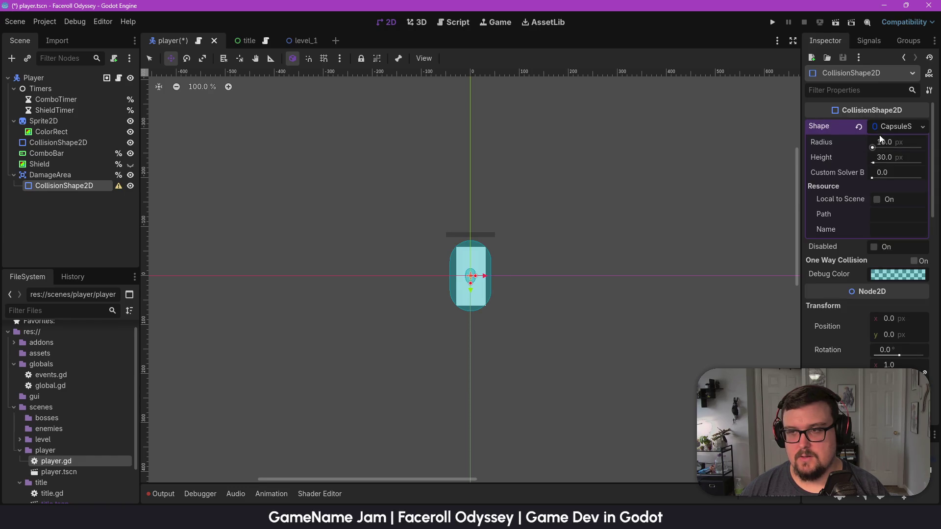
mouse_move(873, 148)
mouse_down()
mouse_move(881, 160)
mouse_move(874, 148)
mouse_up()
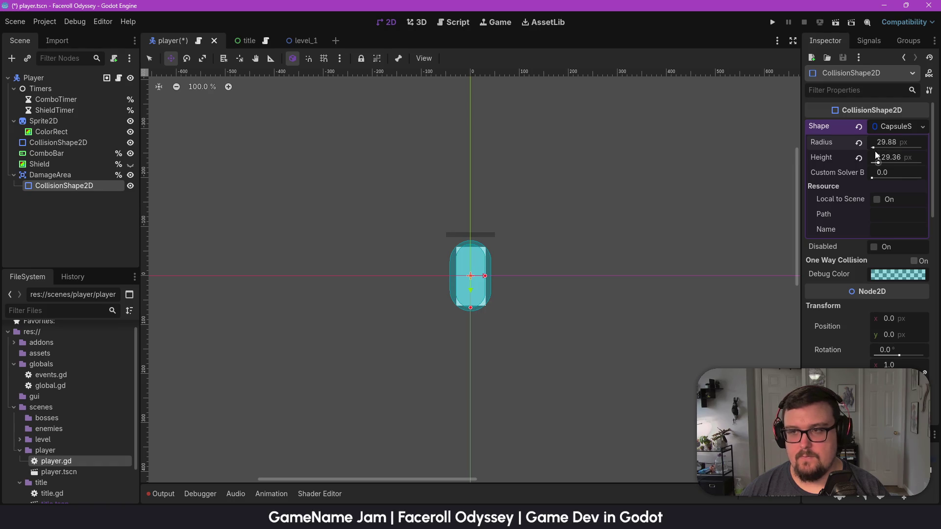
drag(900, 159, 897, 159)
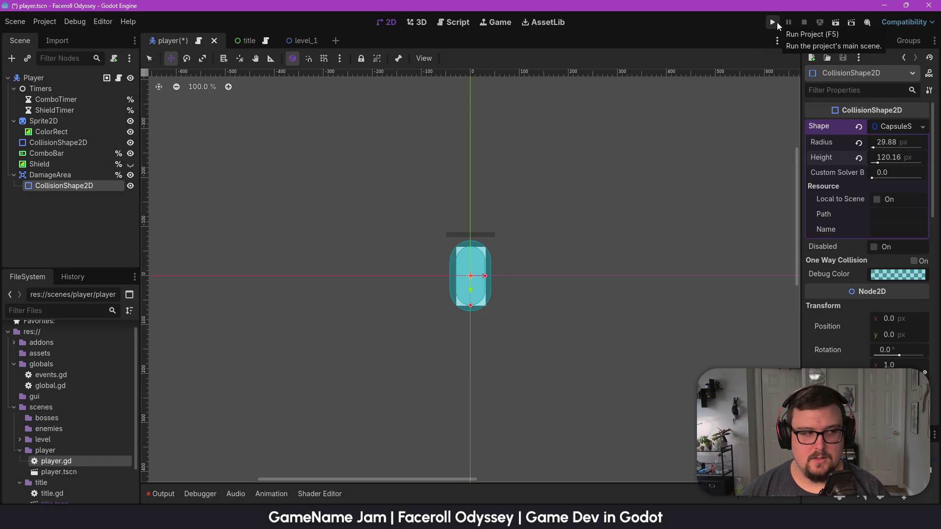
click(778, 24)
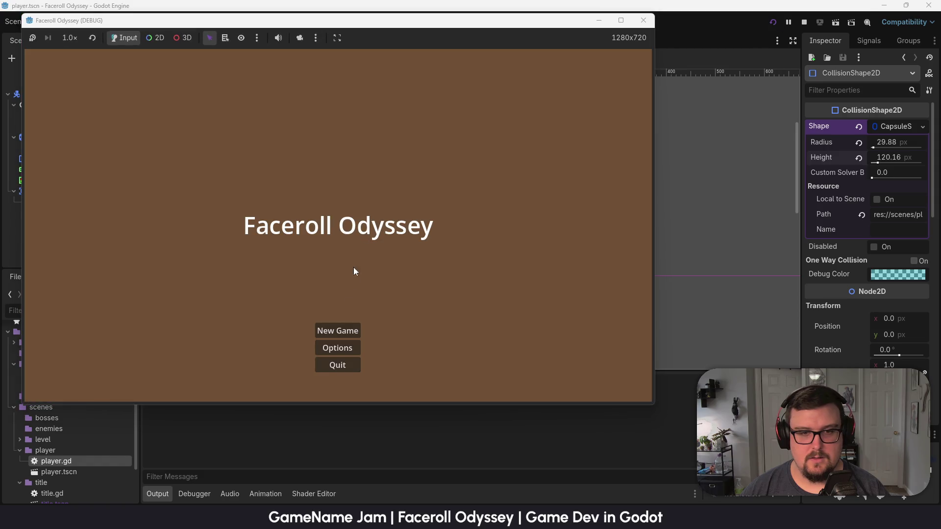
click(344, 328)
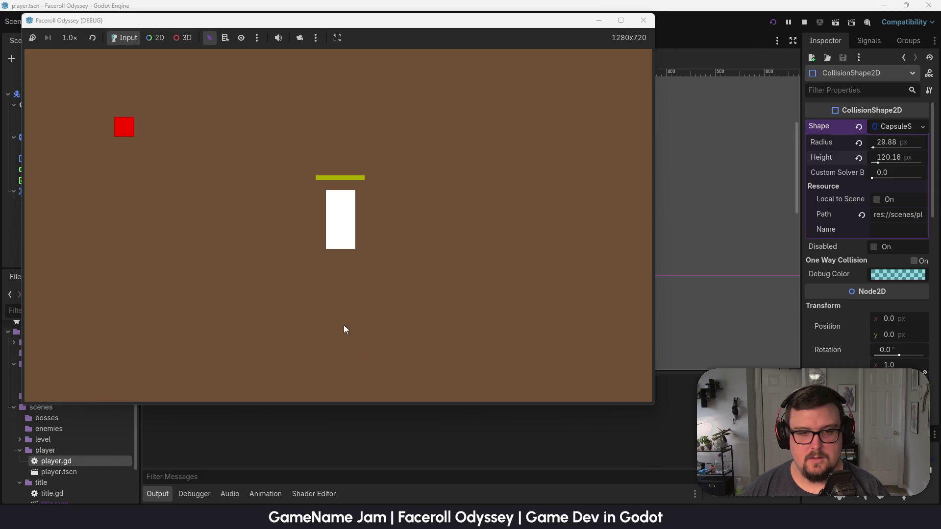
- Dash the player back and forth between up-left and down-right using space and WASD
key(space)
key(w)
key(a)
key(w)
key(a)
key(s)
key(d)
key(w)
key(a)
key(s)
key(d)
key(w)
key(a)
key(s)
key(d)
- Shrink the game window, steer the player around the red square, then close the game
mouse_move(653, 403)
mouse_down()
mouse_move(598, 351)
mouse_move(620, 366)
mouse_up()
key(a)
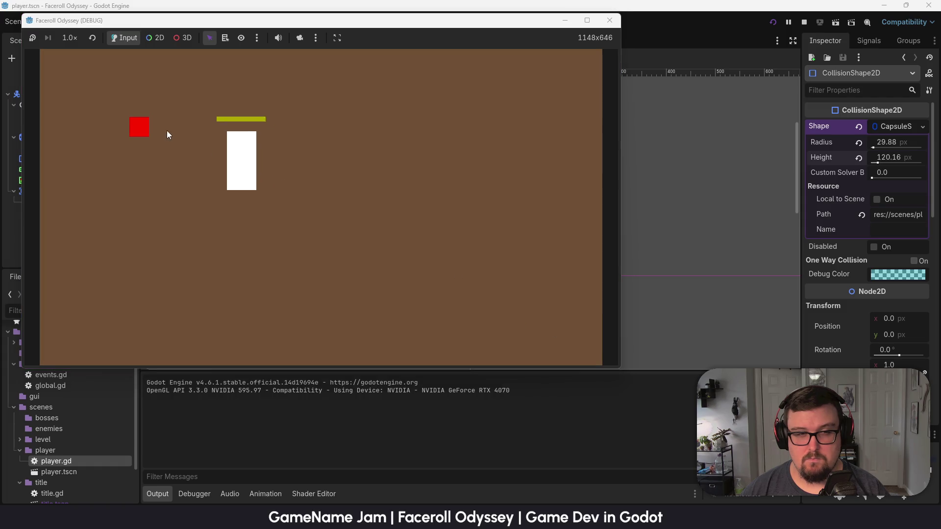
key(w)
key(a)
key(s)
key(d)
key(a)
key(w)
key(a)
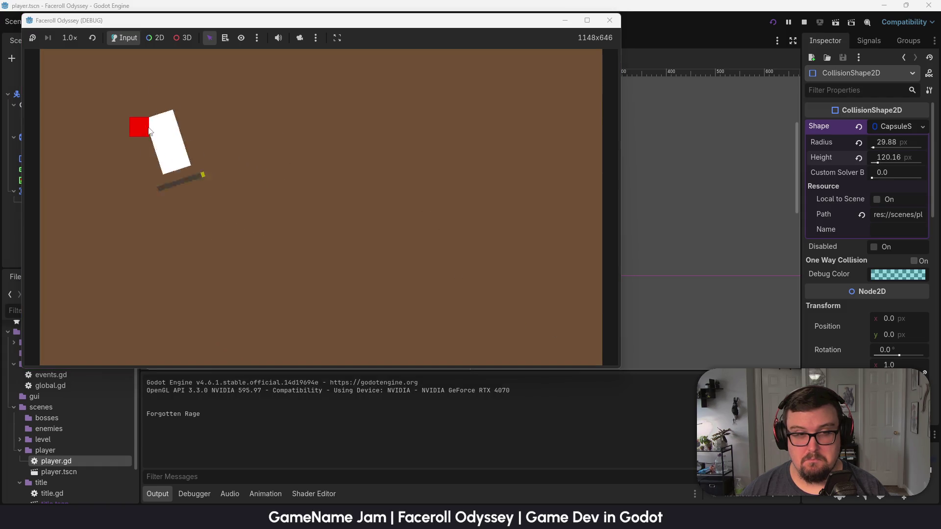
key(s)
key(d)
key(w)
key(d)
key(a)
key(s)
key(d)
key(w)
key(a)
key(s)
key(d)
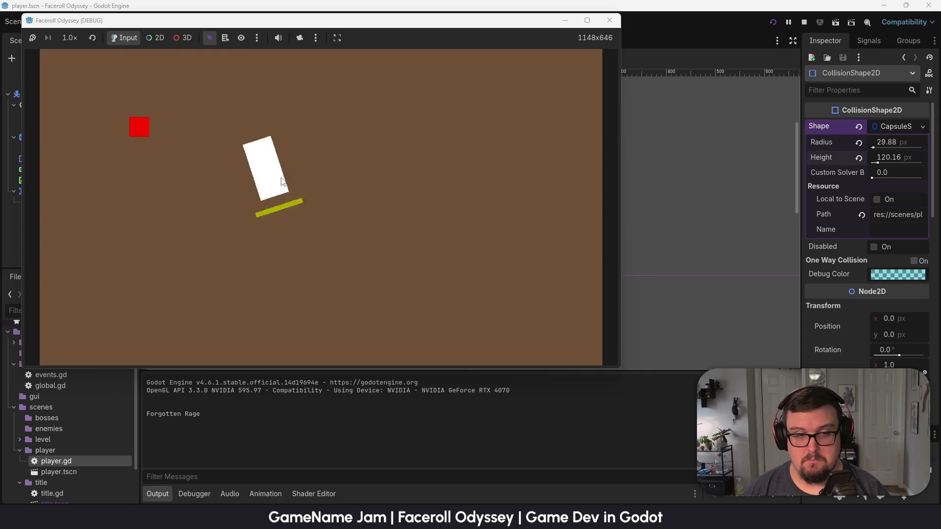
key(w)
key(a)
key(s)
key(s)
key(d)
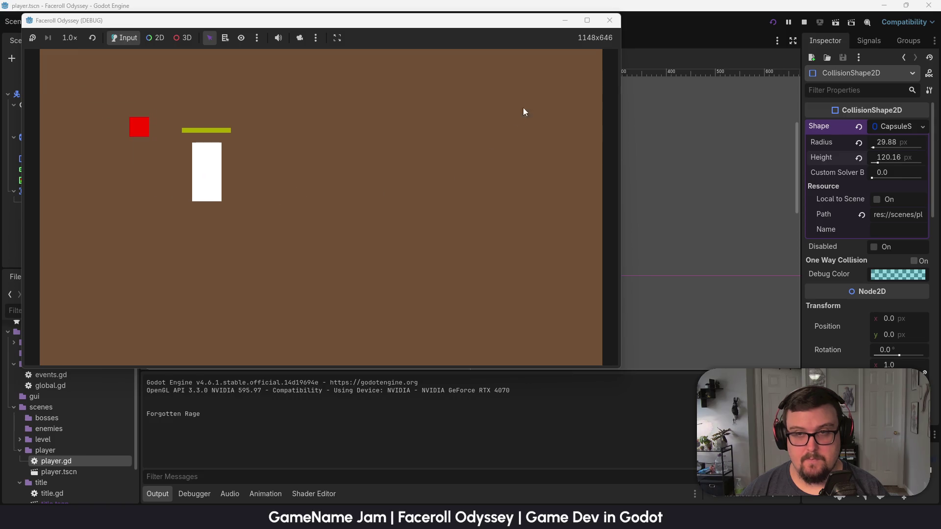
click(609, 20)
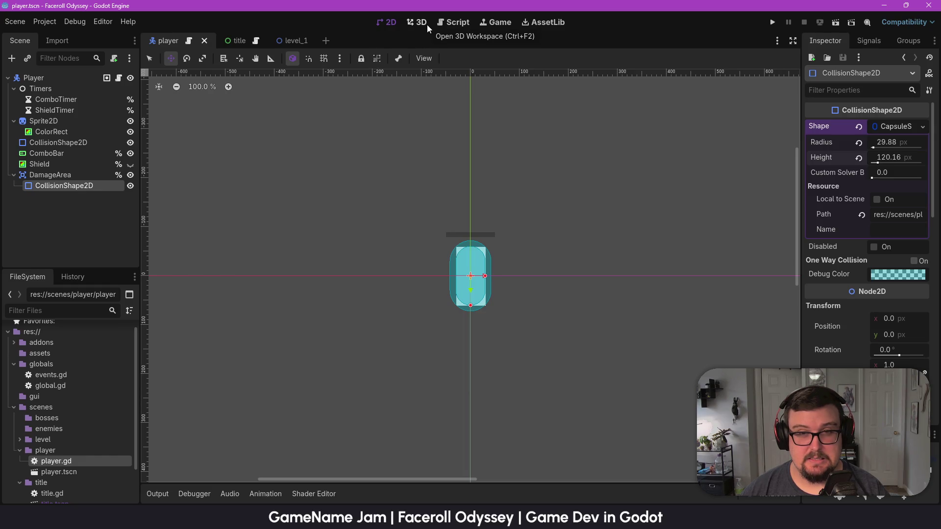
- Change line 191's condition to area.get_parent().is_in_group("enemies") and save the script
click(448, 22)
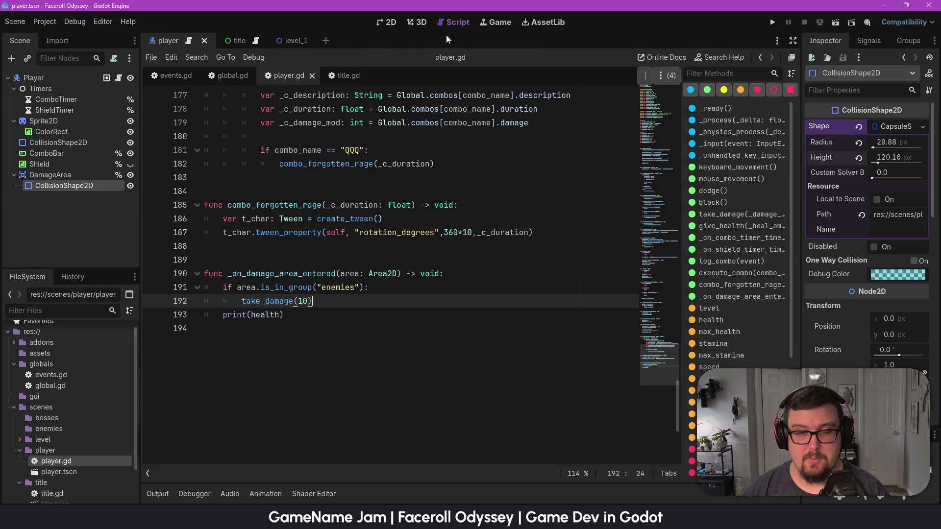
click(256, 287)
text(.parent)
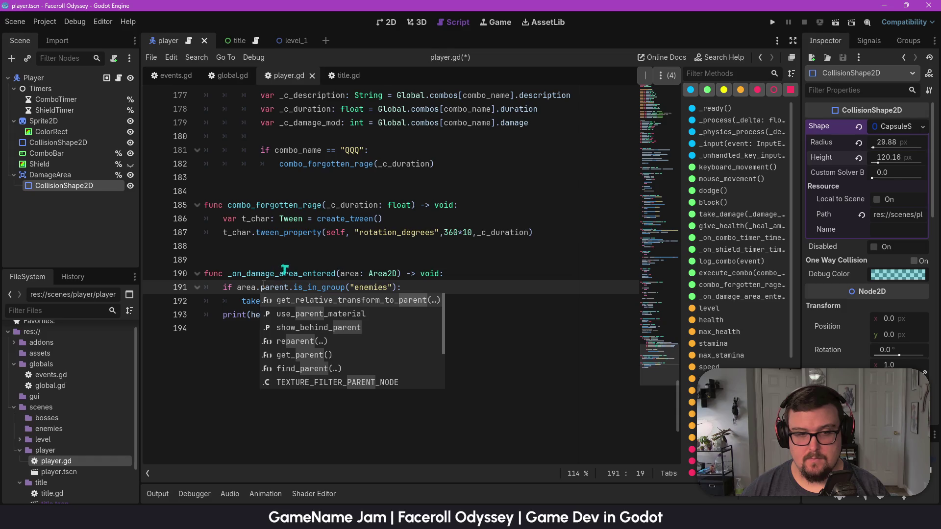
click(296, 355)
key(Down)
key(Down)
key(Down)
key(ctrl+s)
- Test-run the game, then switch to the level_1 scene and run it again
click(772, 22)
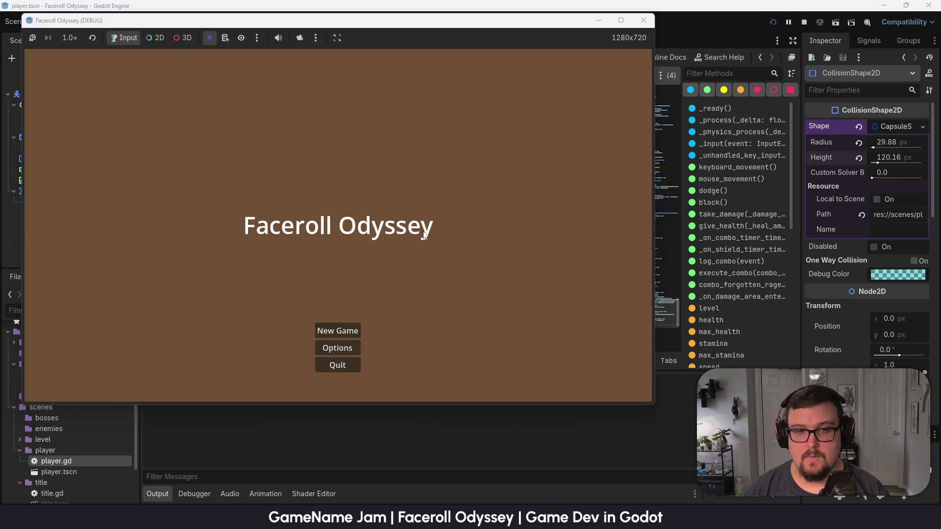
click(644, 21)
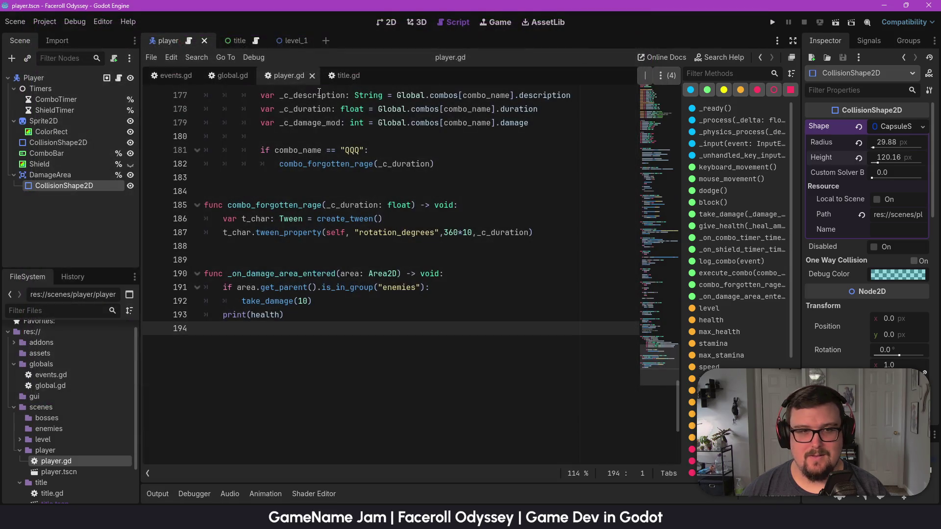
click(289, 39)
key(F5)
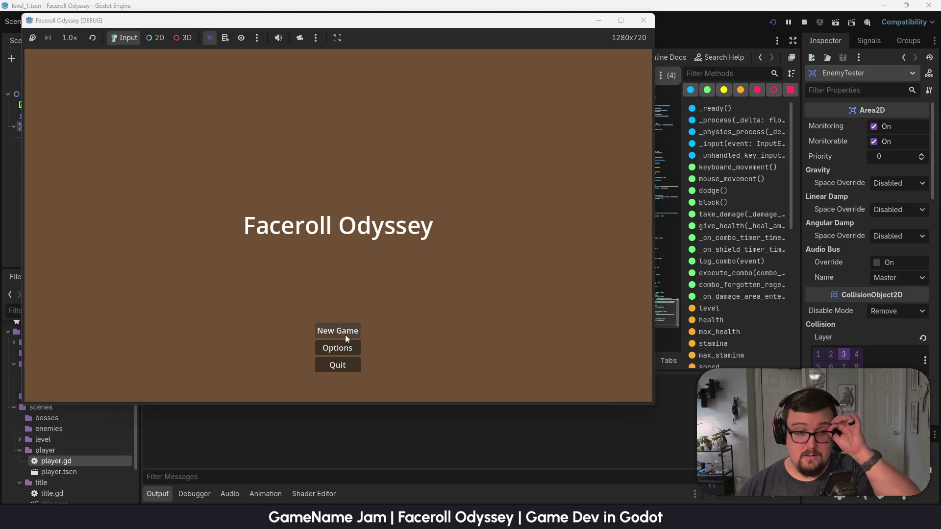
click(345, 334)
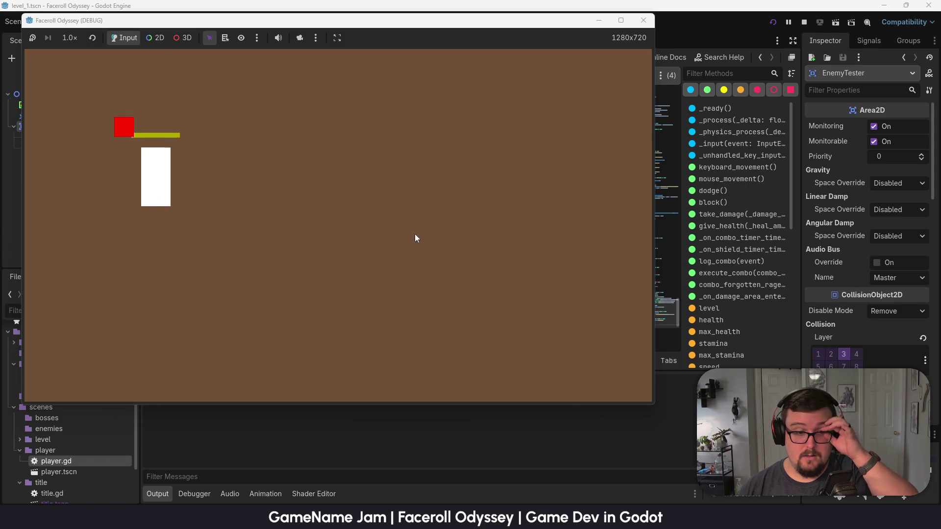
drag(654, 402, 606, 358)
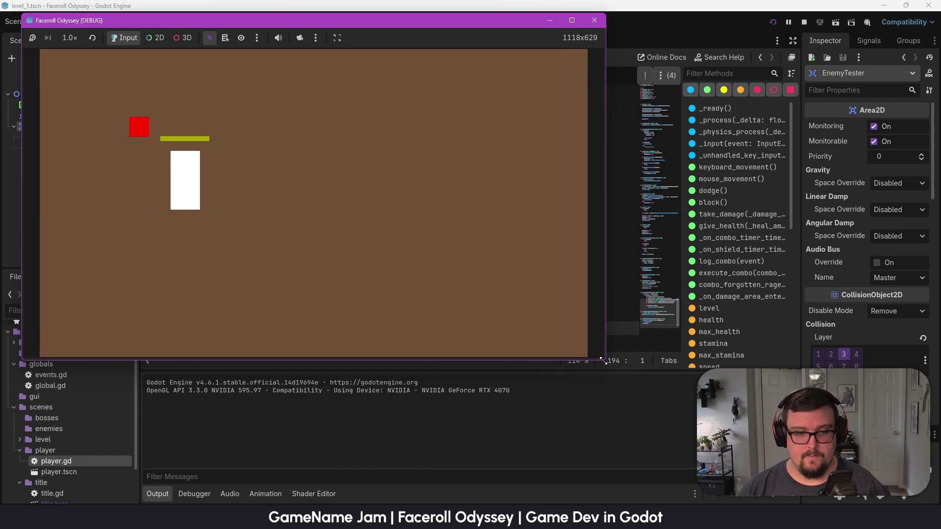
click(595, 20)
click(312, 314)
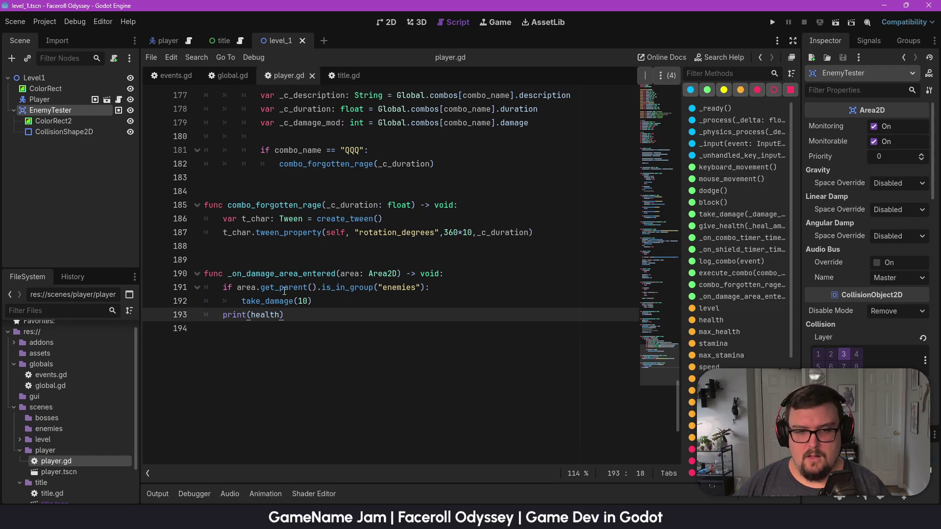
- Check EnemyTester's groups, then add print(area) at the start of the handler and save
click(356, 300)
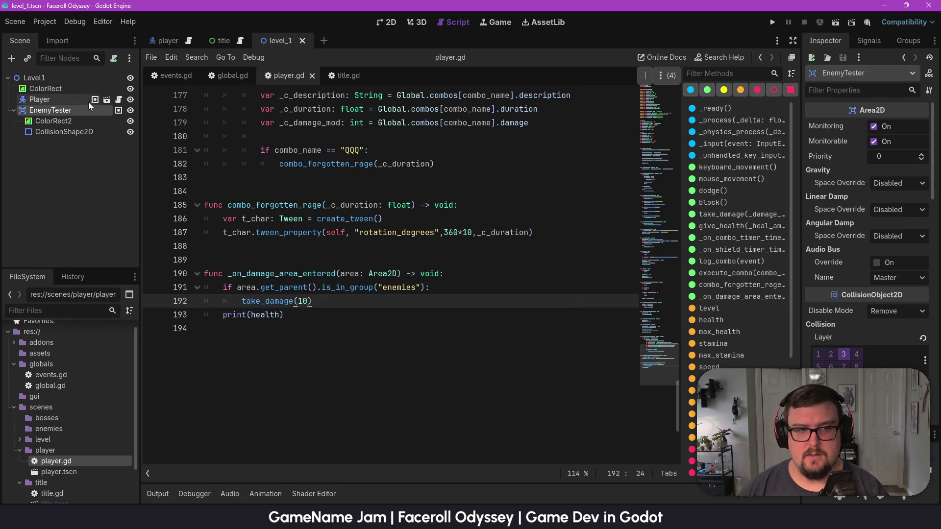
click(906, 39)
click(835, 43)
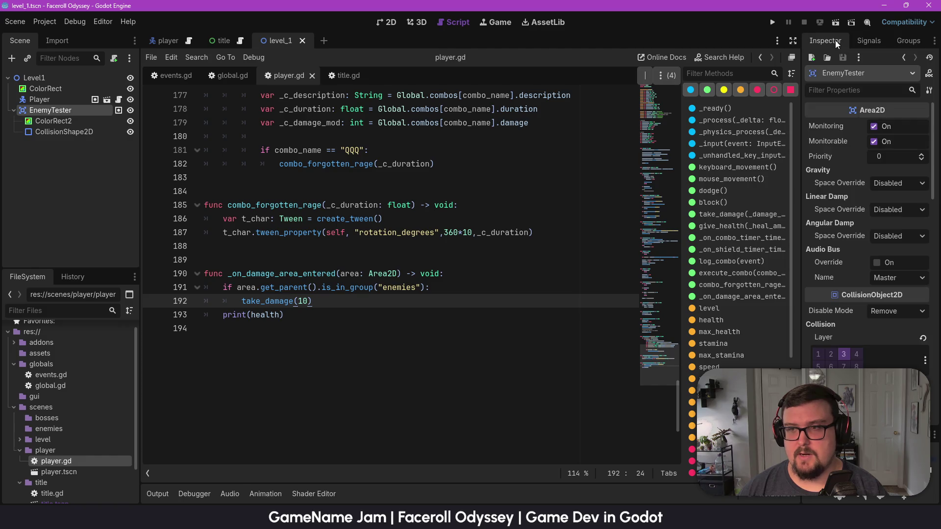
drag(240, 289, 429, 289)
click(488, 288)
click(476, 277)
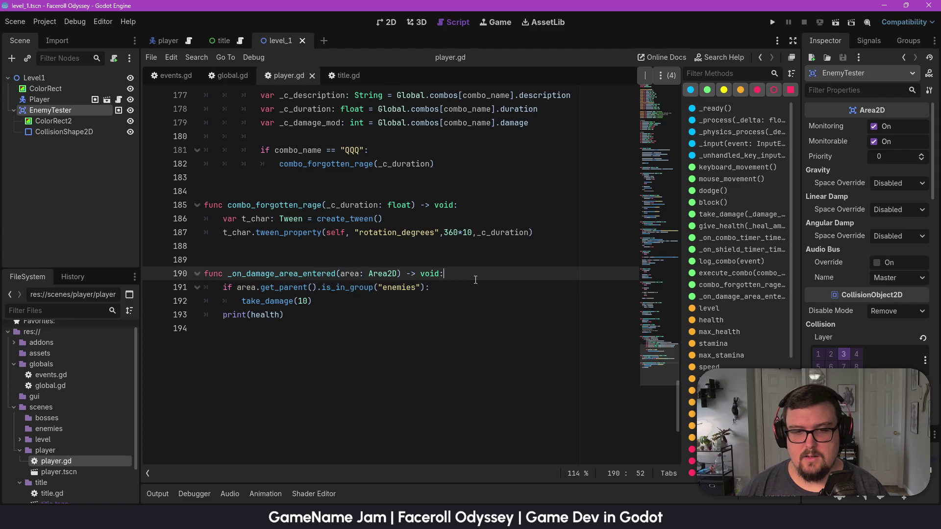
key(Return)
text(print(area))
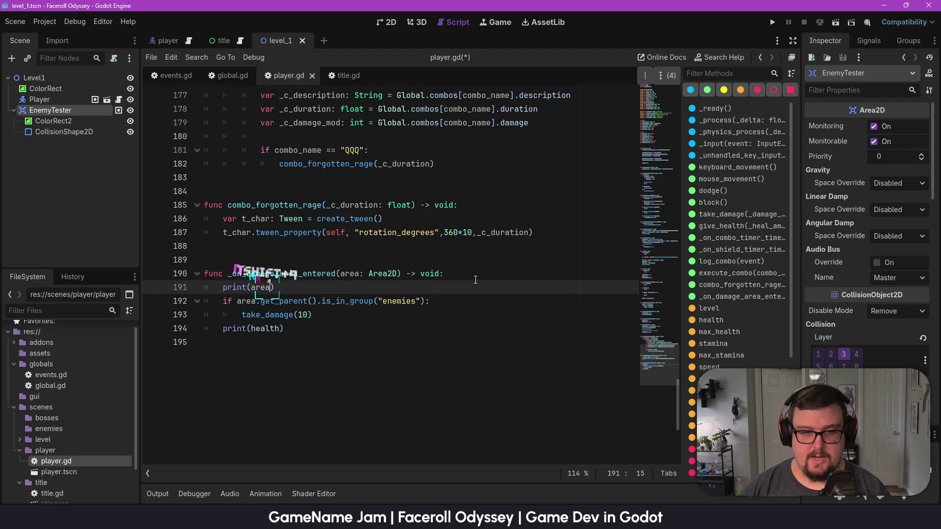
key(ctrl+s)
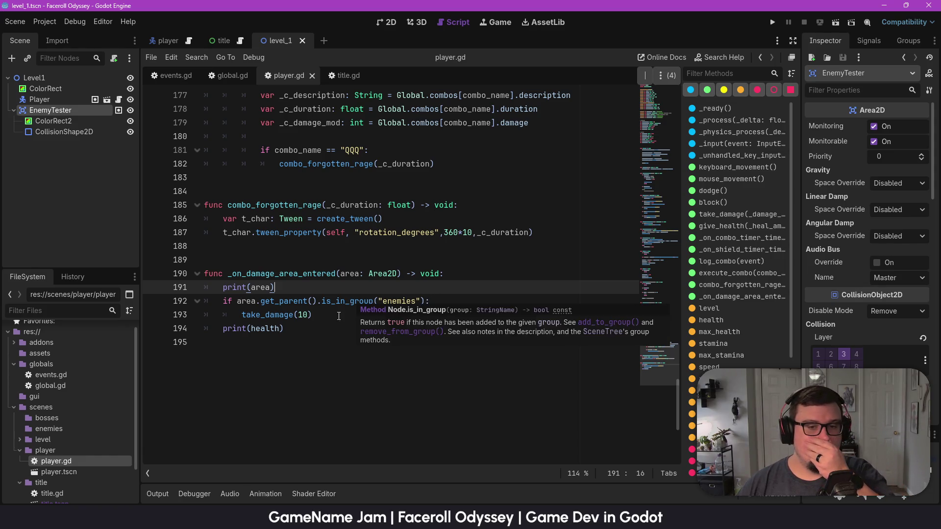
- Remove .get_parent() from line 192 so the area itself is checked, and save
mouse_move(318, 302)
mouse_down()
mouse_move(247, 301)
mouse_move(259, 301)
mouse_up()
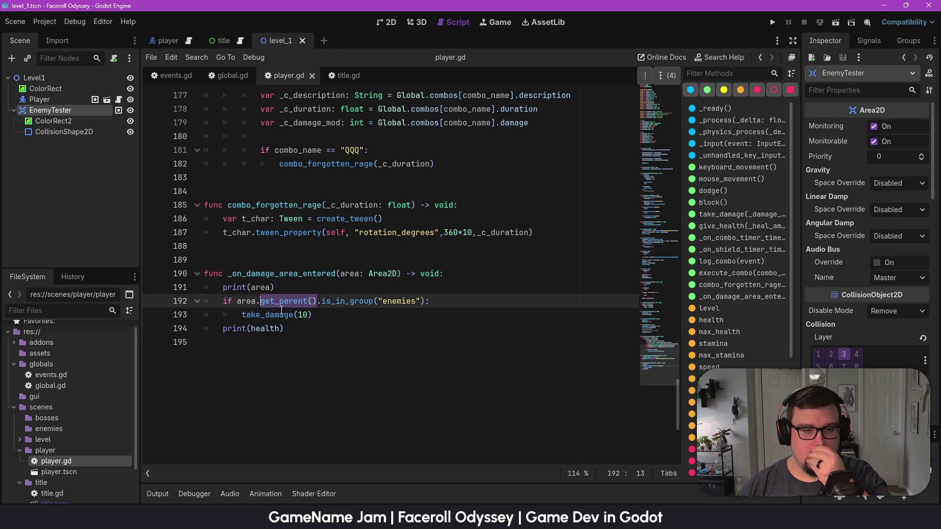
key(BackSpace)
key(ctrl+s)
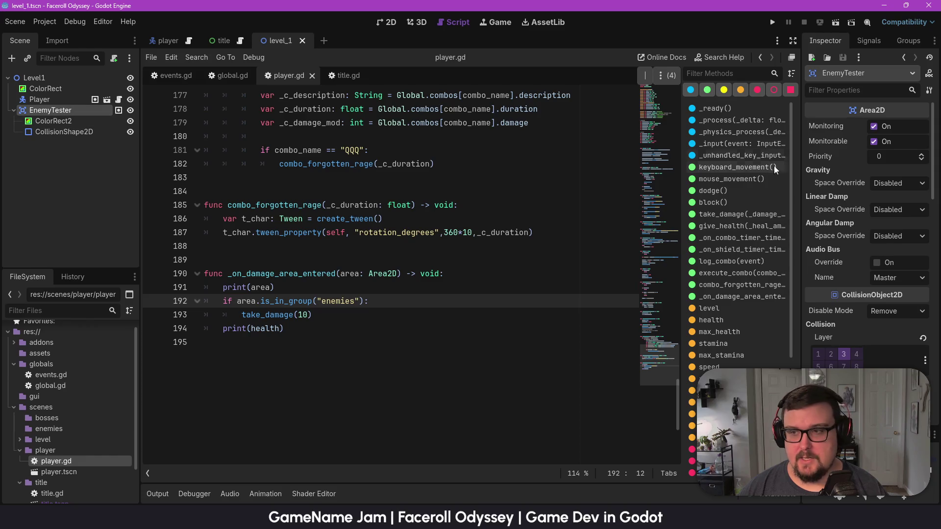
- Open the player scene from the FileSystem panel
scroll(832, 301, down, 2)
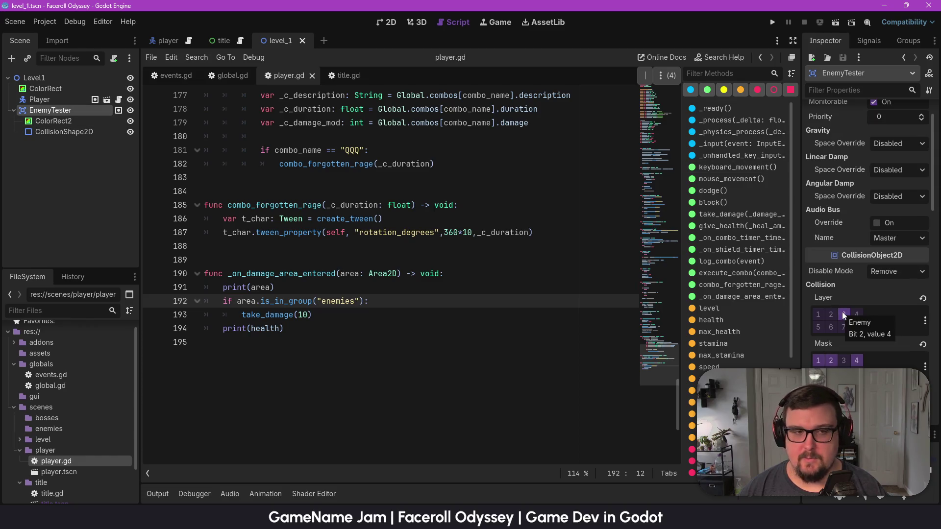
click(107, 99)
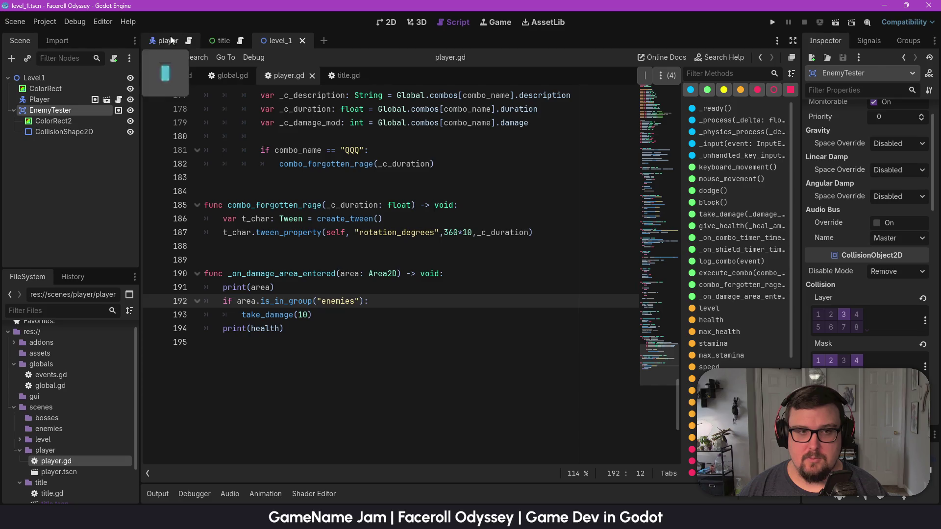
click(25, 76)
scroll(840, 348, down, 10)
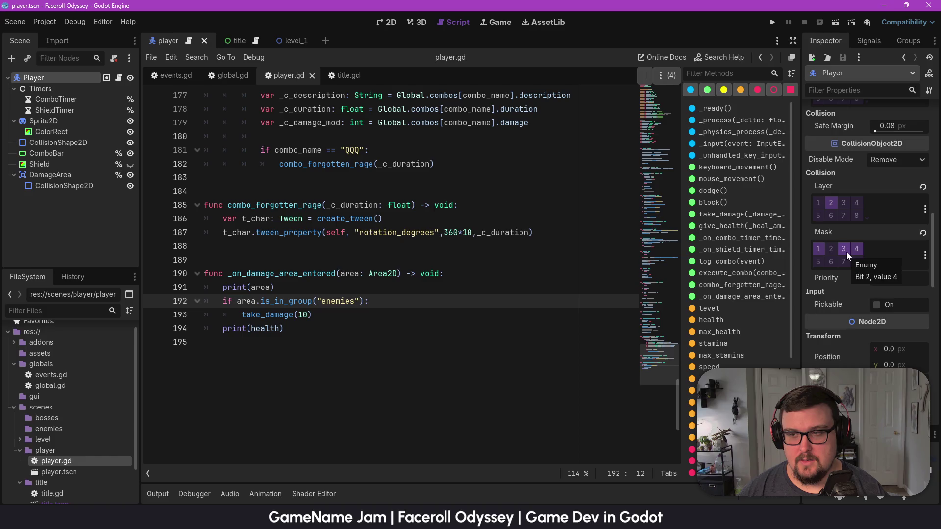
scroll(856, 252, up, 5)
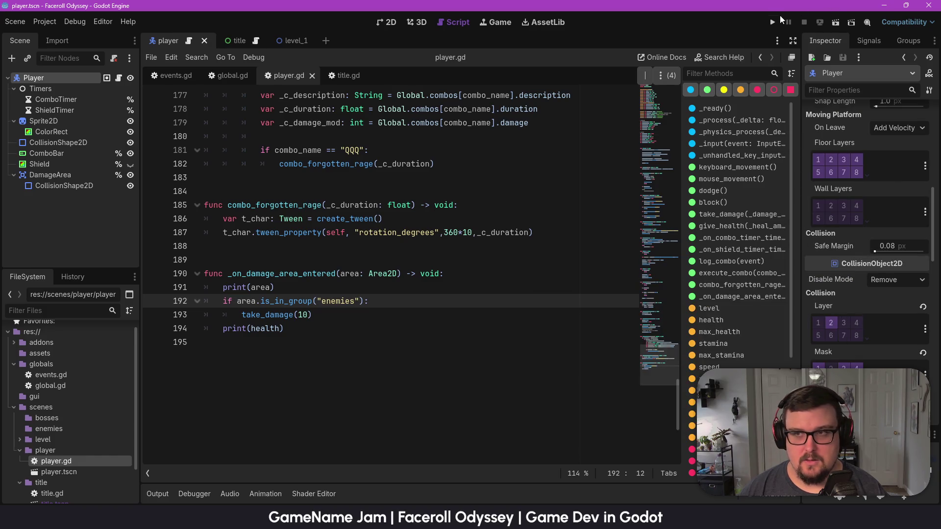
click(773, 22)
click(350, 330)
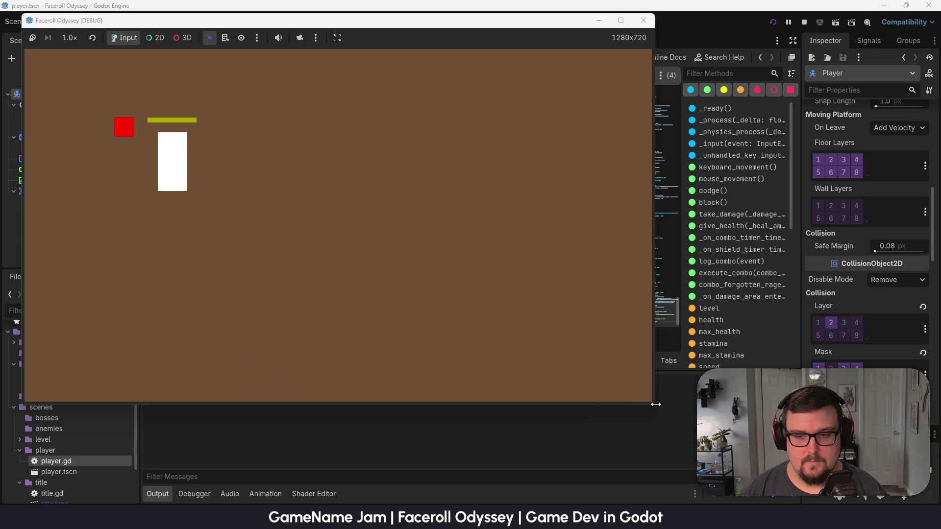
drag(653, 408, 617, 367)
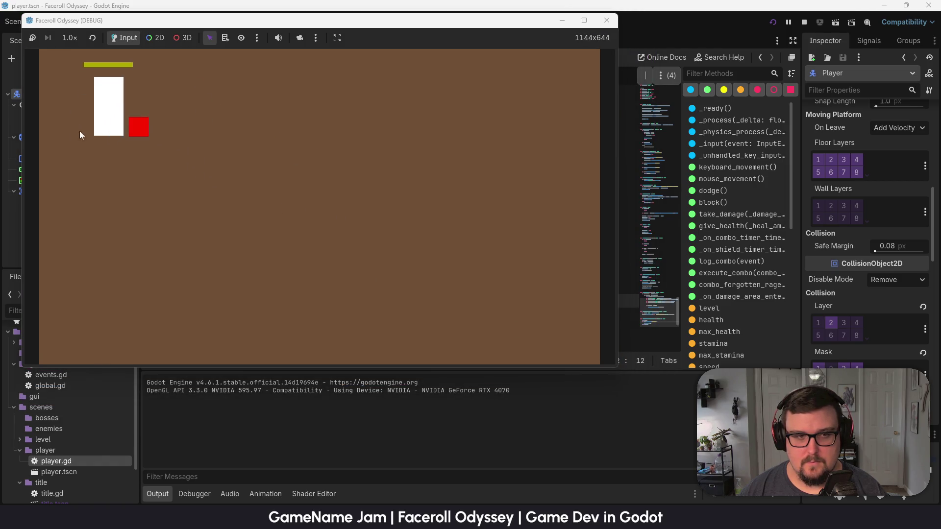
click(607, 20)
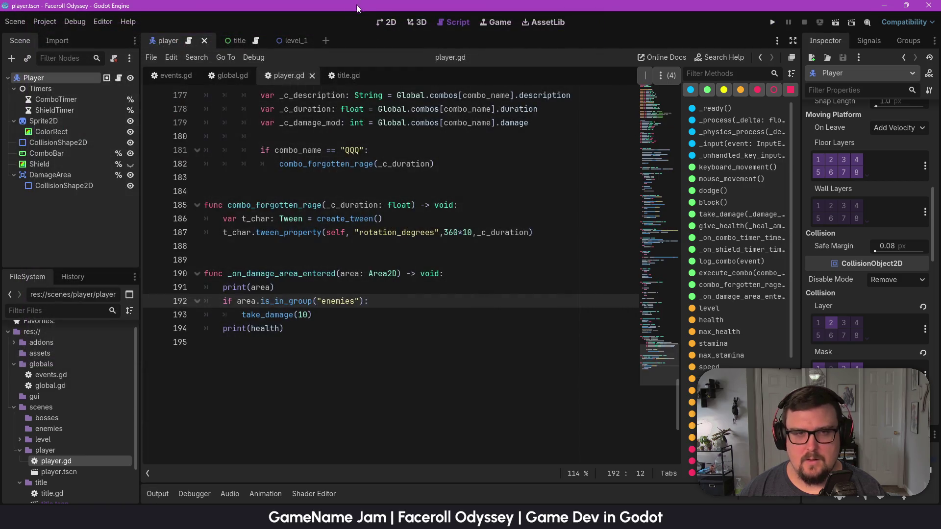
click(386, 21)
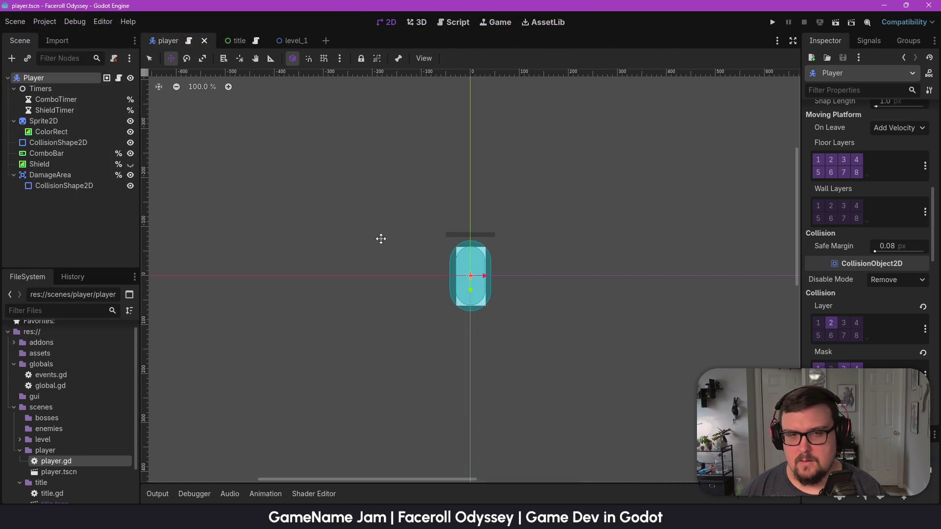
- Turn off collision layer 1 on the DamageArea node and save the player scene
click(48, 175)
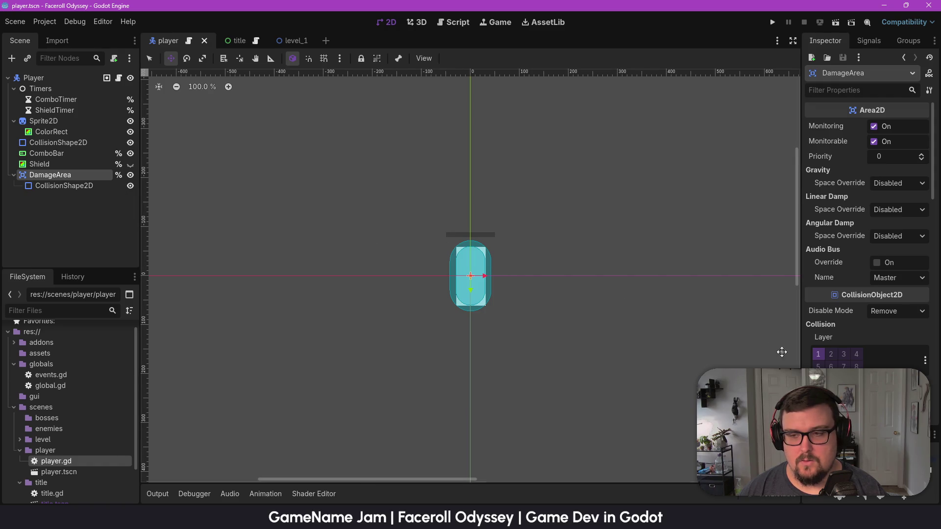
click(821, 355)
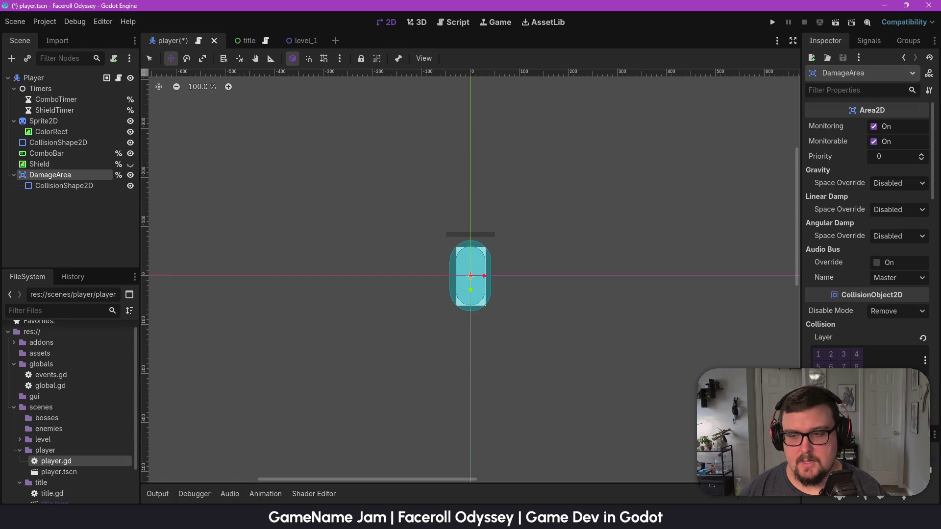
key(ctrl+s)
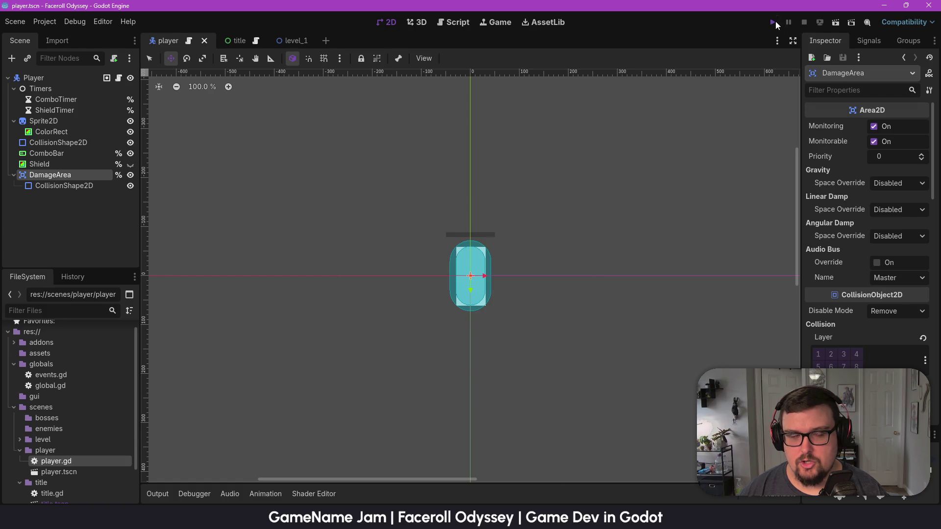
- Test-run a new game, stop it, and return to the player.gd script
click(775, 22)
click(330, 328)
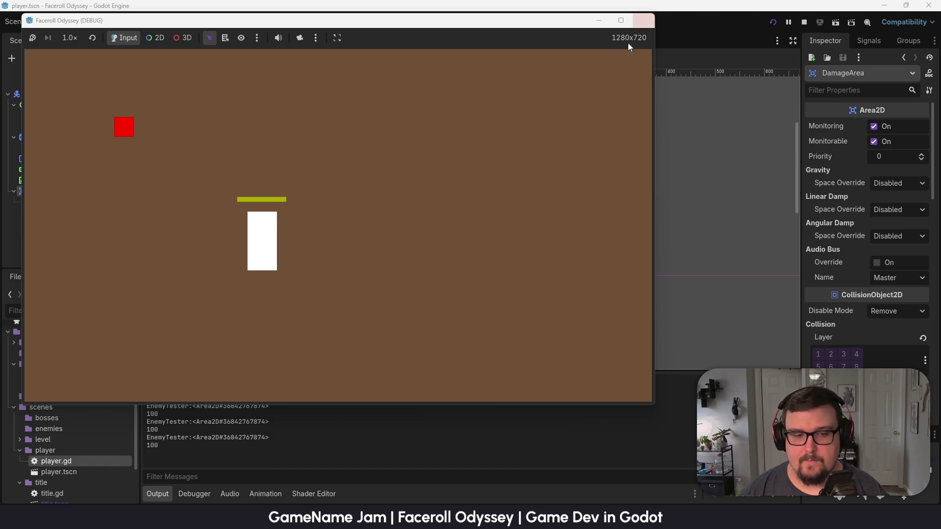
click(644, 20)
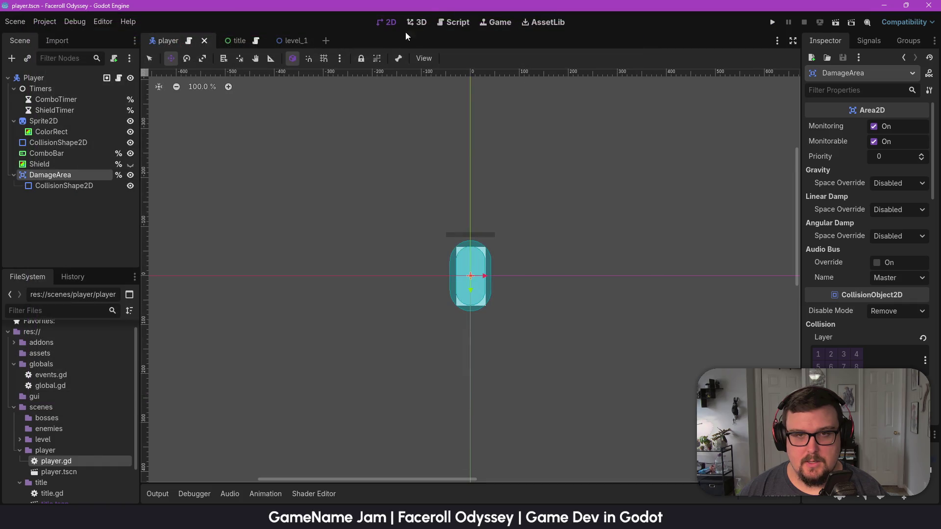
click(420, 22)
click(454, 22)
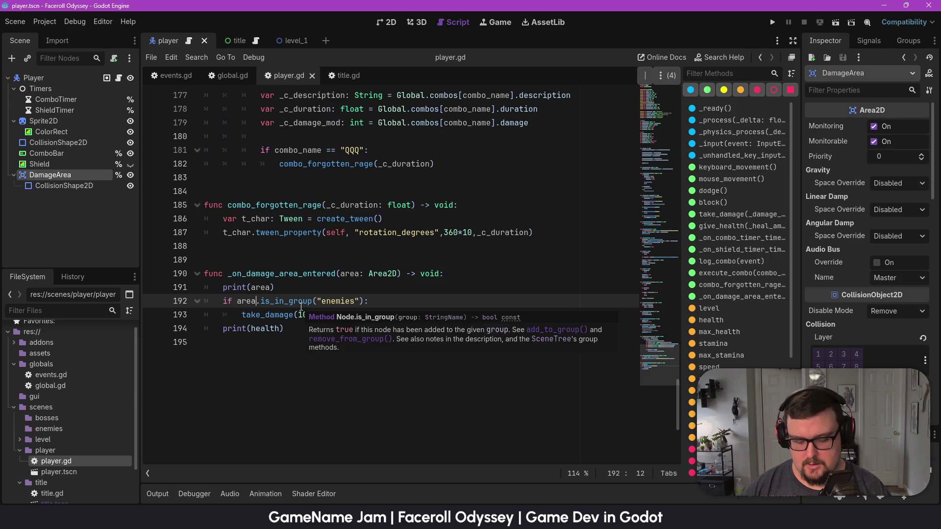
- Insert get_parent(). into line 192's condition, save, then check EnemyTester's collision layer 3 in level_1
text(get_parent().)
key(ctrl+s)
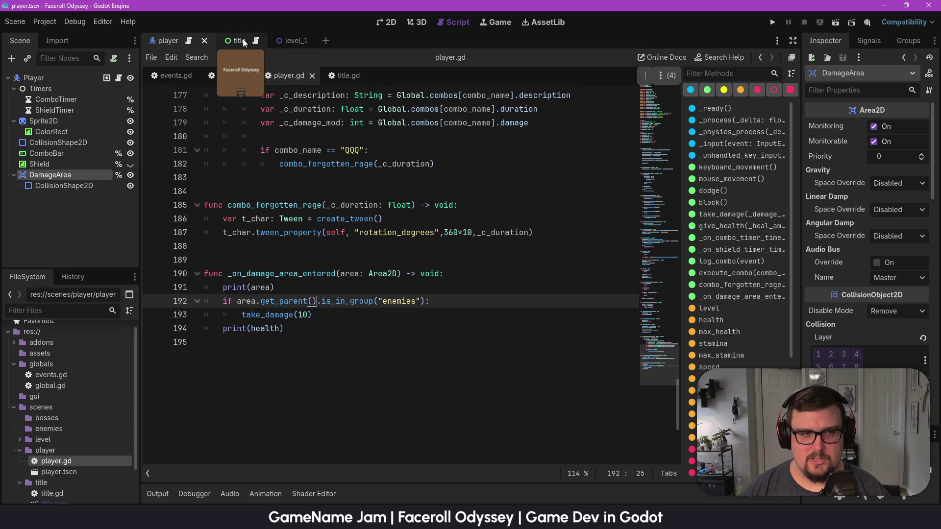
click(292, 41)
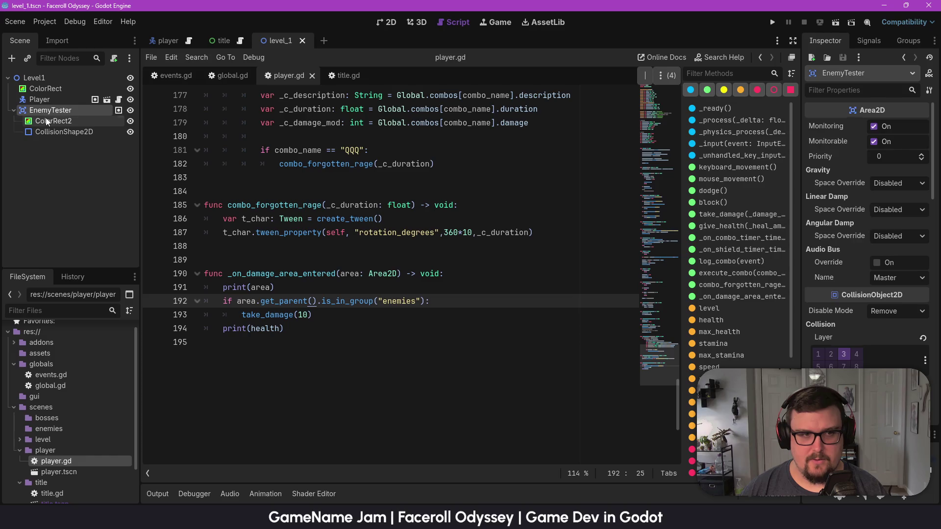
click(52, 132)
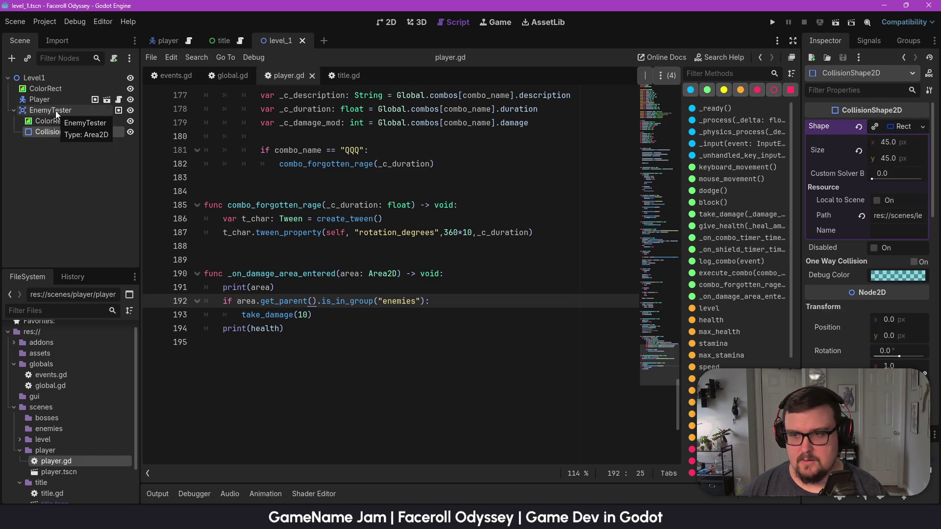
click(55, 110)
click(844, 354)
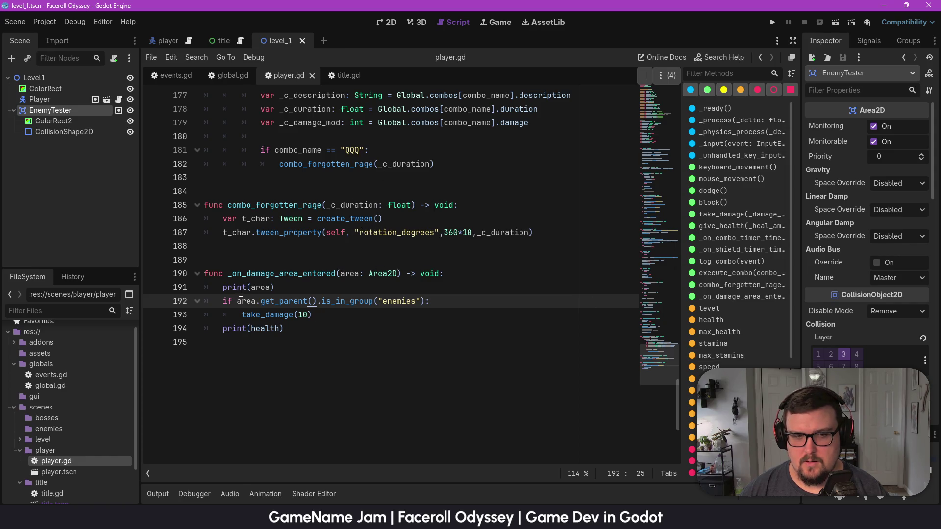
- Review the print(area) line and line 192 of the damage handler
drag(225, 289, 275, 288)
click(294, 288)
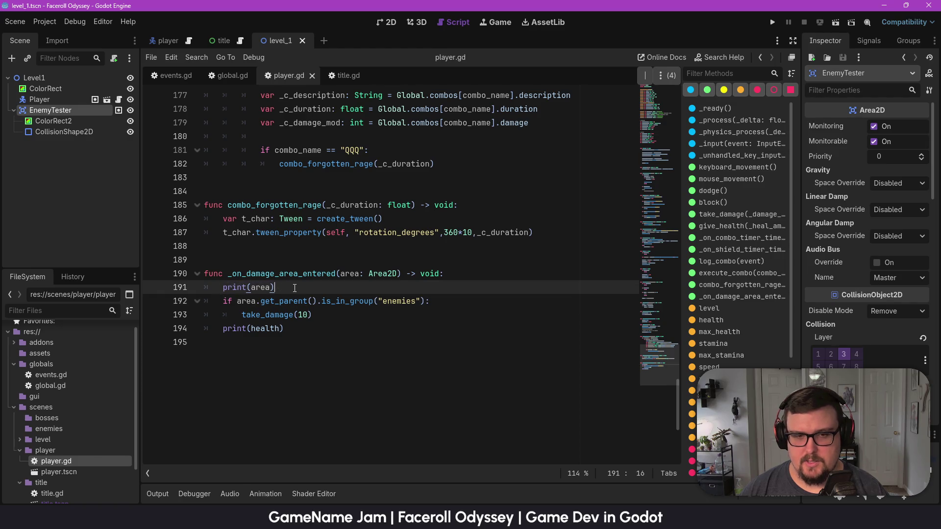
click(232, 301)
scroll(347, 234, up, 15)
click(347, 235)
- Delete the print(area), vulnerable and leftover empty lines from the damage handler, and save
scroll(347, 234, down, 5)
scroll(347, 234, down, 10)
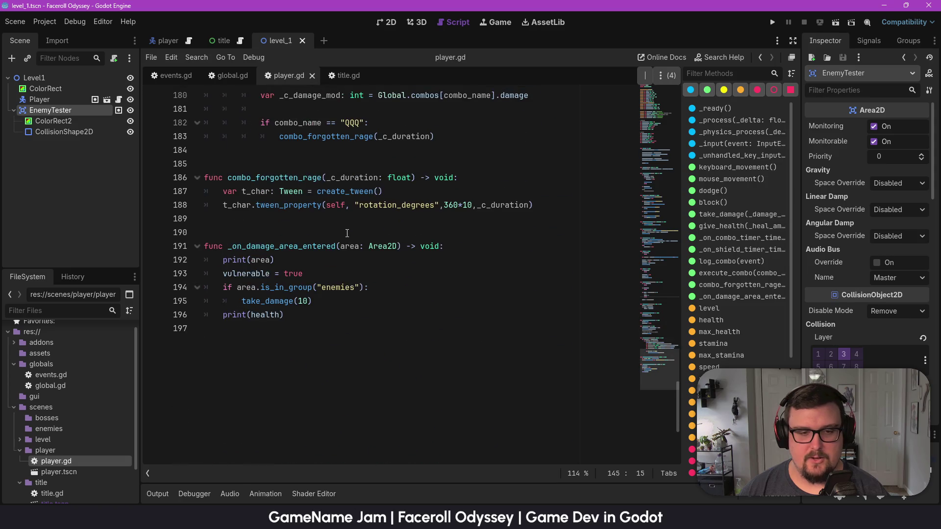
drag(302, 314, 223, 205)
click(232, 301)
drag(304, 273, 204, 260)
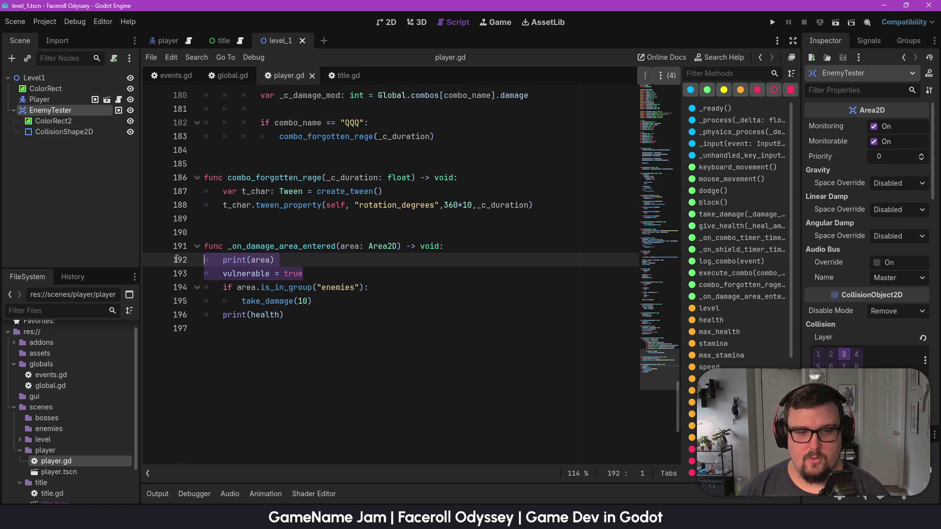
key(BackSpace)
key(BackSpace)
drag(304, 287, 205, 287)
key(BackSpace)
key(BackSpace)
key(ctrl+s)
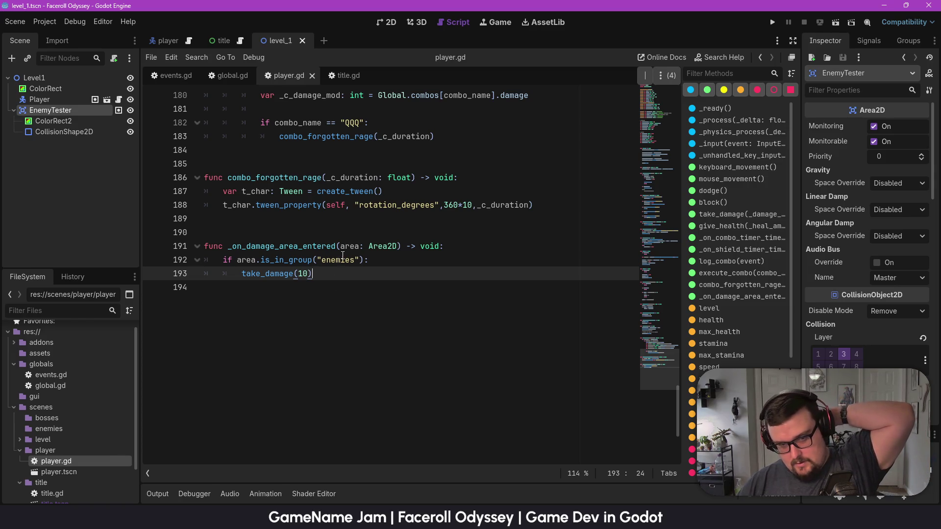
- Change the group check on line 192 from "enemies" to "damage" and save the script
click(363, 260)
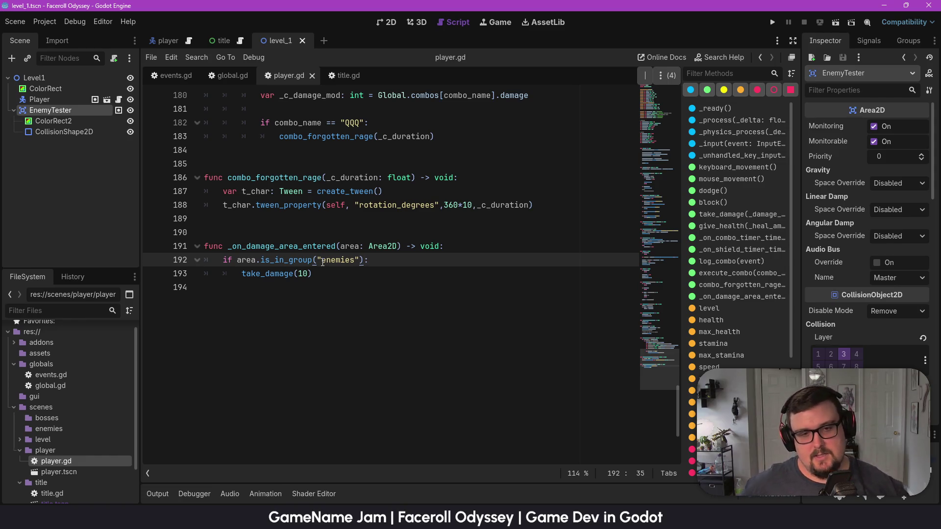
double_click(338, 259)
text(damage)
key(BackSpace)
key(BackSpace)
key(BackSpace)
text(mage)
key(ctrl+s)
- Review the take_damage(10) call, then switch to the level's 2D view
click(404, 280)
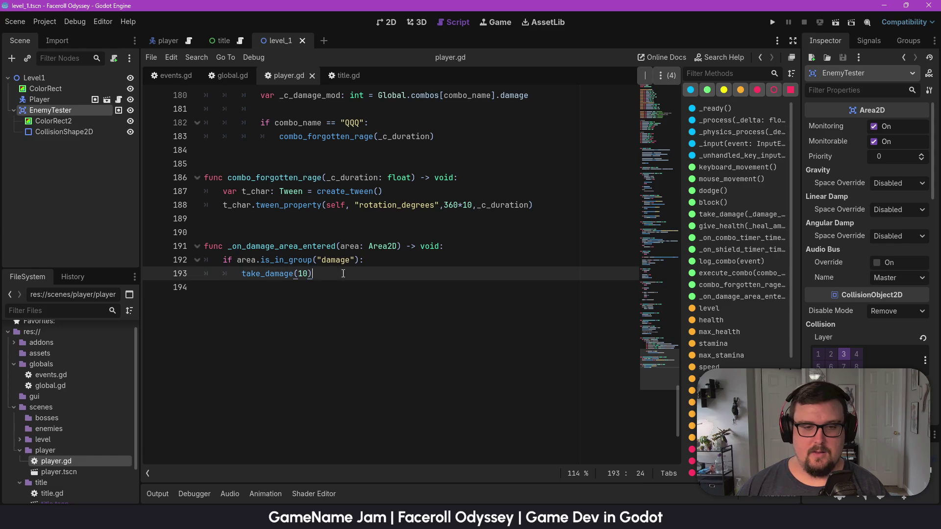
key(Home)
key(shift+End)
click(404, 280)
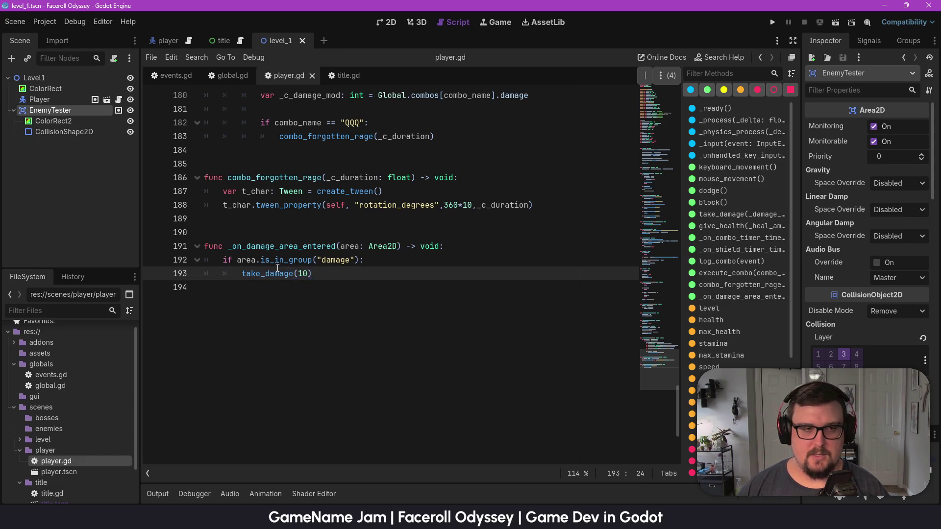
click(391, 23)
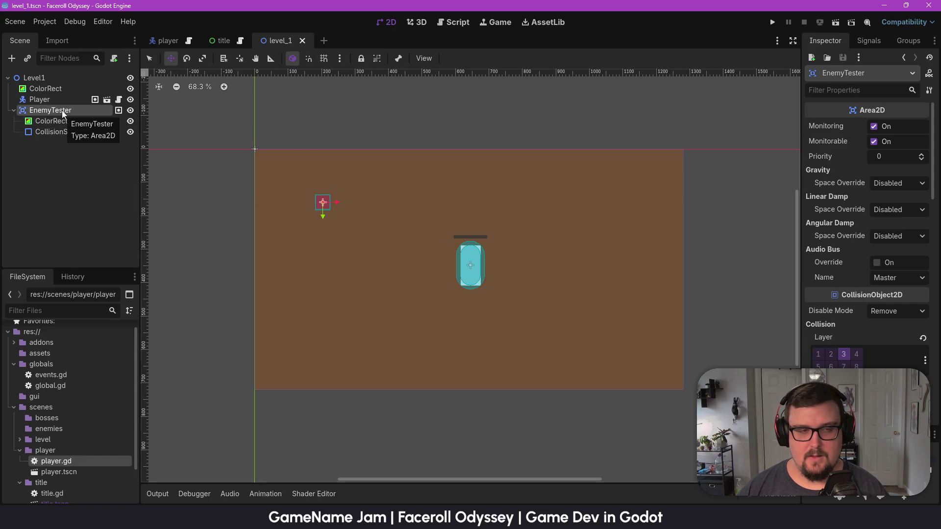
- Move the EnemyTester from collision layer 3 to layer 4, limit its mask to layer 2, and save
scroll(837, 343, down, 2)
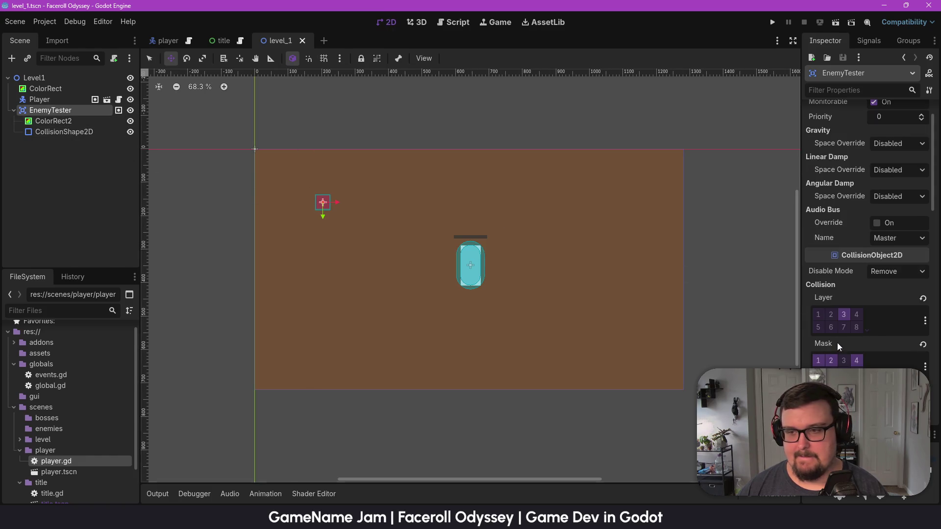
click(844, 314)
click(858, 314)
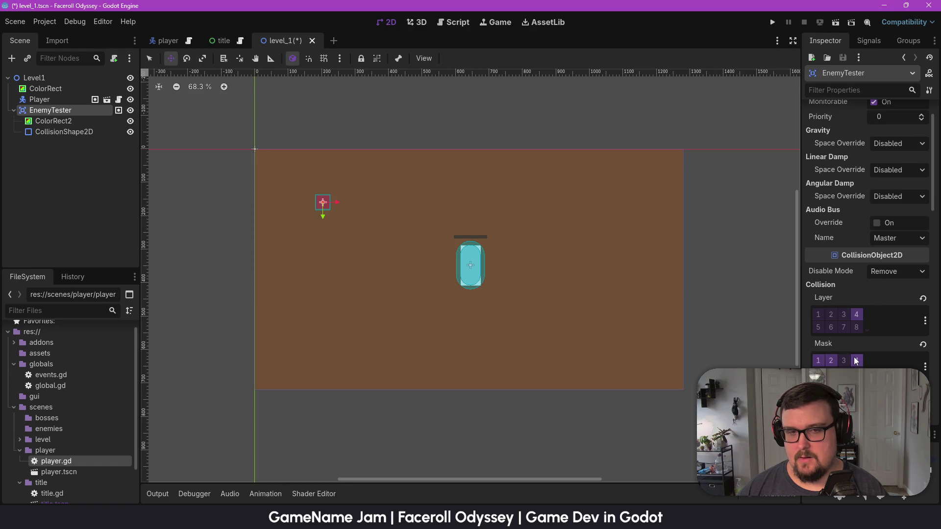
click(830, 360)
click(856, 360)
key(F5)
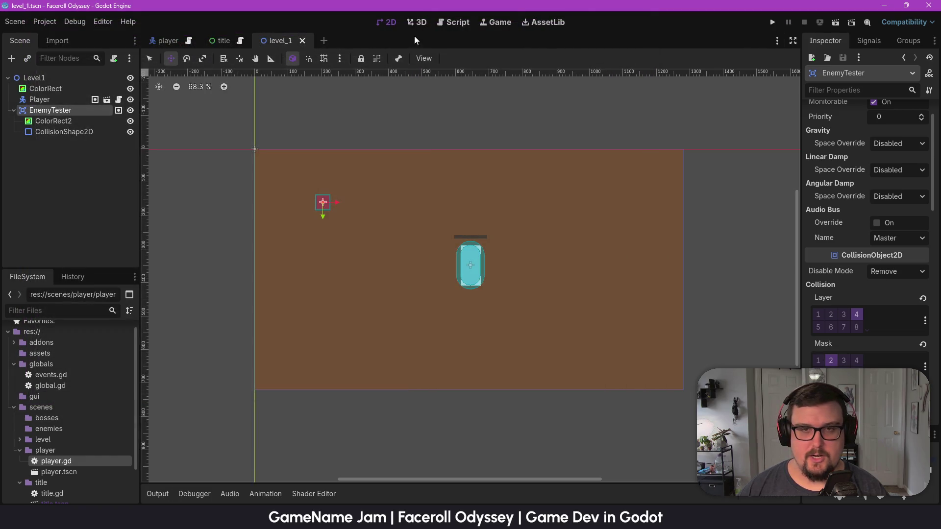
click(454, 22)
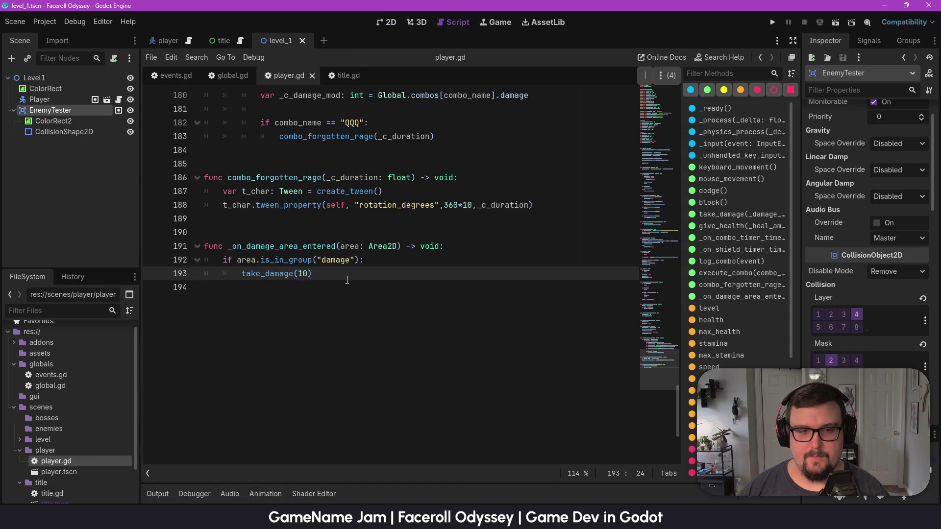
- Add print(health) at function level below the damage check and run the game with F5
key(Return)
key(Return)
key(BackSpace)
text(print(health)
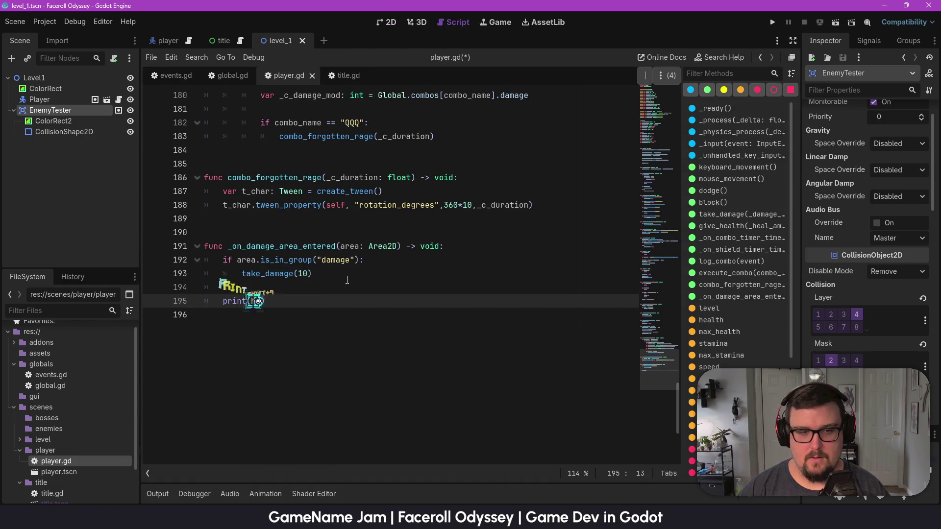
text())
key(F5)
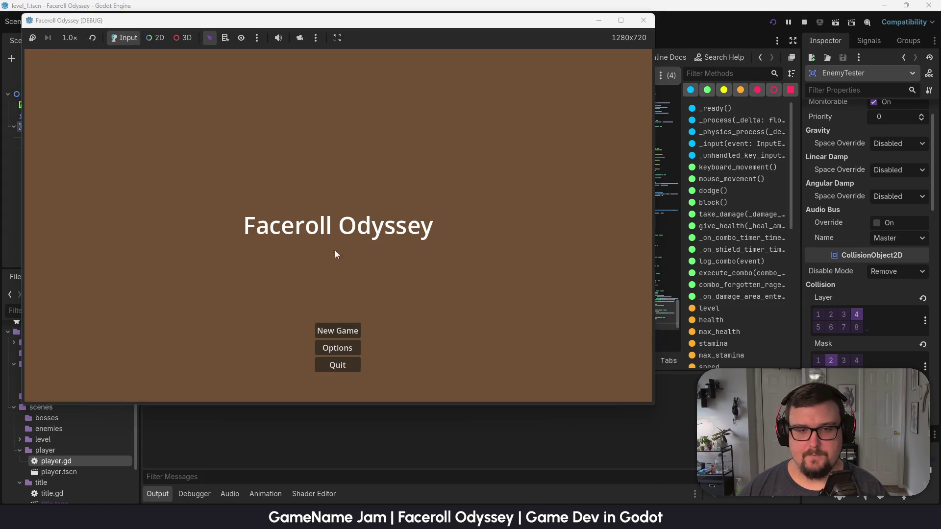
- Start a New Game, lunge into the red enemy with the Forgotten Rage combo, and close the game
click(336, 327)
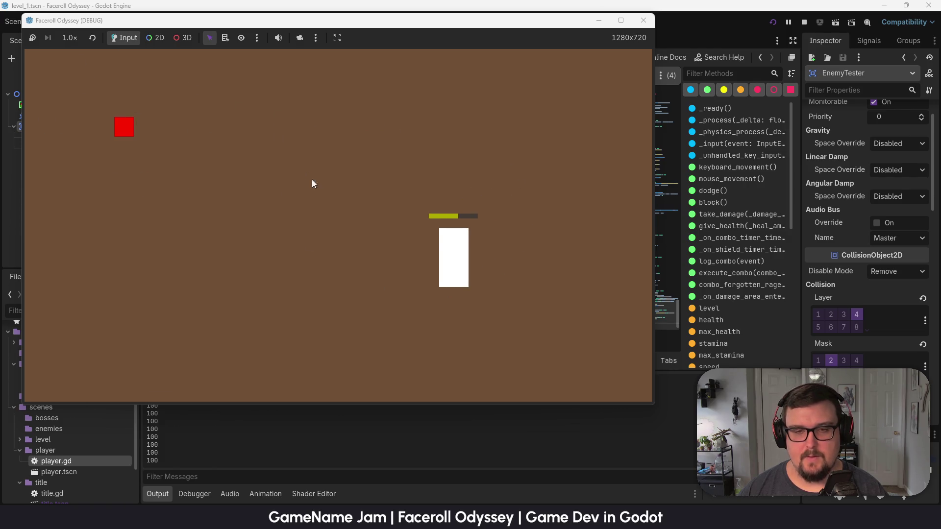
click(319, 218)
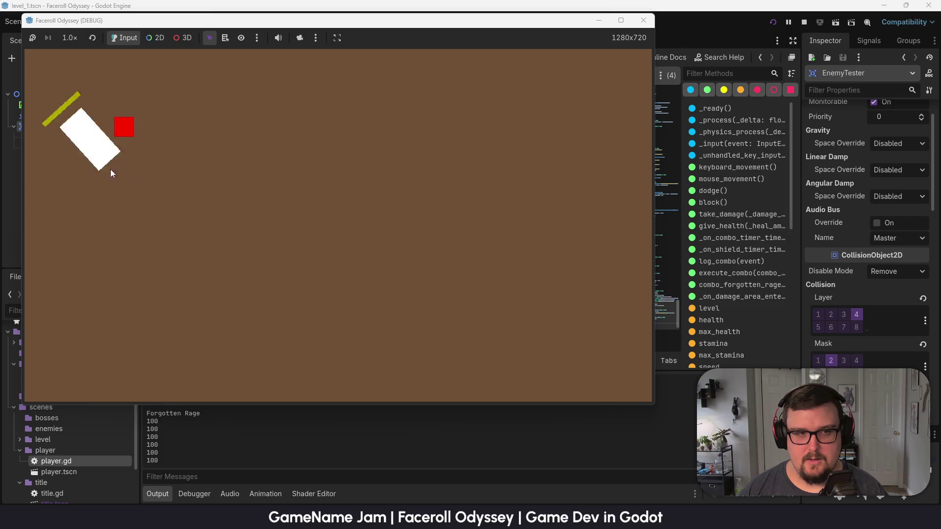
key(space)
click(91, 98)
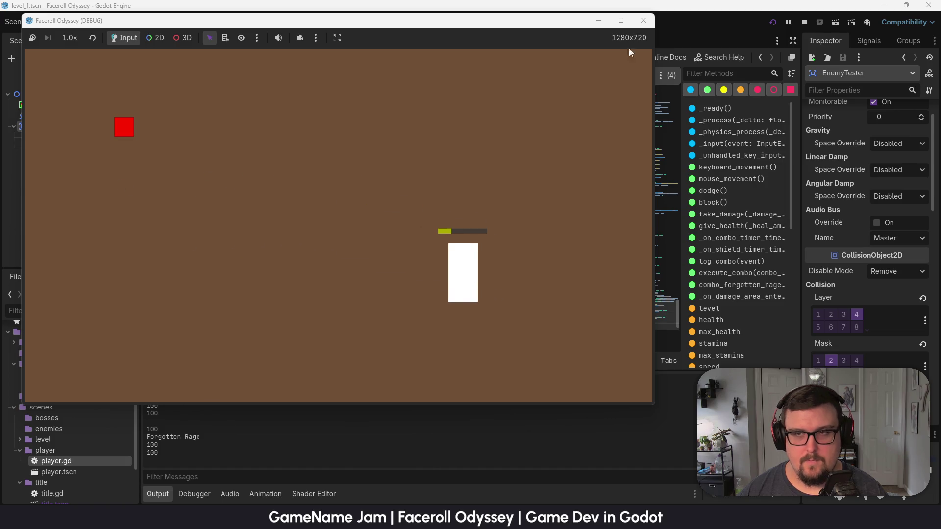
click(643, 21)
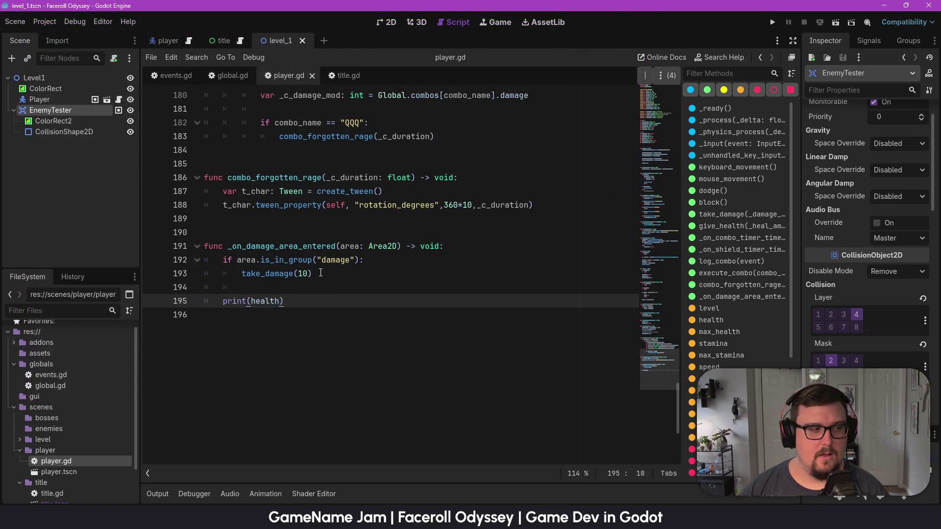
- Inspect the player scene's Timers node and the stamina variable in player.gd
scroll(317, 213, up, 6)
click(176, 35)
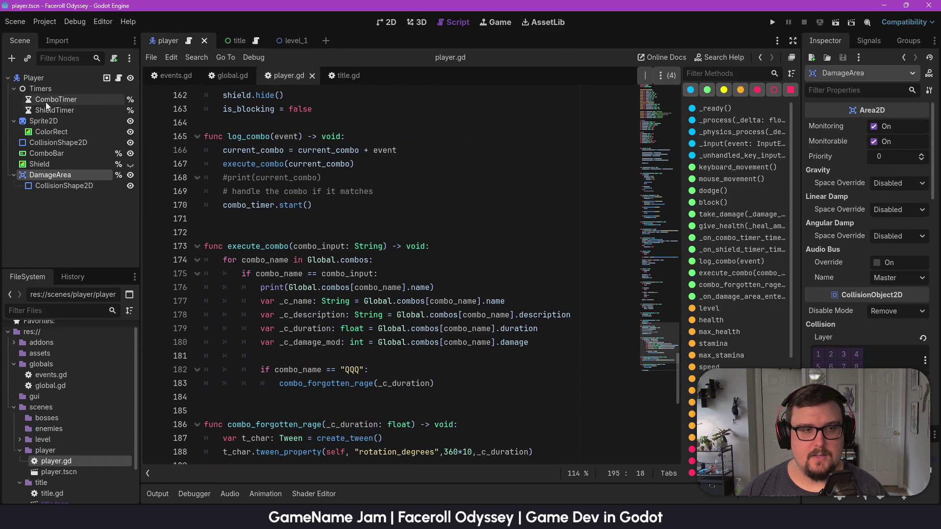
click(45, 89)
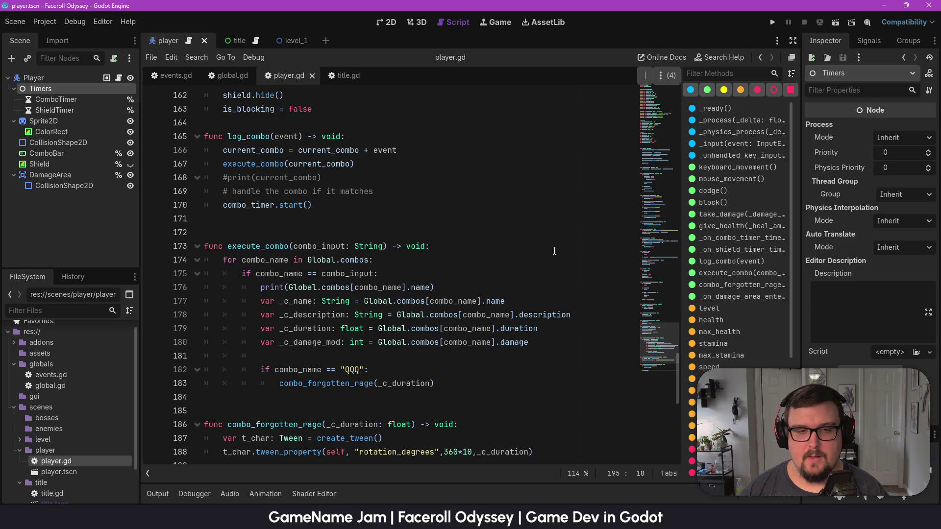
mouse_move(659, 339)
mouse_down()
mouse_move(663, 145)
mouse_move(672, 127)
mouse_up()
scroll(388, 220, up, 5)
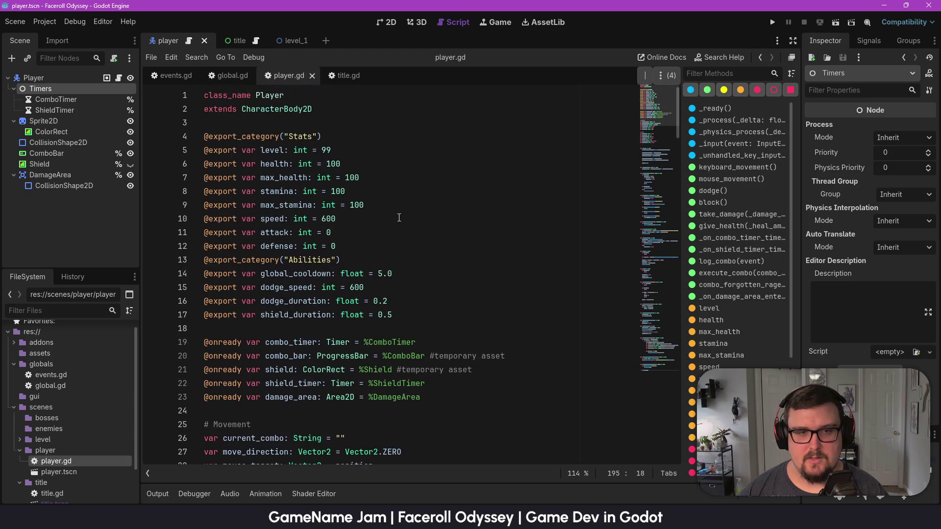
double_click(265, 191)
- Paste a copy of the take_damage and give_health functions directly below give_health
scroll(401, 190, down, 2)
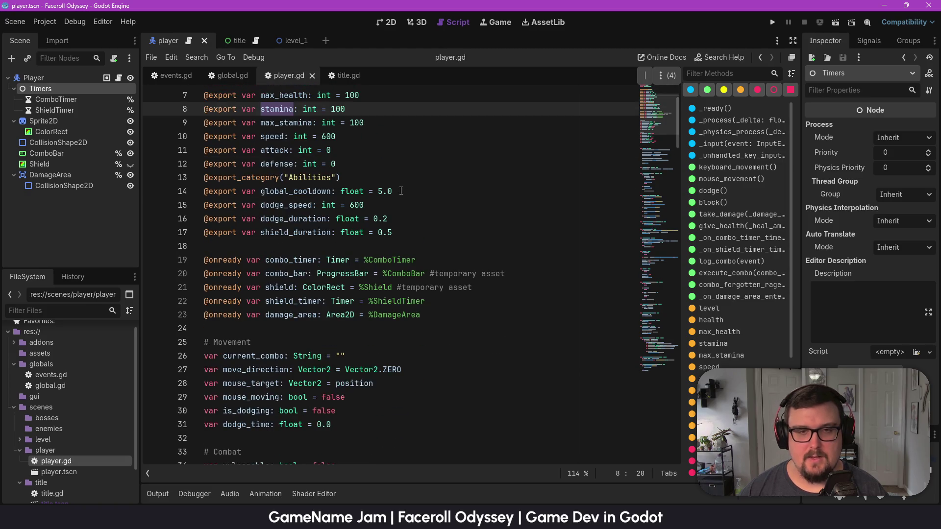
scroll(404, 168, down, 20)
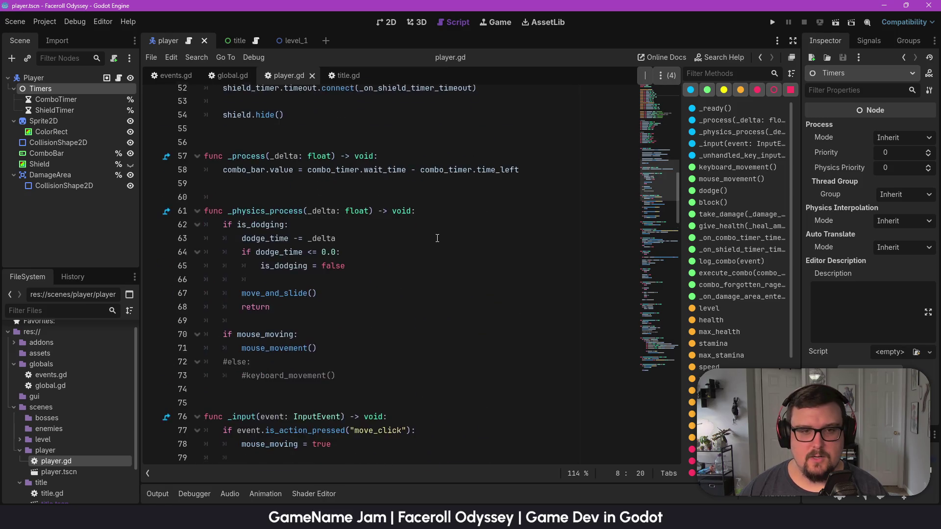
scroll(438, 230, down, 15)
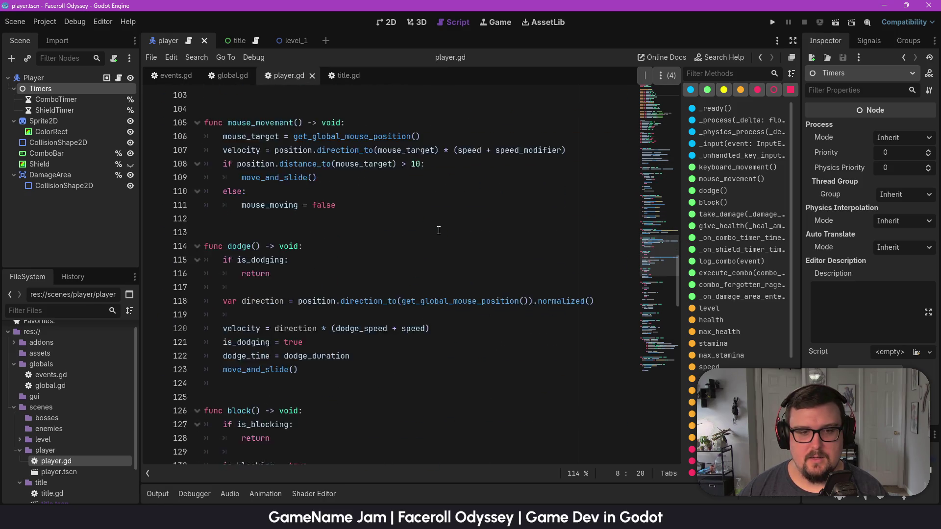
scroll(438, 231, down, 10)
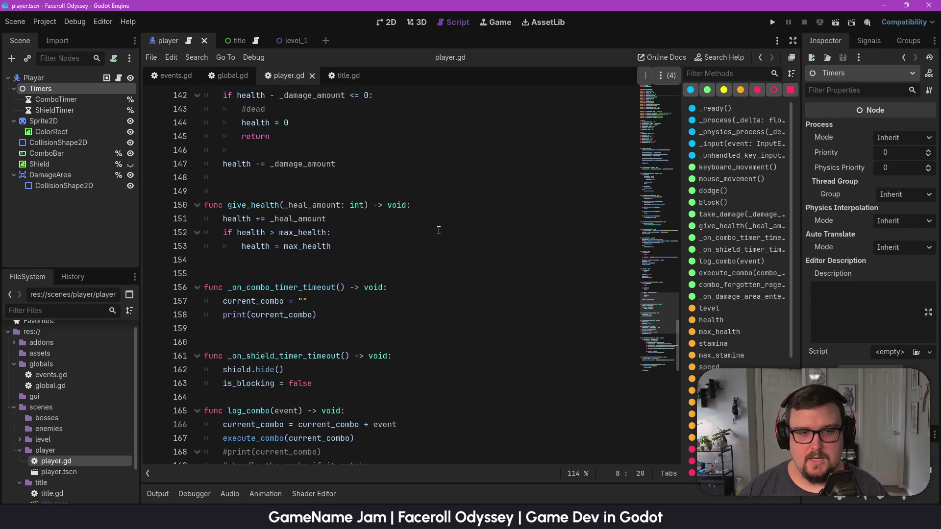
click(349, 242)
scroll(294, 221, up, 5)
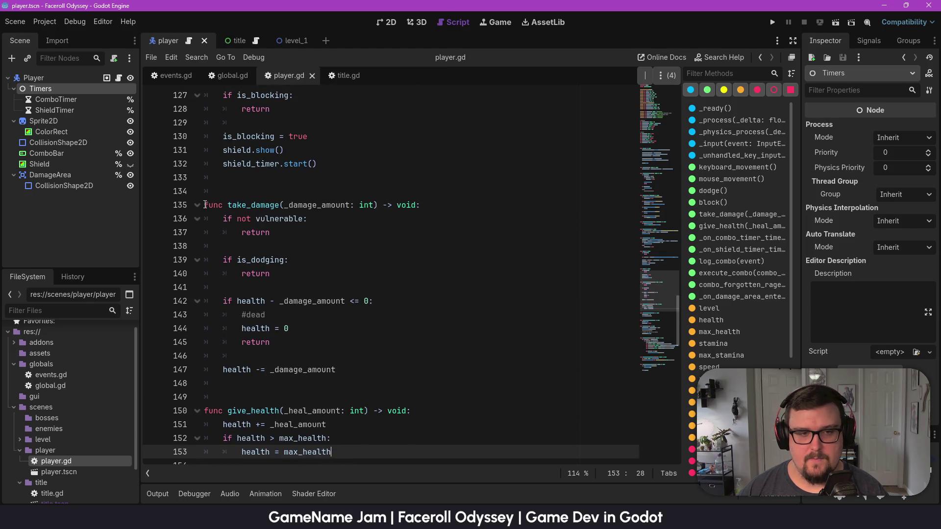
shift+click(205, 205)
scroll(331, 220, down, 6)
click(331, 220)
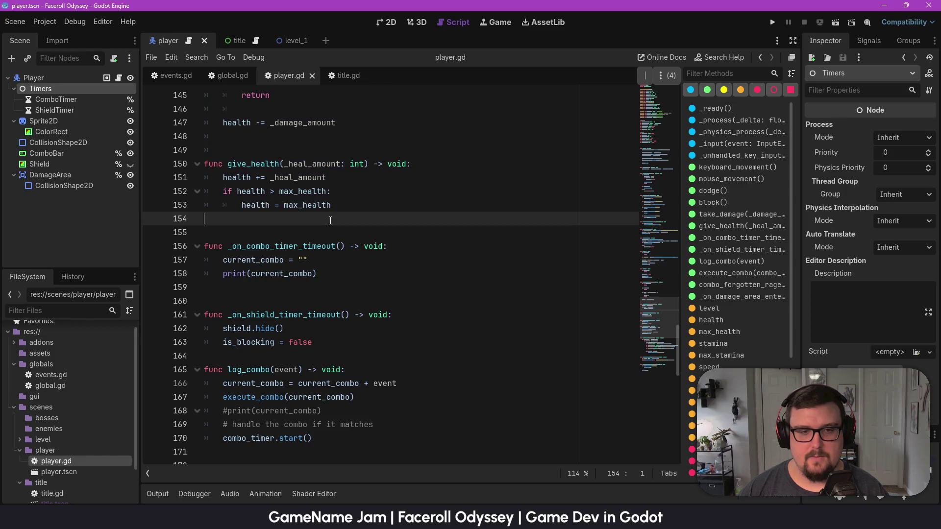
key(Return)
key(Return)
text(func take_damage(_damage_amount: int) -> void: 	if not vulnerable: 		return  	if is_dodging: 		return  	if health - _damage_amount <= 0: 		#dead 		health = 0 		return 	 	health -= _damage_amount   func give_health(_heal_amount: int) -> void: 	health += _heal_amount 	if health > max_health: 		health = max_health)
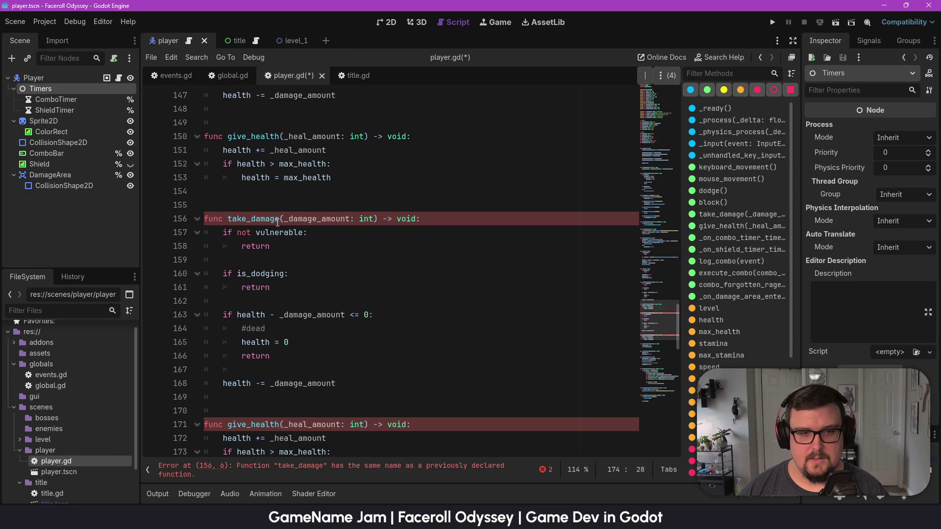
drag(278, 220, 250, 218)
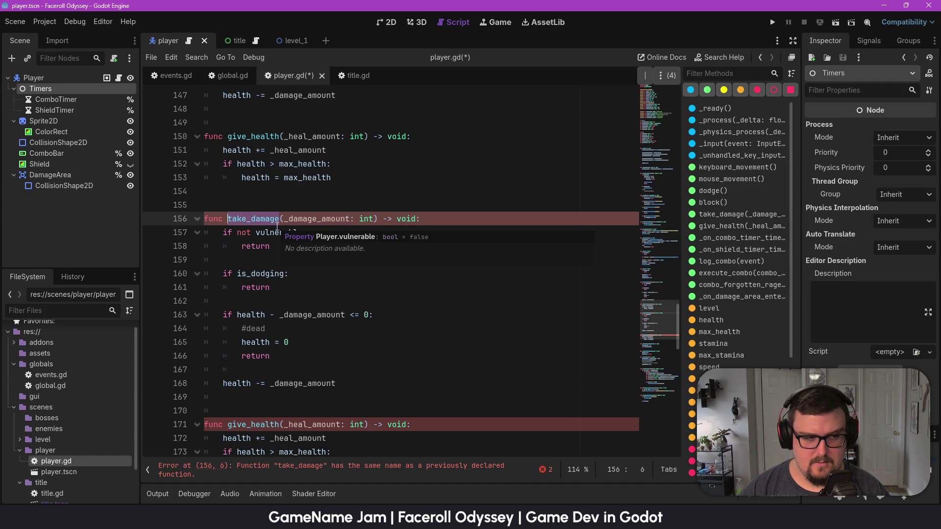
- Rename the pasted copies to lose_stamina and give_stamina
text(lose_stamina)
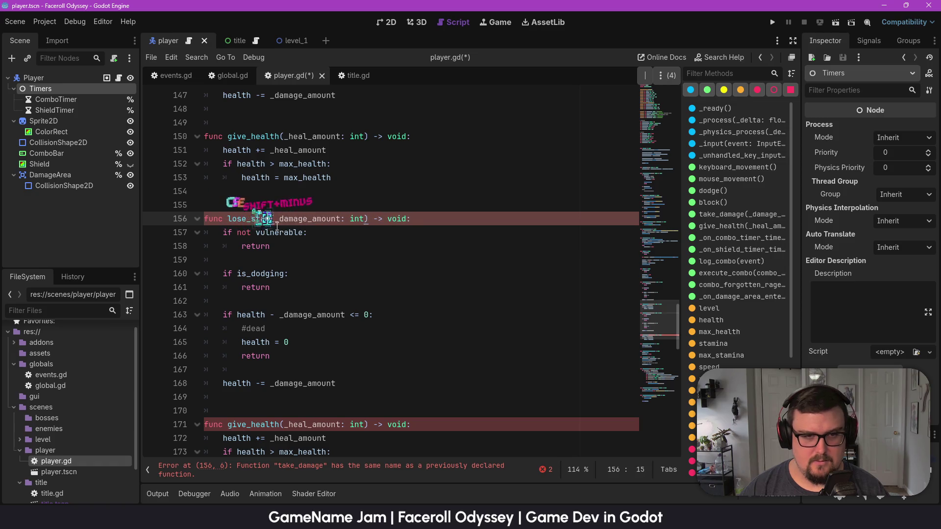
scroll(277, 226, down, 2)
drag(338, 383, 362, 319)
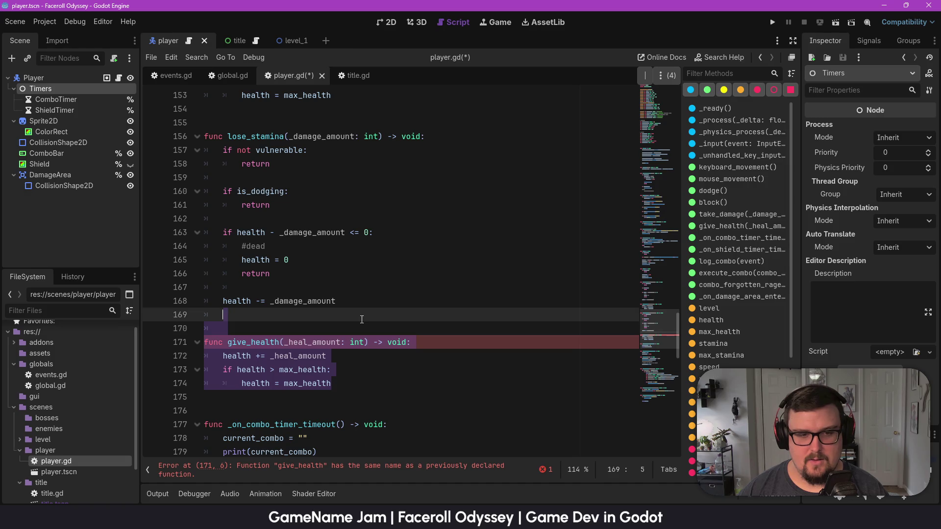
click(280, 342)
text(stamina)
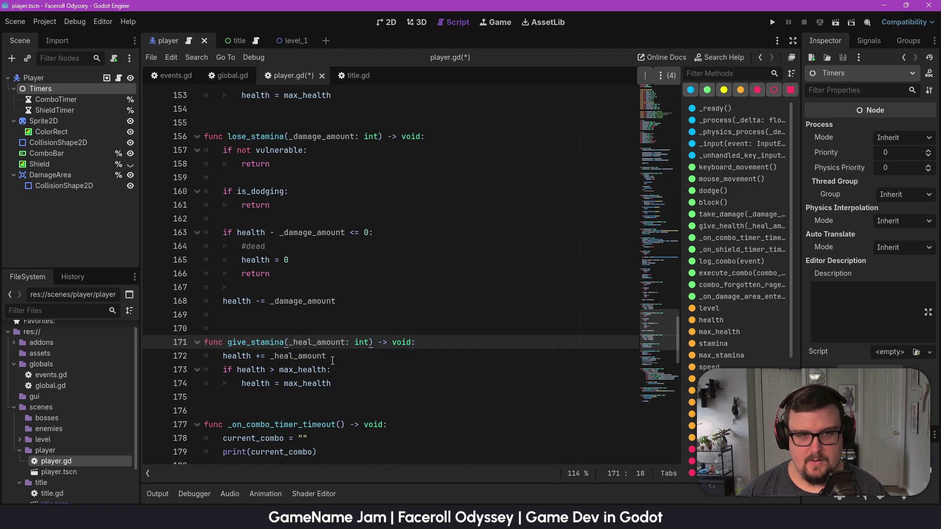
- Delete the vulnerable and dodging checks and leftover blank lines from lose_stamina
scroll(332, 361, up, 6)
scroll(334, 358, up, 2)
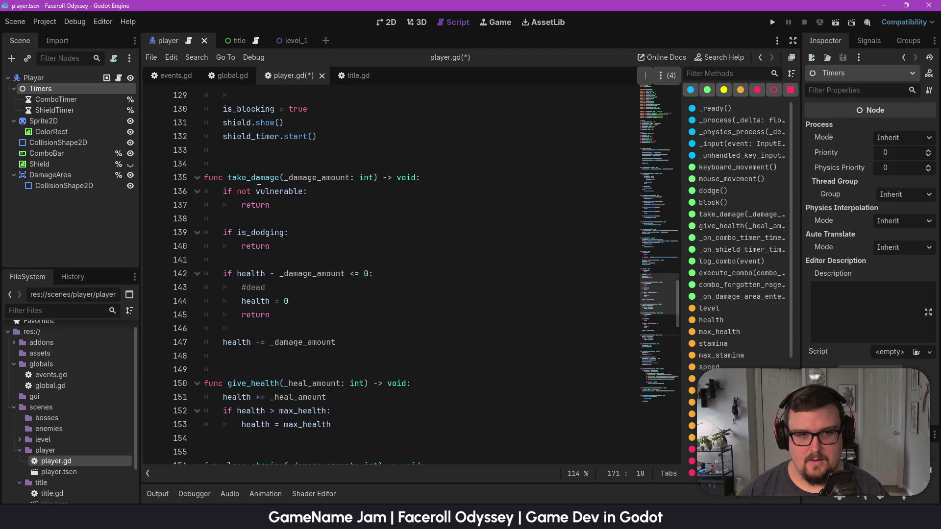
click(234, 177)
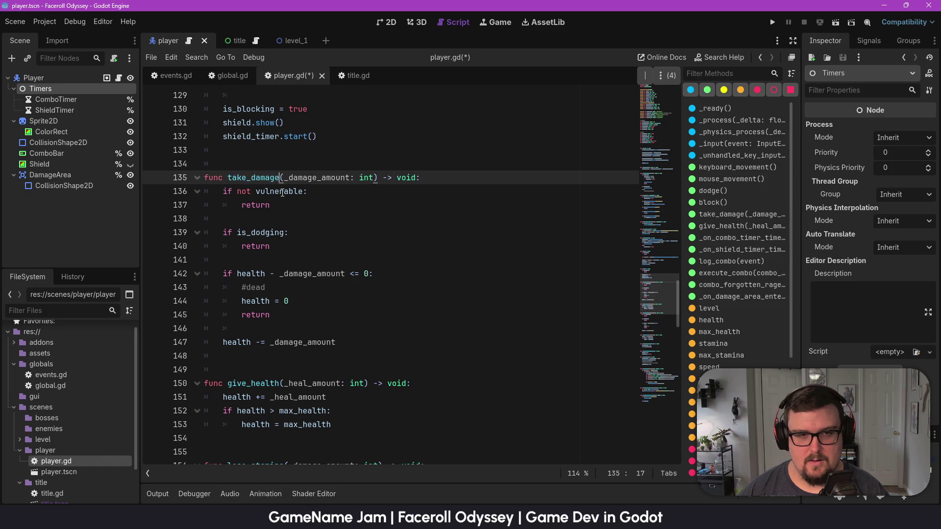
scroll(283, 192, down, 6)
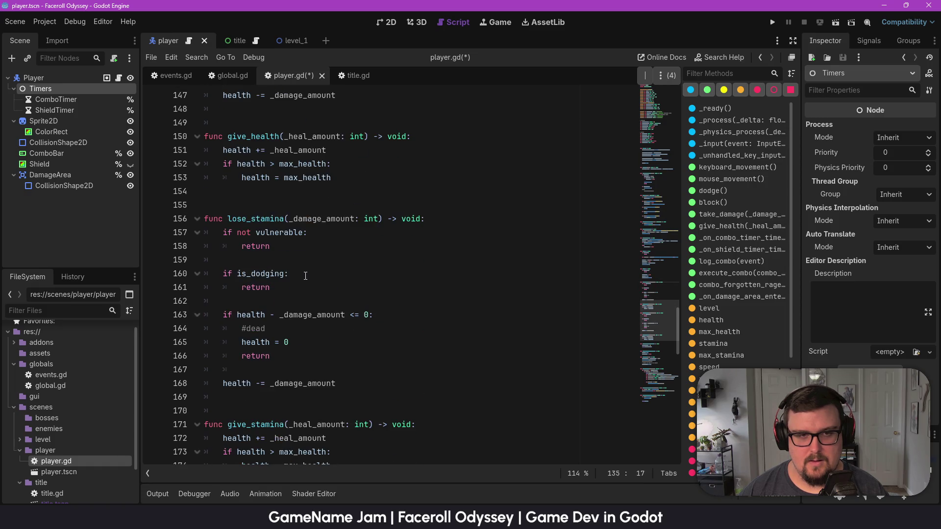
scroll(305, 276, down, 2)
drag(270, 205, 208, 150)
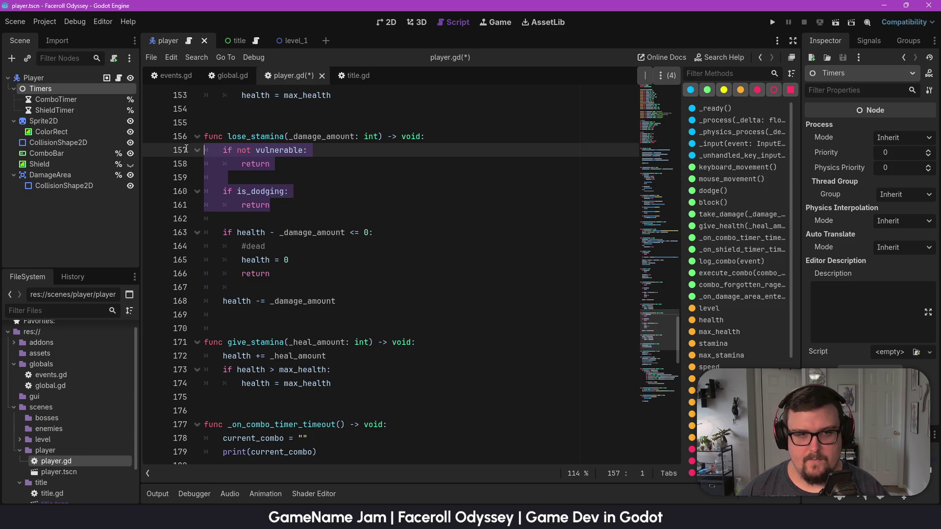
key(BackSpace)
key(Down)
key(BackSpace)
key(BackSpace)
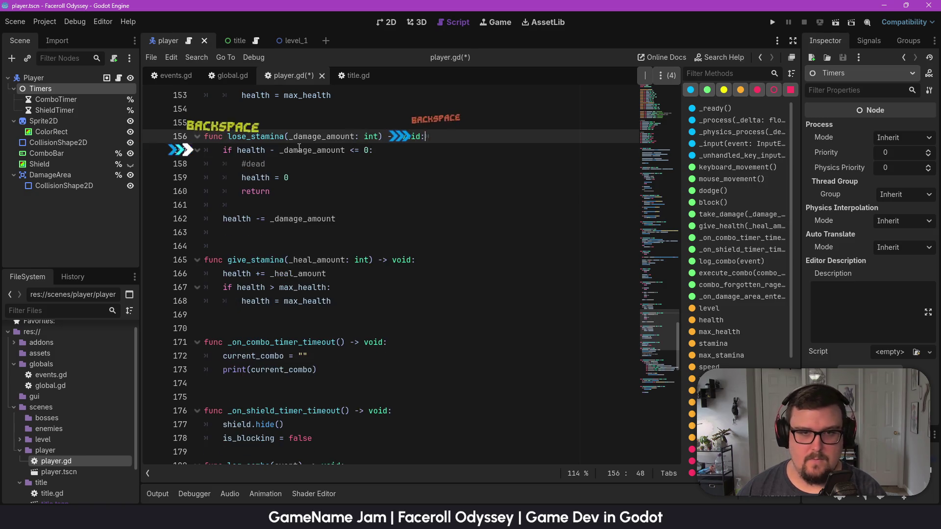
- Rename _damage_amount to _amount and health to stamina across both new functions
double_click(267, 150)
double_click(321, 136)
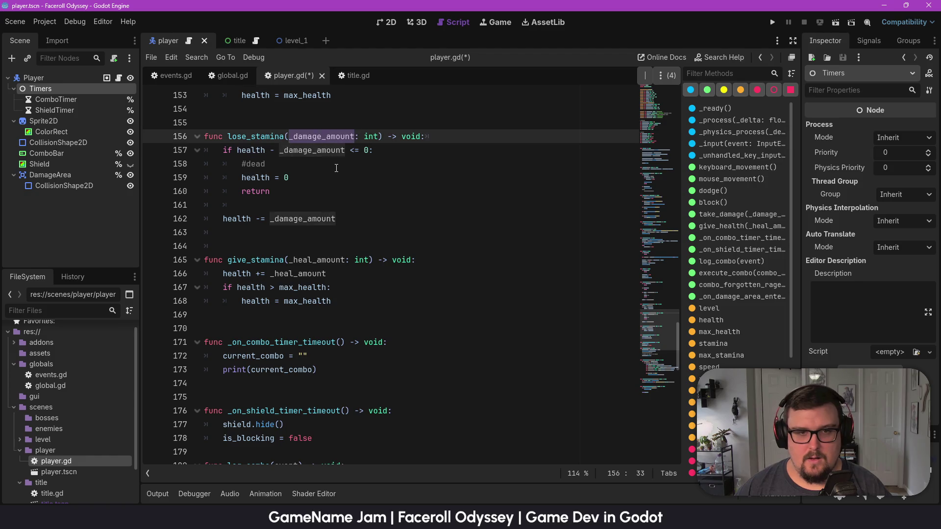
key(ctrl+d)
key(ctrl+d)
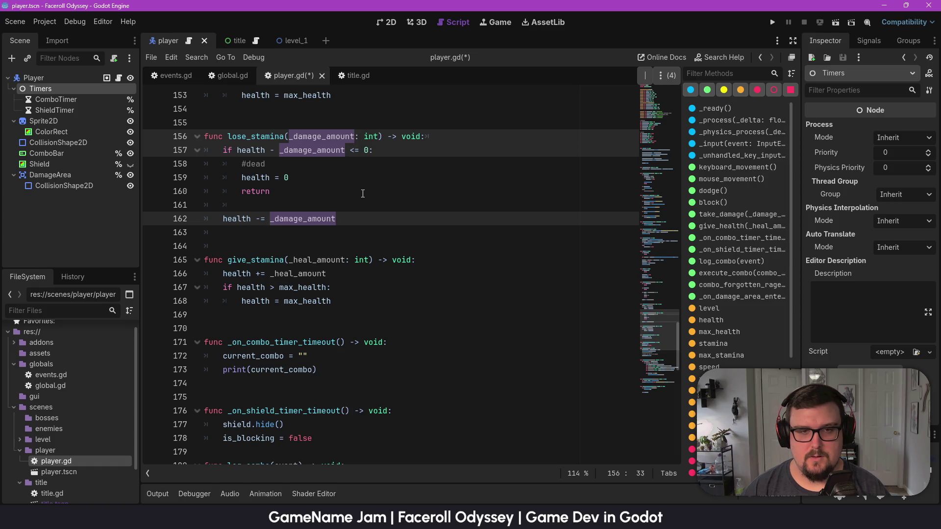
text(_amount)
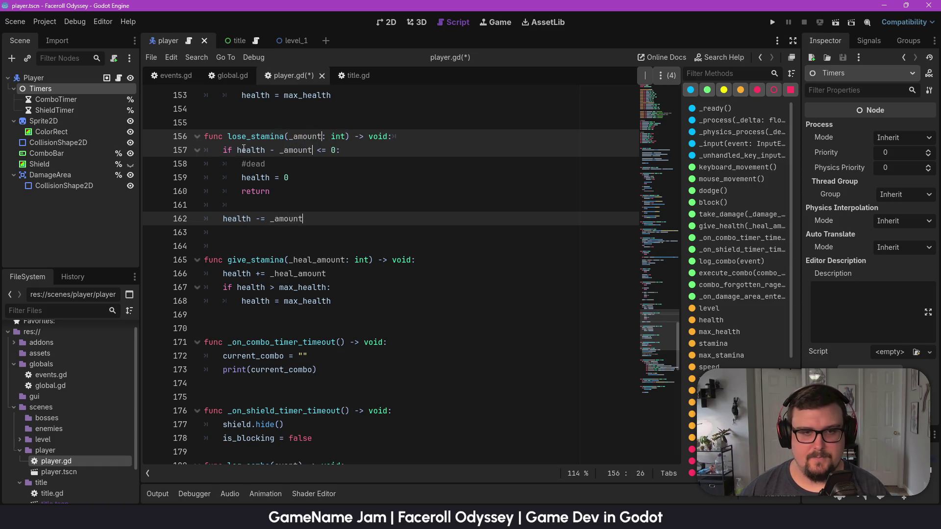
double_click(243, 150)
key(ctrl+d)
key(ctrl+d)
key(ctrl+d)
key(ctrl+d)
key(ctrl+d)
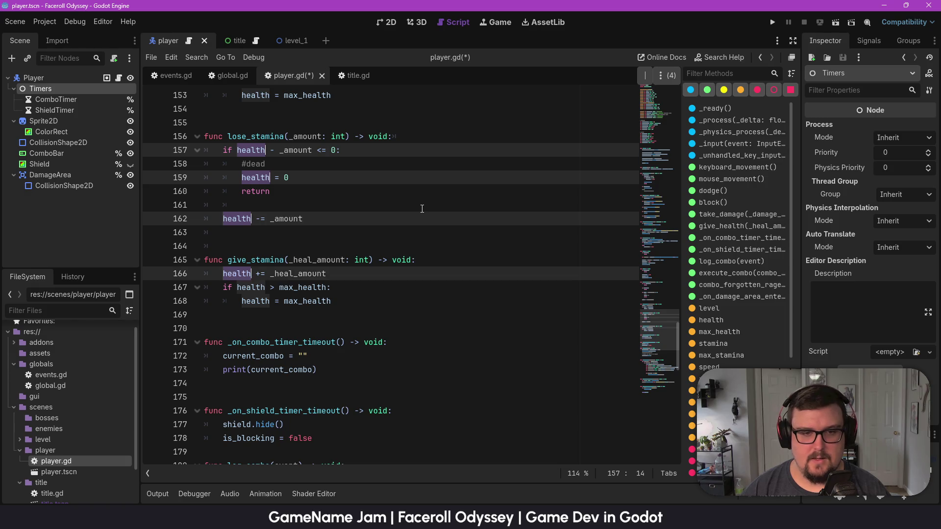
key(ctrl+d)
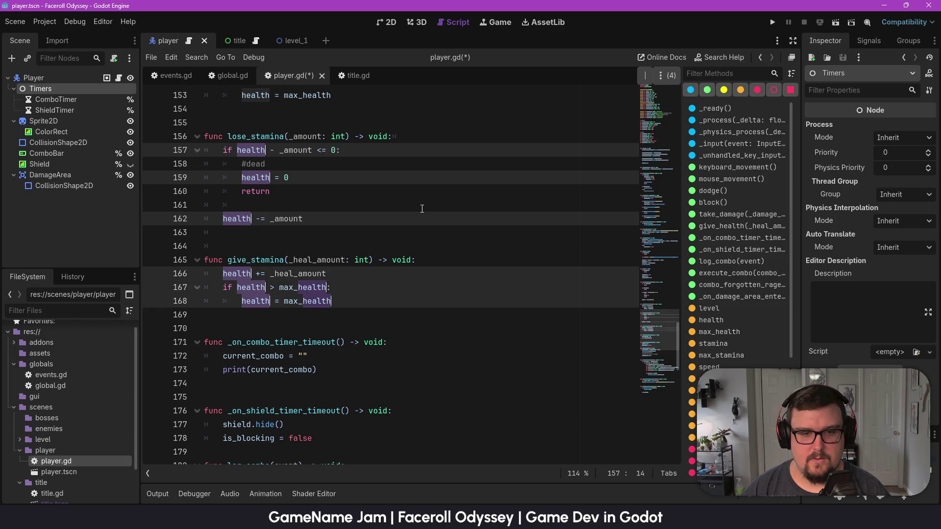
text(stamina)
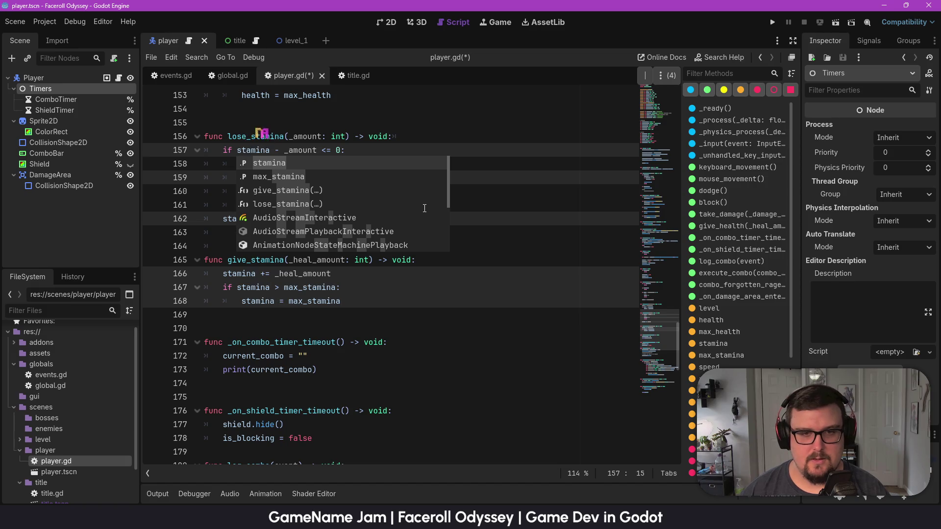
click(401, 148)
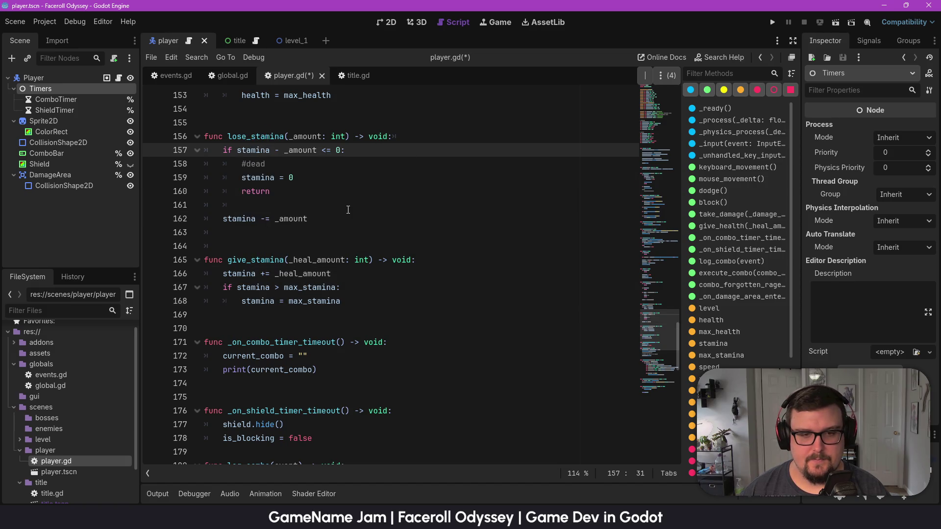
- Replace give_stamina's _heal_amount parameter and its use with _amount, and save player.gd
double_click(316, 260)
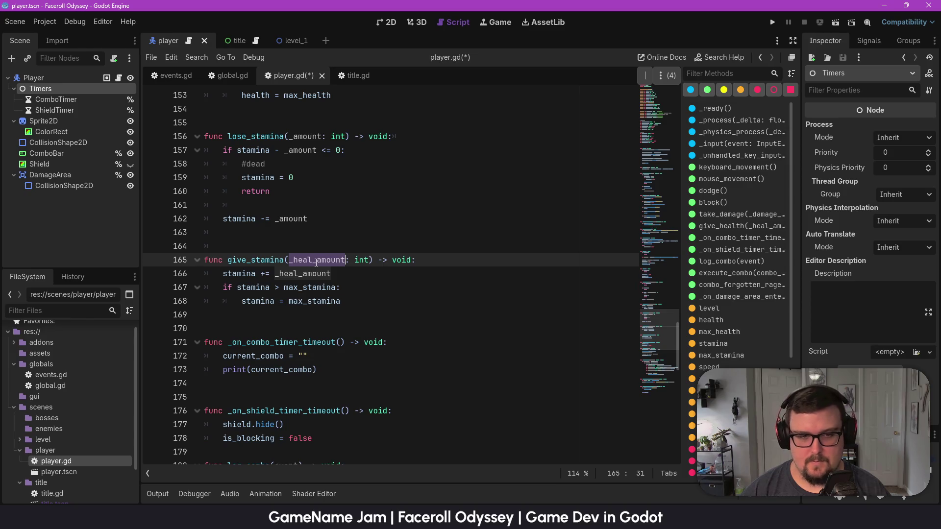
text(_amount)
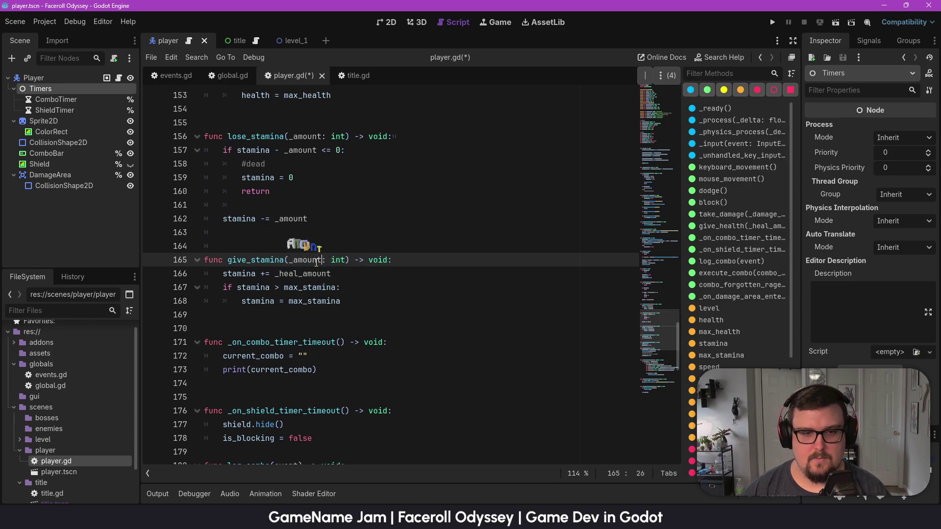
double_click(314, 274)
text(_amount)
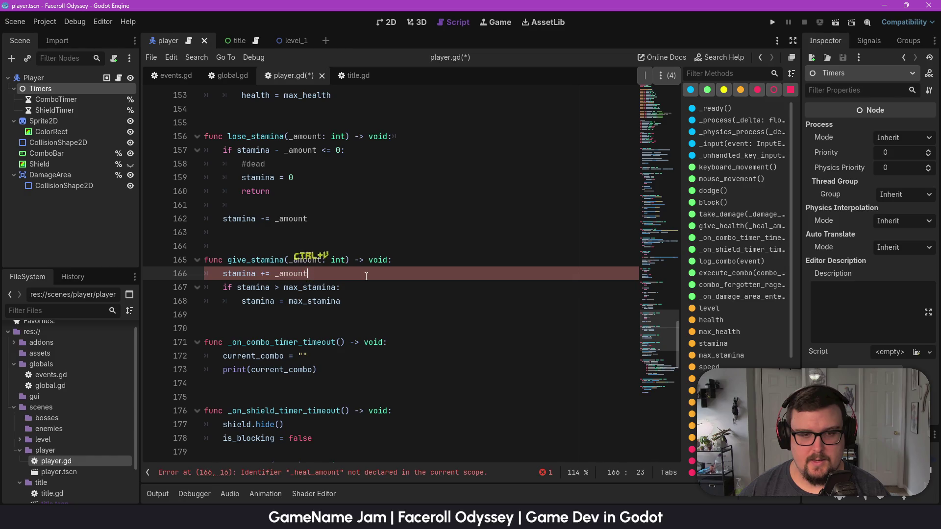
click(356, 288)
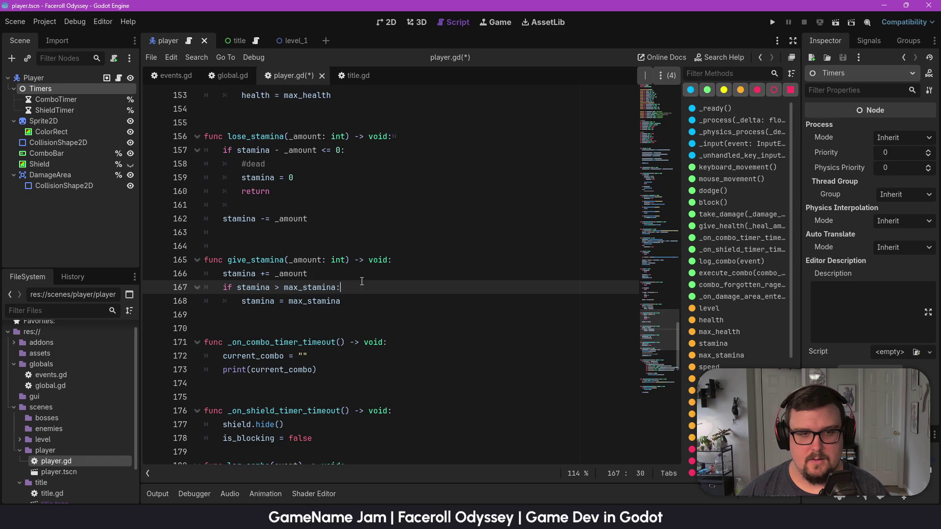
scroll(362, 281, up, 1)
key(ctrl+s)
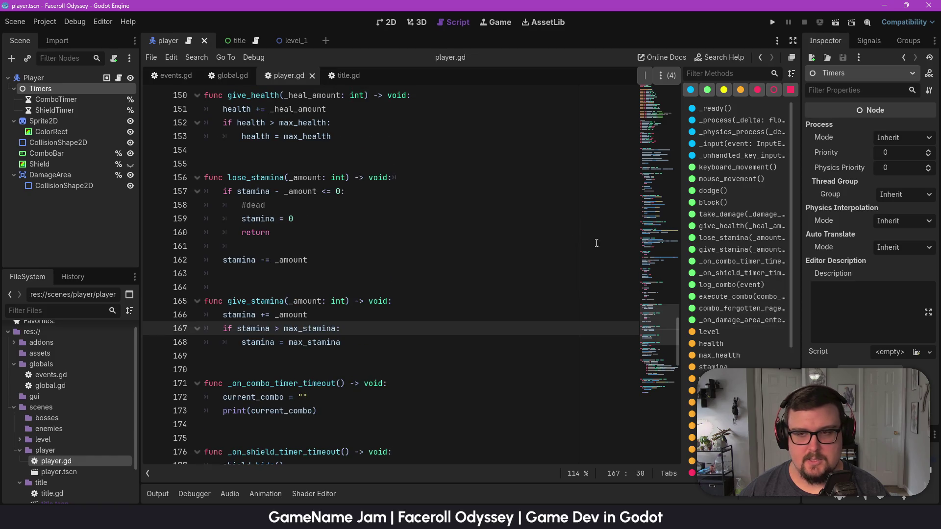
- Add a Timer child under Timers, name it StaminaTimer, and move it above ComboTimer
right_click(62, 93)
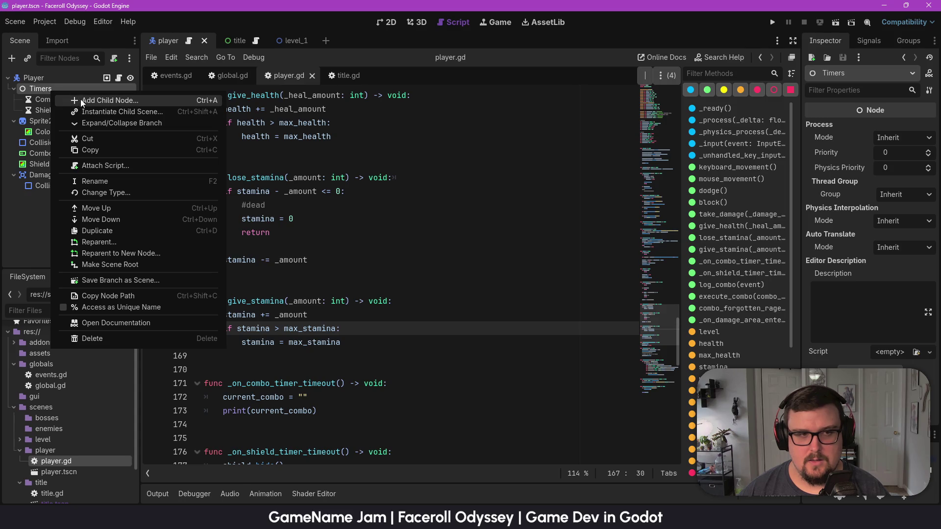
click(80, 100)
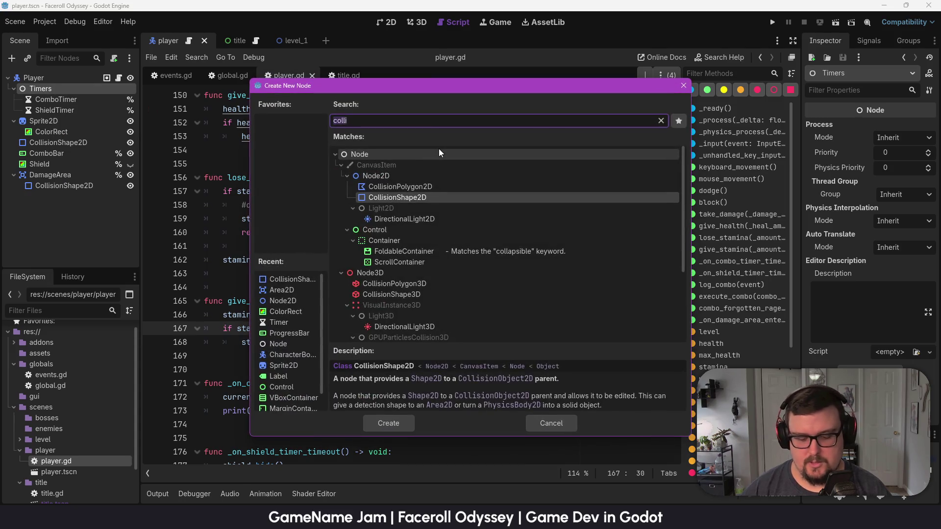
text(timer)
key(Return)
double_click(62, 121)
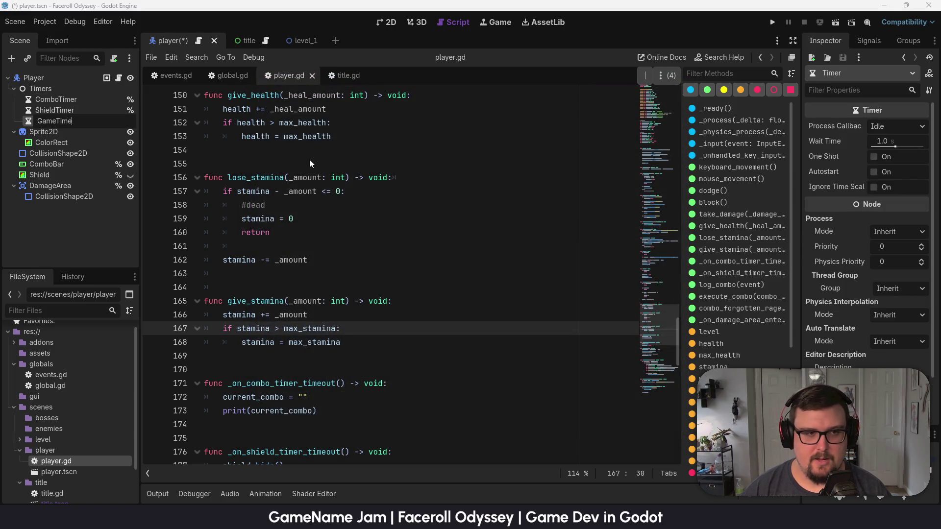
text(r)
key(Return)
drag(53, 121, 57, 99)
double_click(58, 100)
text(StaminaTimer)
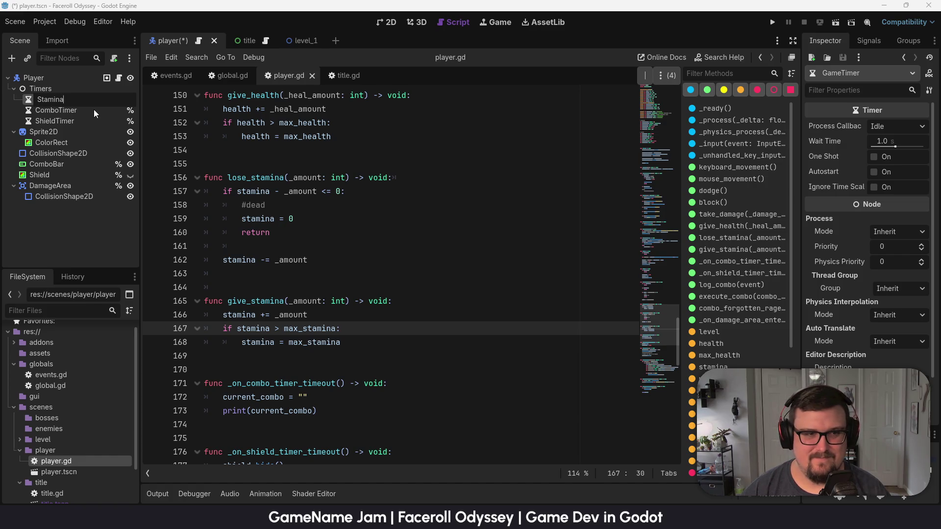
key(Return)
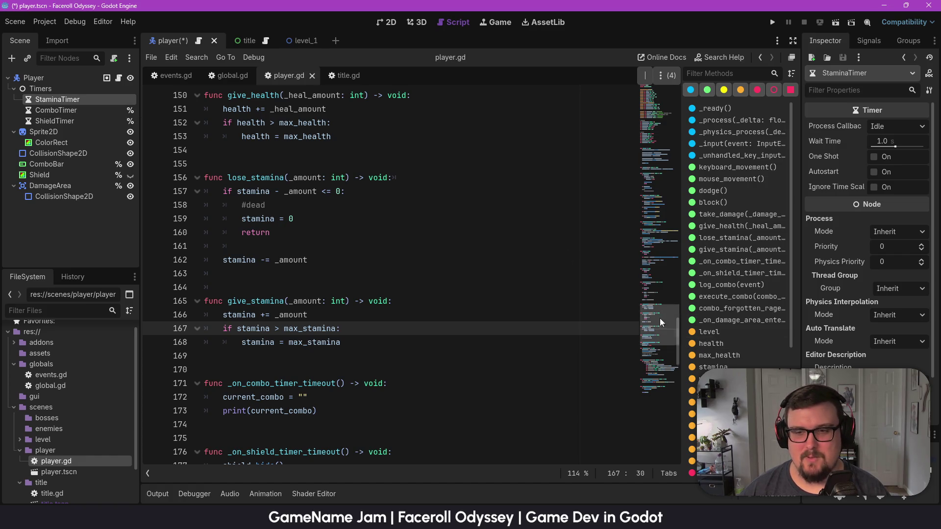
drag(660, 318, 654, 114)
scroll(255, 264, down, 3)
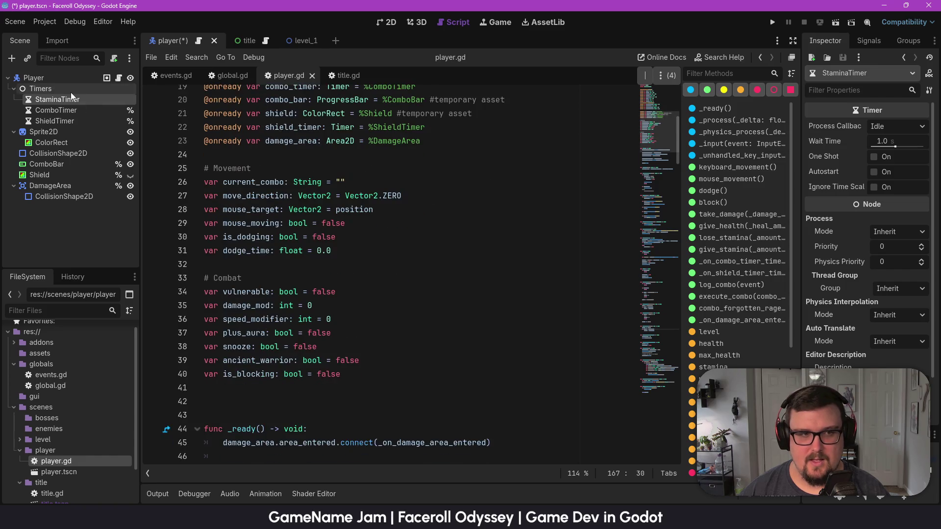
right_click(58, 100)
click(152, 316)
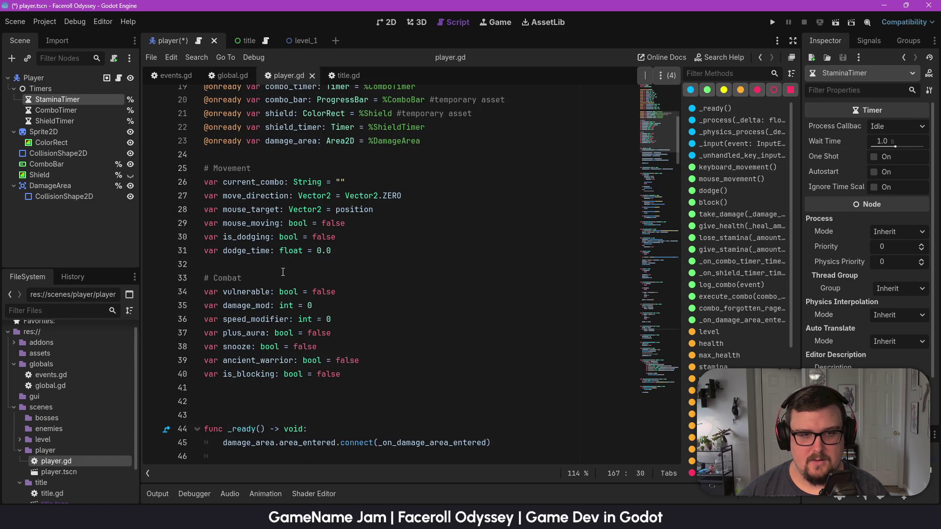
scroll(283, 272, up, 5)
scroll(283, 272, down, 3)
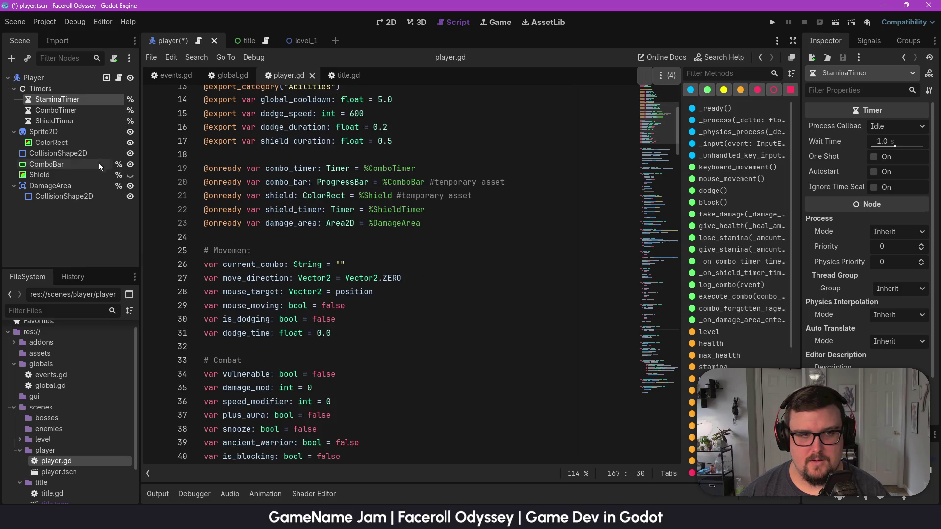
mouse_move(61, 101)
mouse_down()
mouse_move(252, 212)
mouse_move(267, 238)
mouse_up()
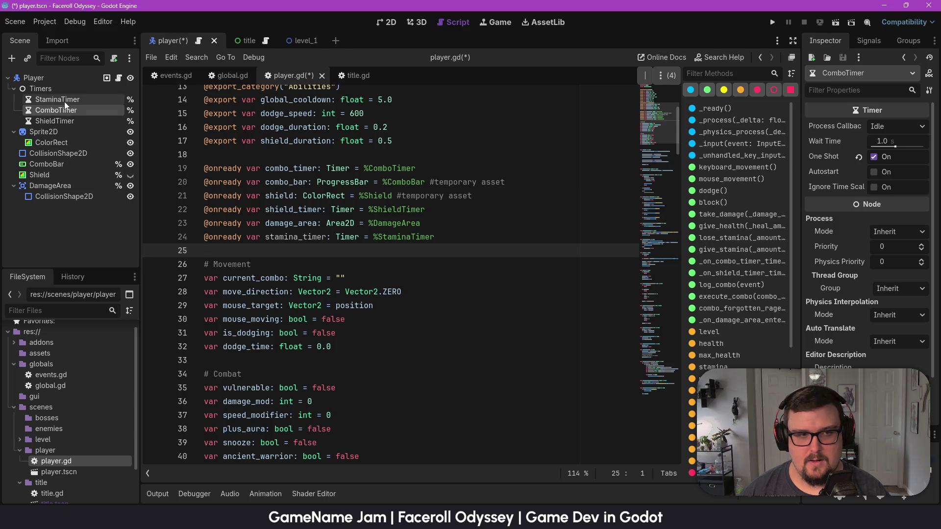
scroll(400, 268, up, 4)
scroll(400, 268, down, 1)
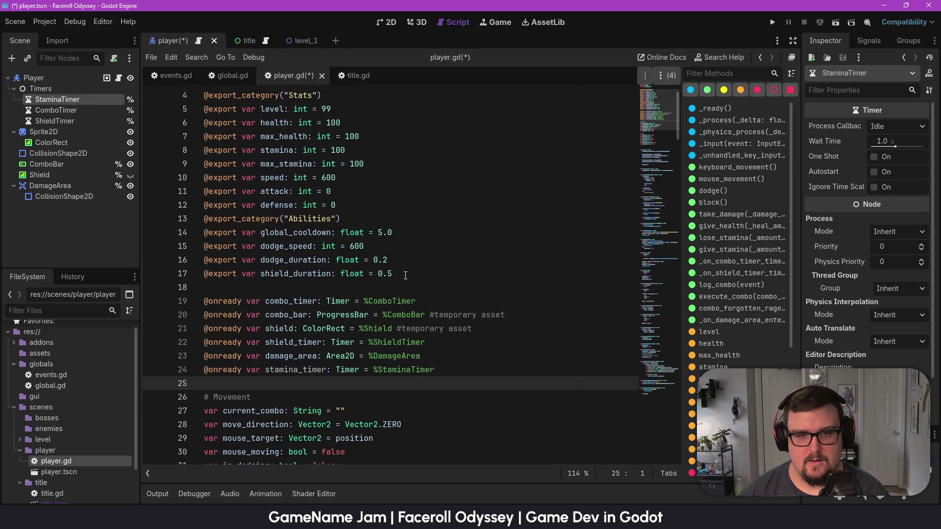
click(412, 272)
click(341, 205)
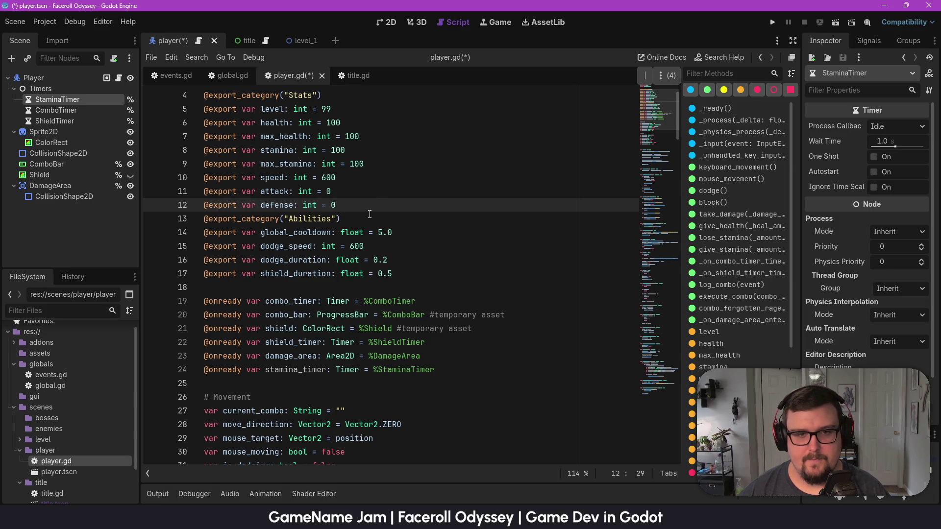
click(346, 221)
click(409, 273)
key(Return)
text(export var stamina_tim)
key(BackSpace)
key(BackSpace)
key(BackSpace)
text(regen_timer: float = )
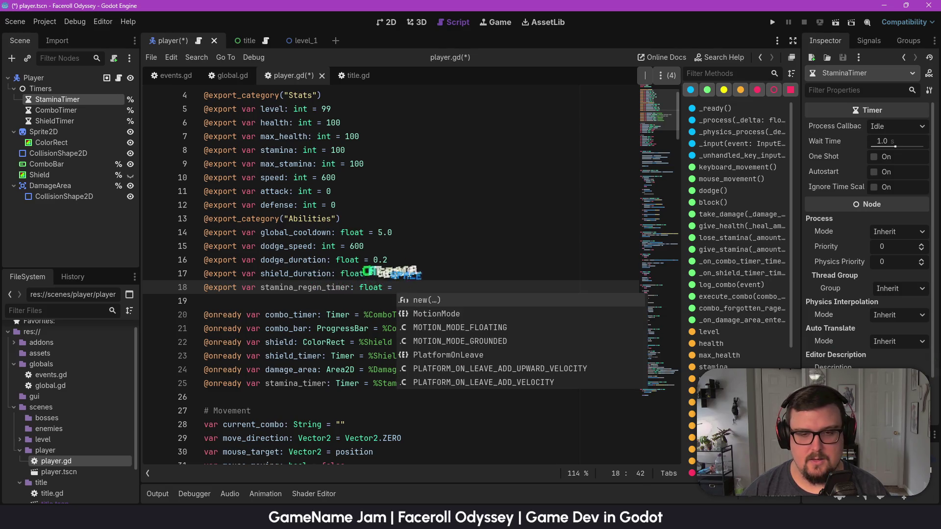
text(0.5)
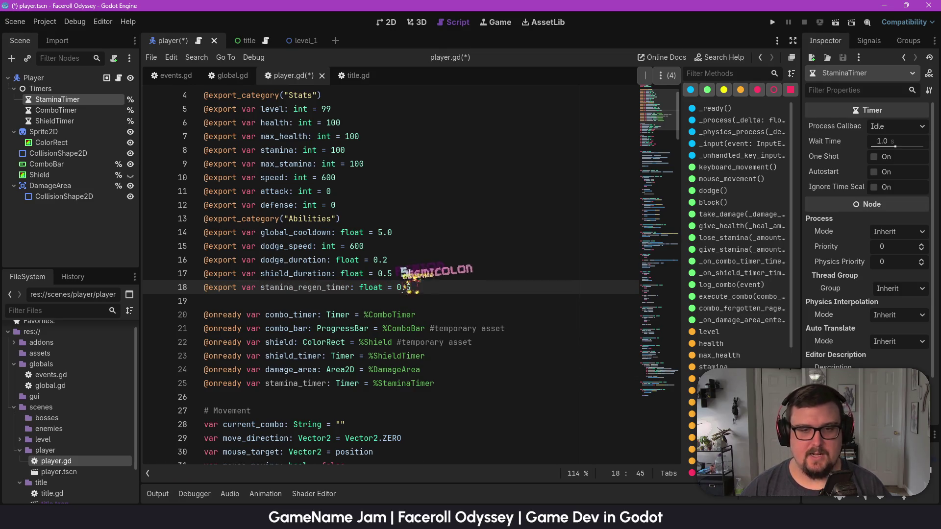
key(BackSpace)
scroll(330, 198, down, 2)
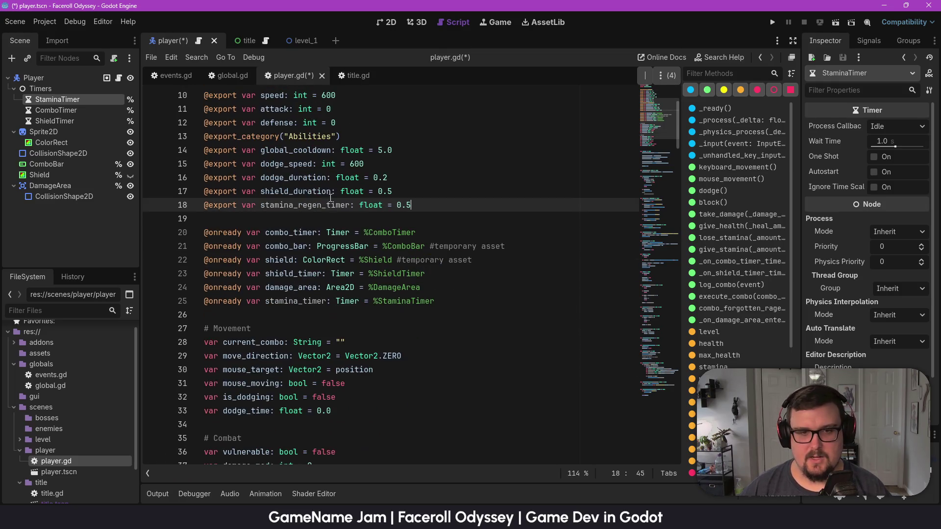
key(ctrl+s)
double_click(332, 206)
scroll(343, 245, down, 2)
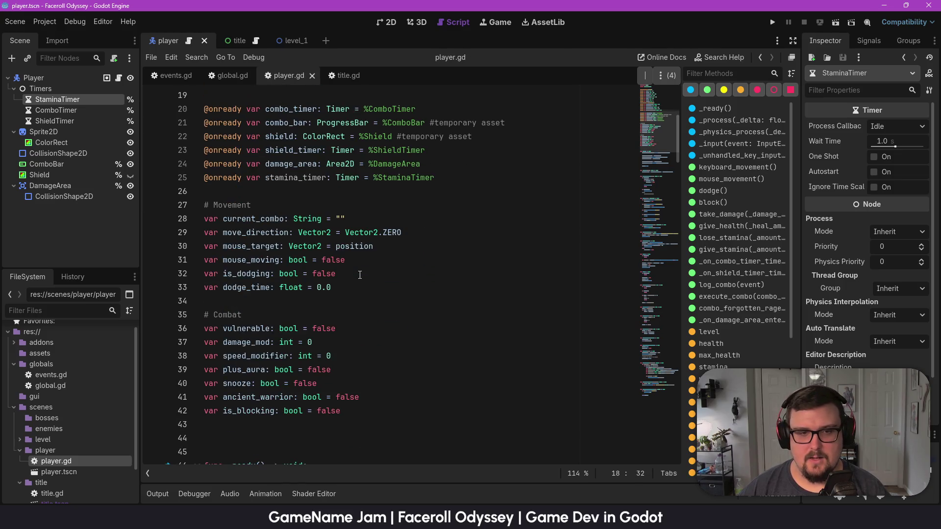
scroll(359, 273, down, 8)
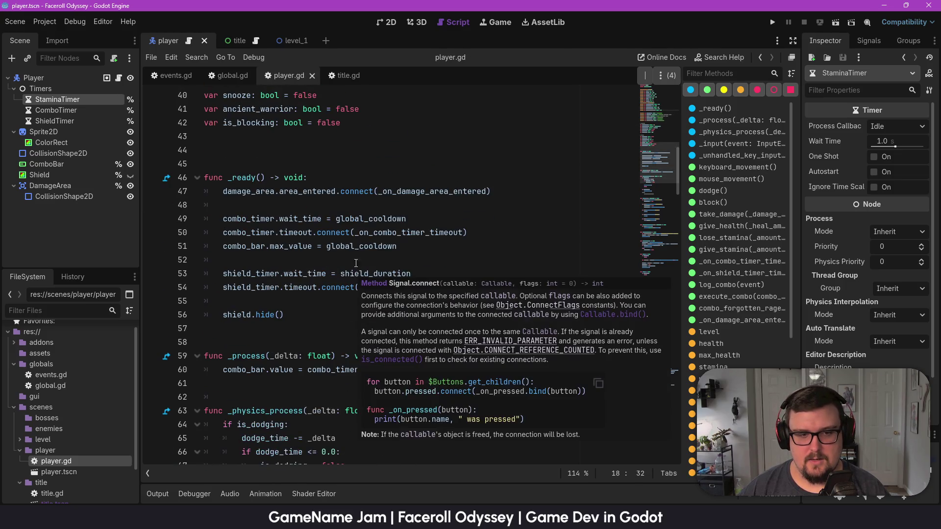
- In _ready, connect stamina_timer.timeout to _on_stamina_timer_timeout
click(485, 287)
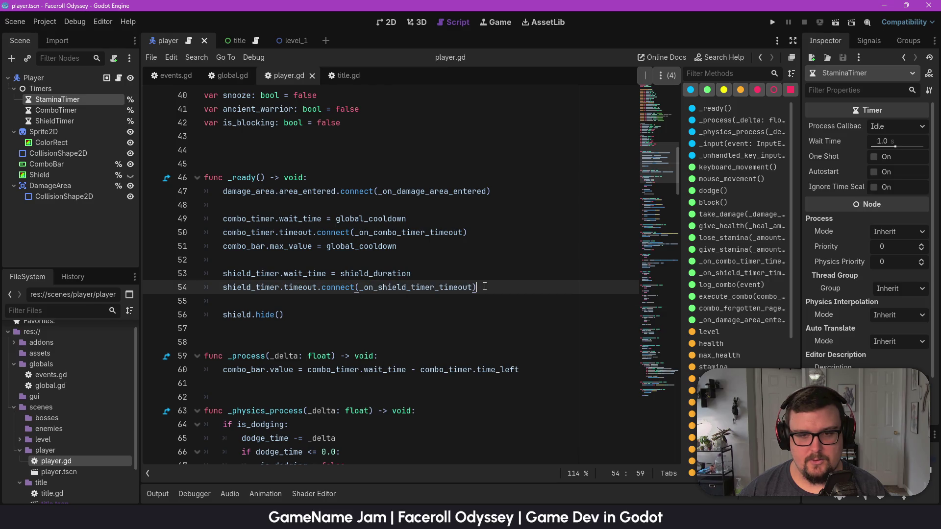
key(Return)
key(Return)
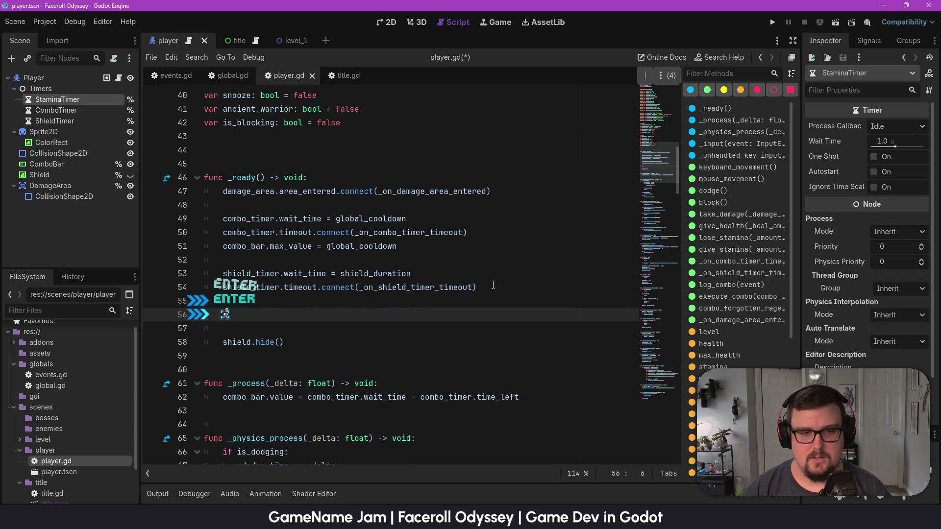
text(stamina_timer.ti)
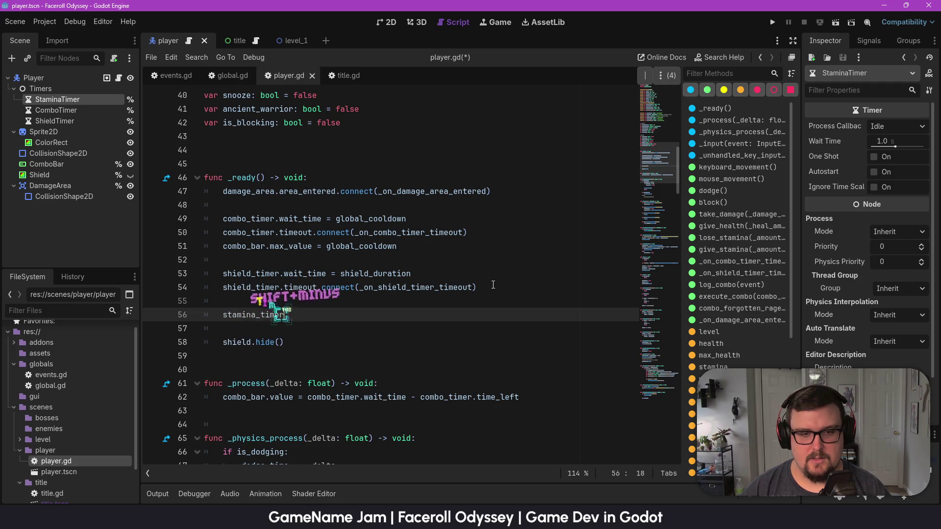
key(Return)
text(.connect()
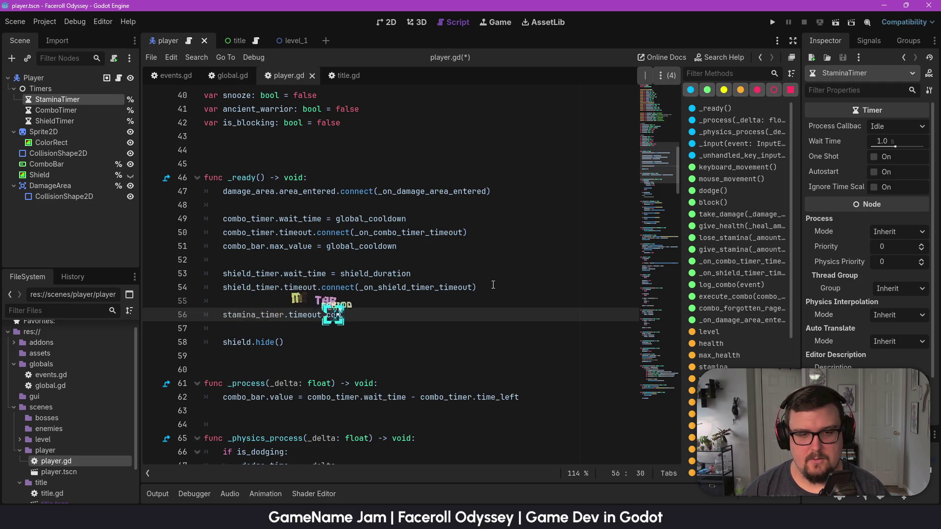
text(_on_stamina_timer_)
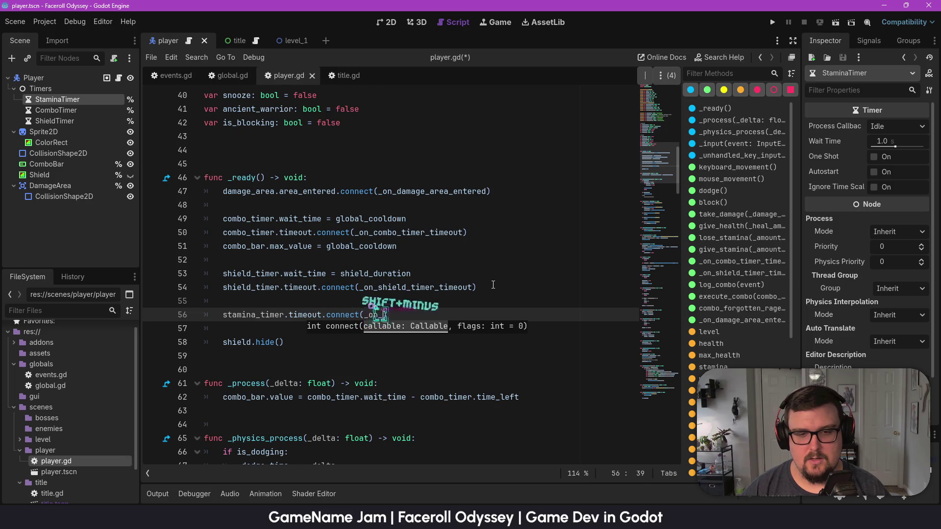
text(timeout)
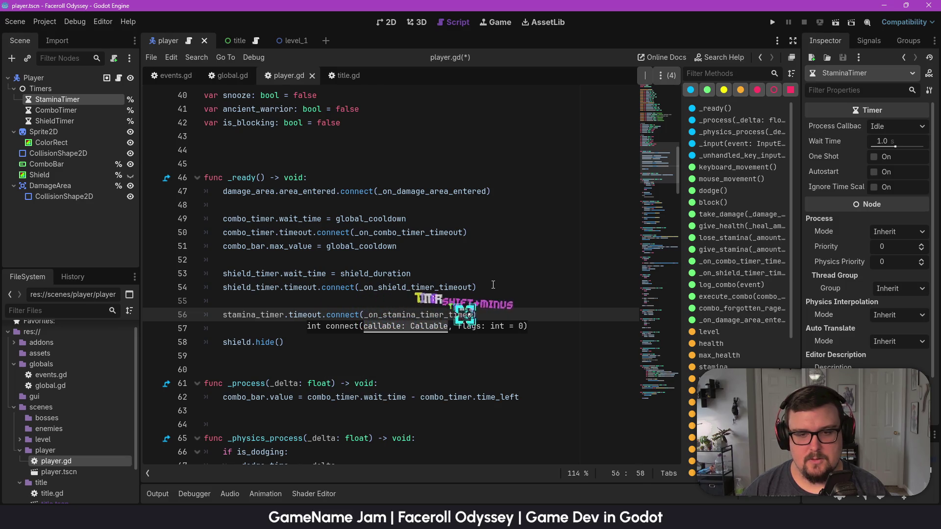
- Set stamina_timer.wait_time to stamina_regen_time on the next line
click(505, 311)
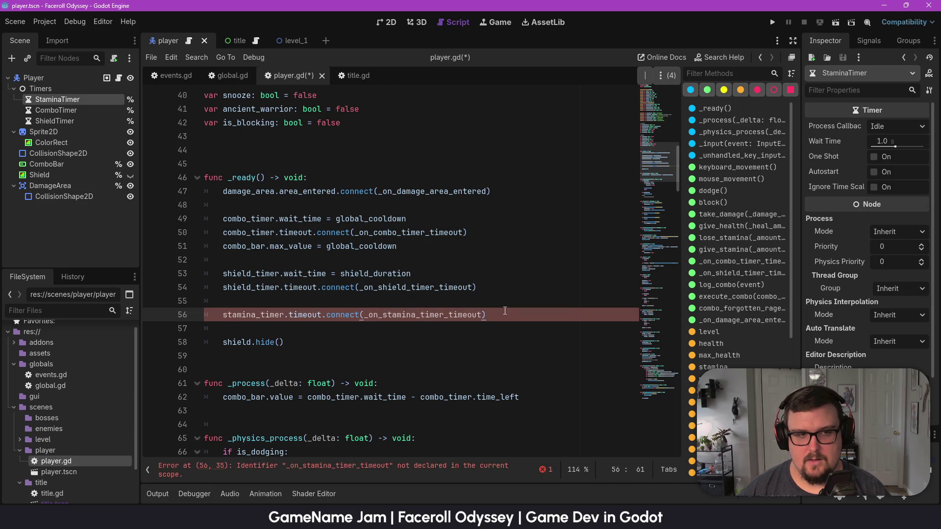
key(Return)
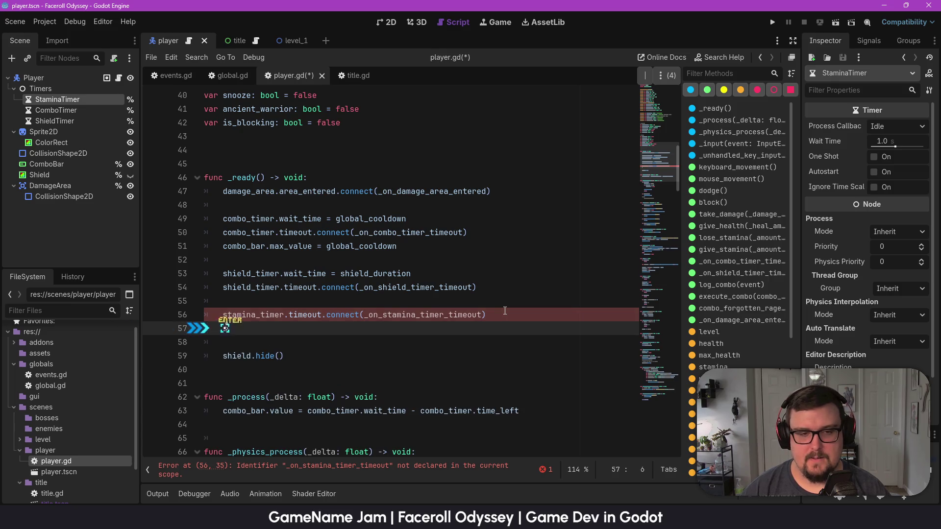
text(stamina_timer.wait_time = )
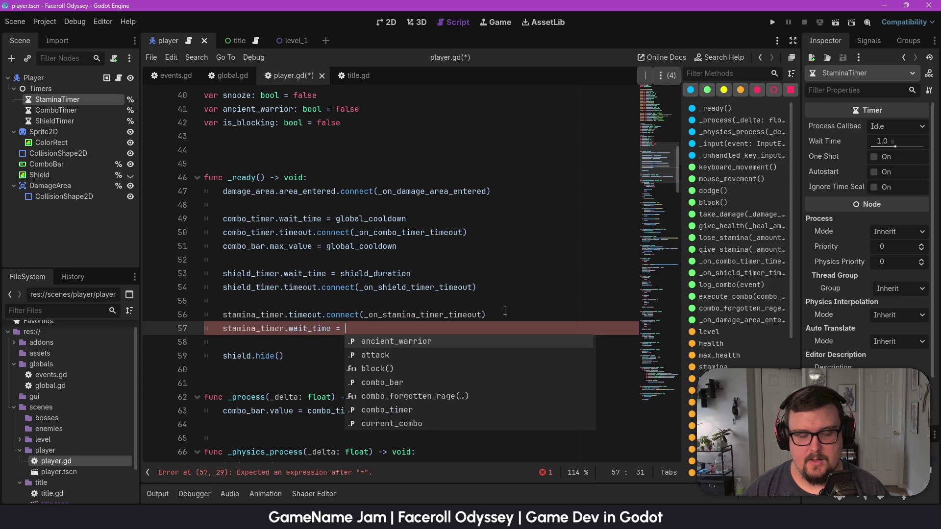
text(stamina)
key(Return)
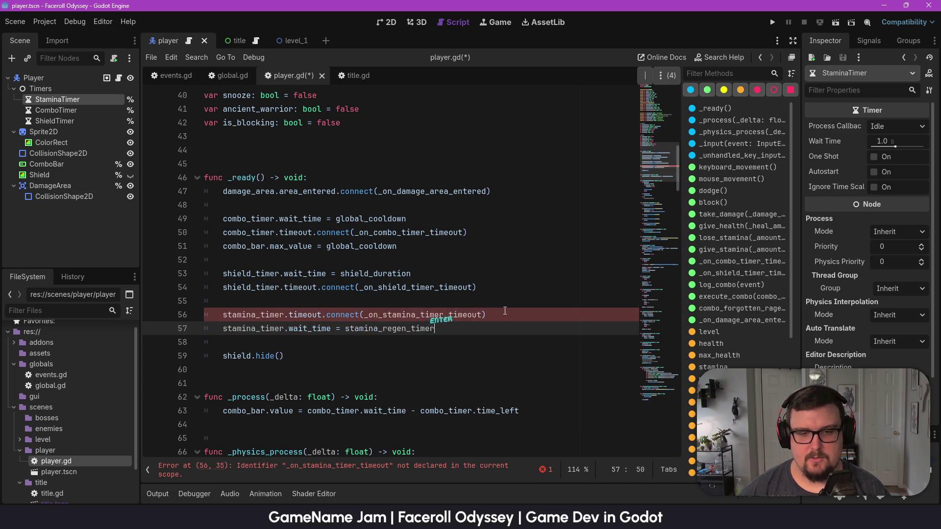
key(BackSpace)
- Rename the export to stamina_regen_time and save player.gd
scroll(390, 248, up, 6)
scroll(390, 248, up, 4)
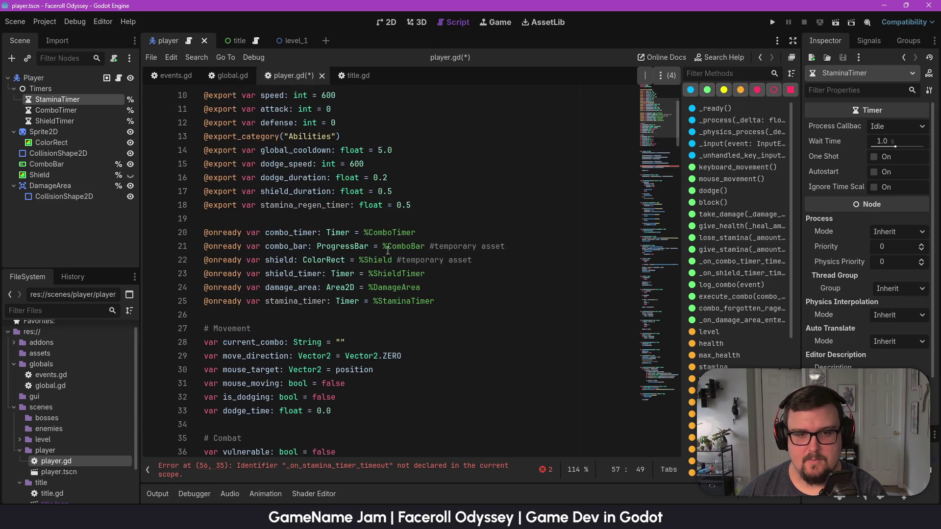
click(350, 209)
key(BackSpace)
key(ctrl+s)
scroll(419, 360, down, 2)
scroll(419, 360, down, 10)
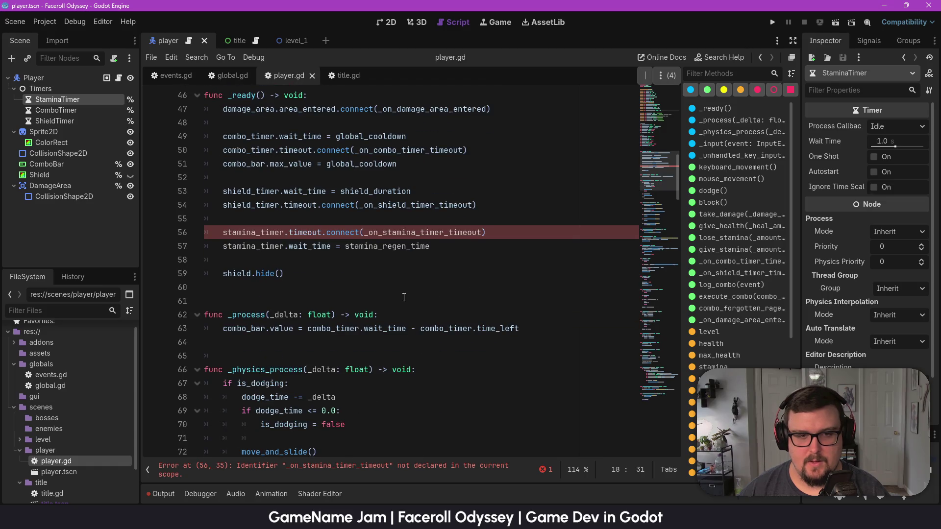
click(421, 260)
mouse_move(661, 171)
mouse_down()
mouse_move(661, 380)
mouse_move(658, 340)
mouse_up()
- Add a new _on_stamina_timer_timeout() -> void: function below give_stamina
click(265, 328)
key(Return)
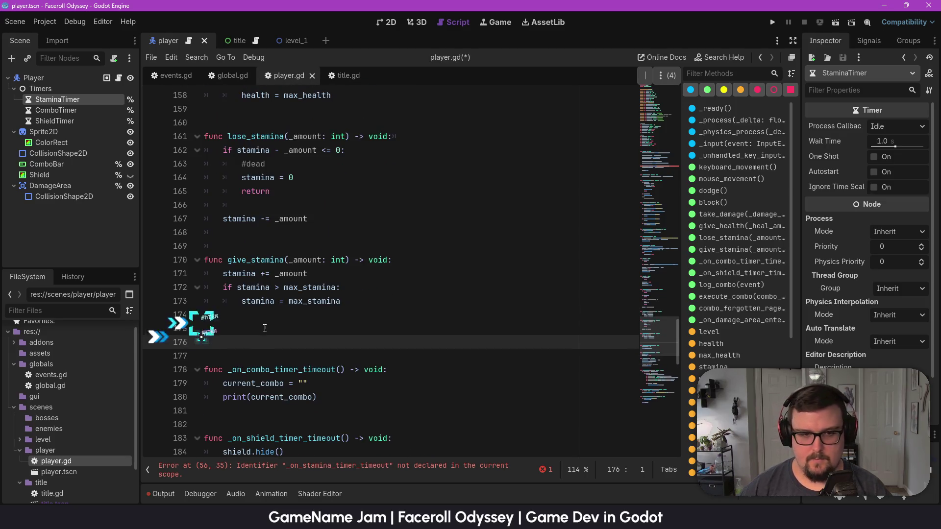
key(BackSpace)
key(Return)
text(func)
text(_on_stamina_timer_timeout)
text(() -> void:)
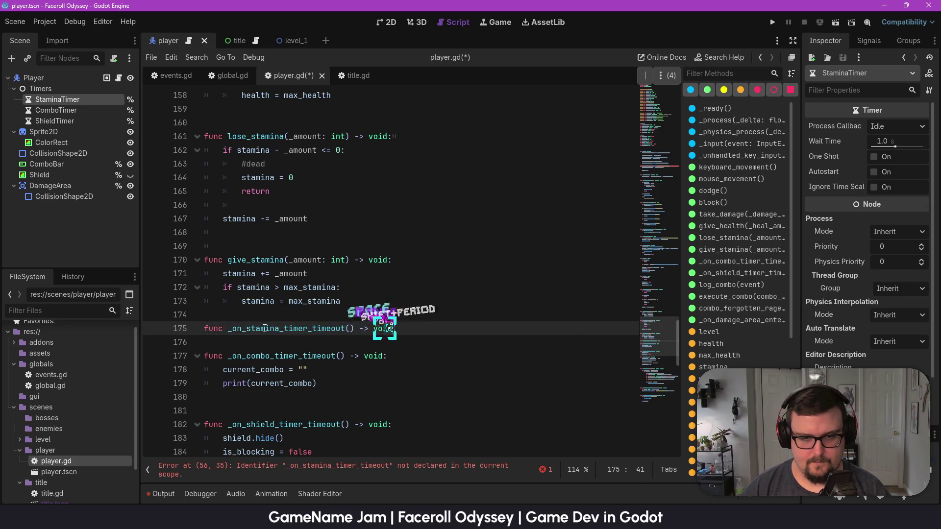
- Make the callback call give_stamina(1), add a blank line above it, and save
key(Return)
key(Return)
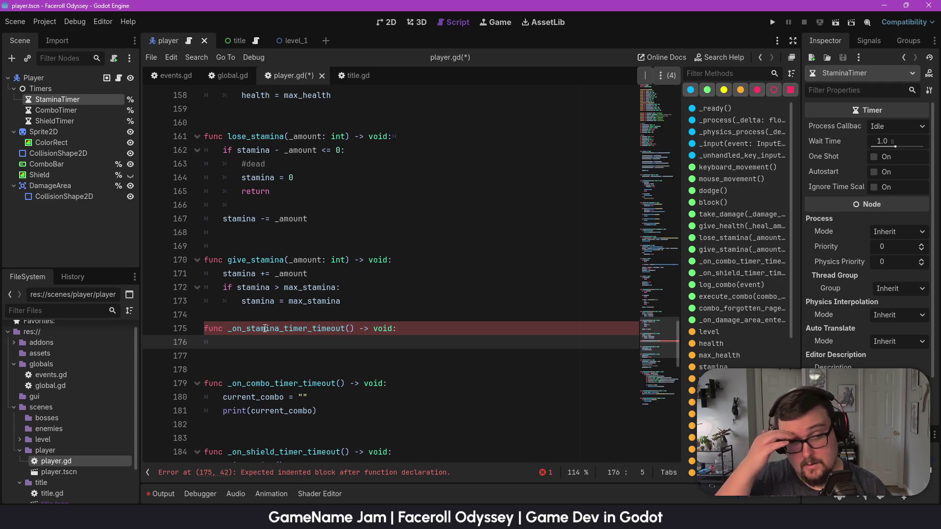
text(give_stamina)
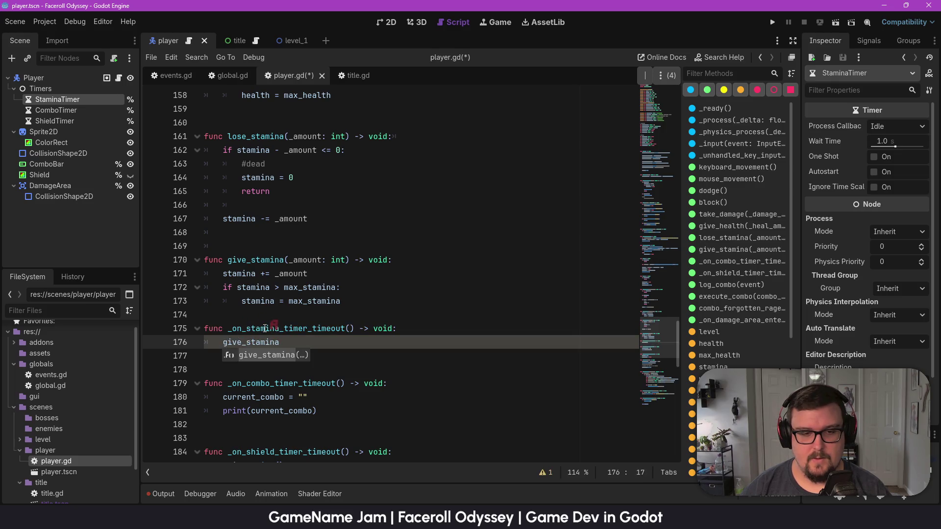
key(Return)
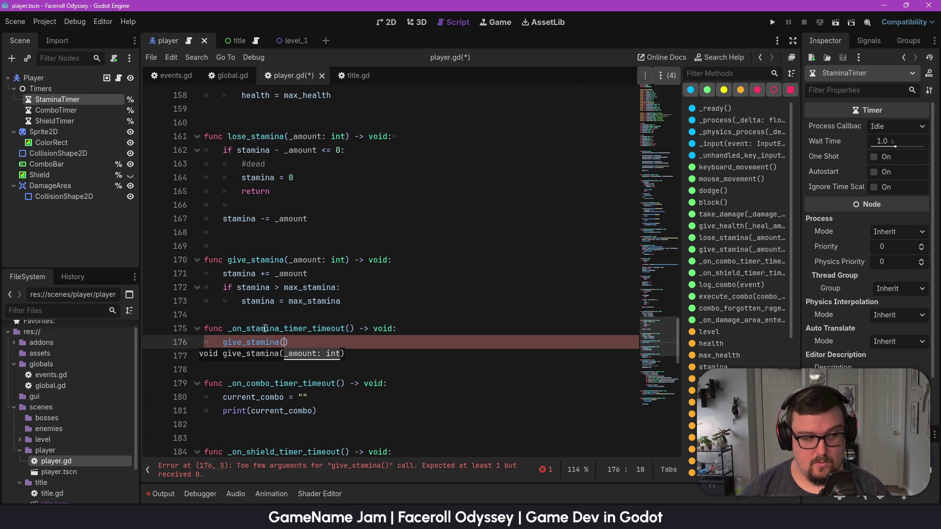
text(1)
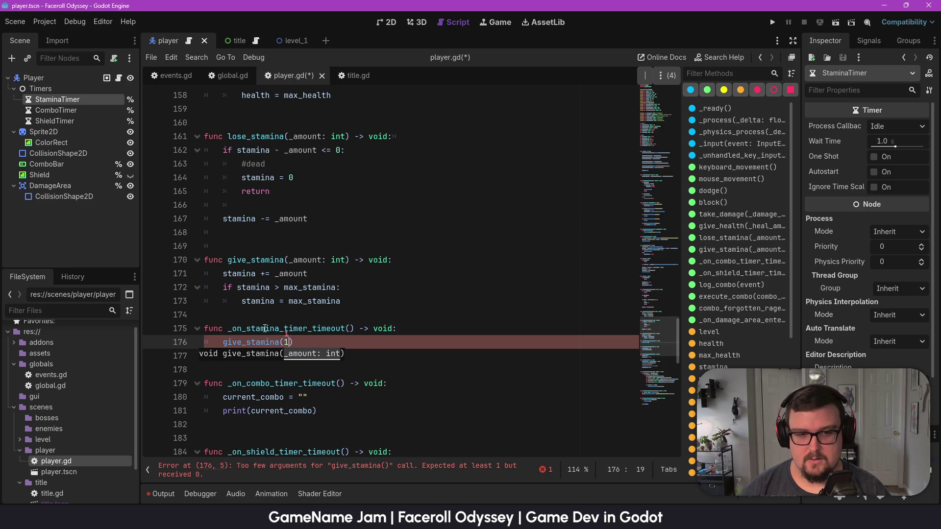
click(321, 347)
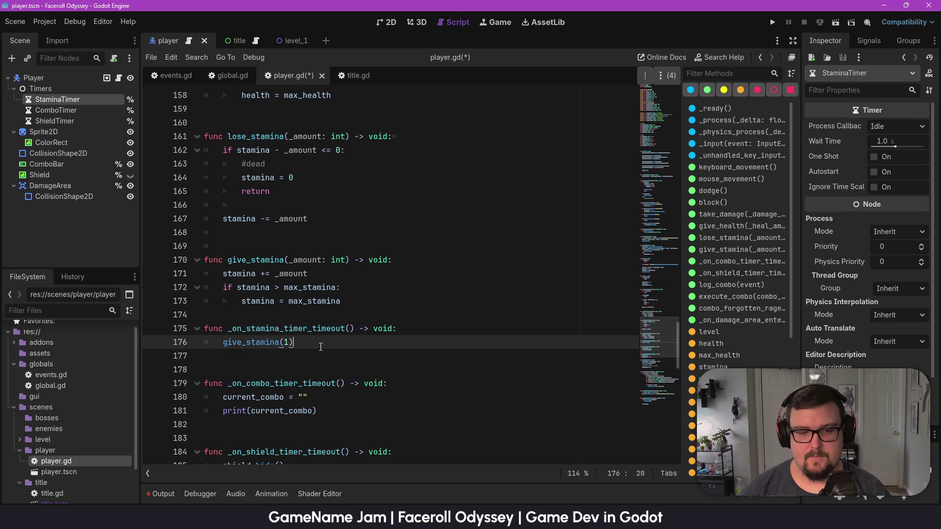
key(Up)
key(Up)
key(Return)
key(ctrl+s)
- Add stamina_timer.start() after give_stamina(1) in the callback and save
click(329, 358)
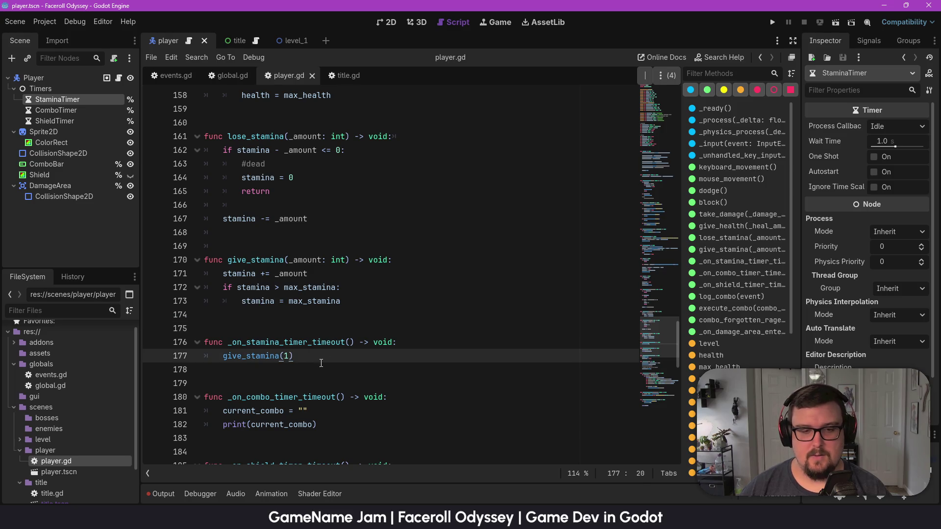
key(Return)
text(stamina)
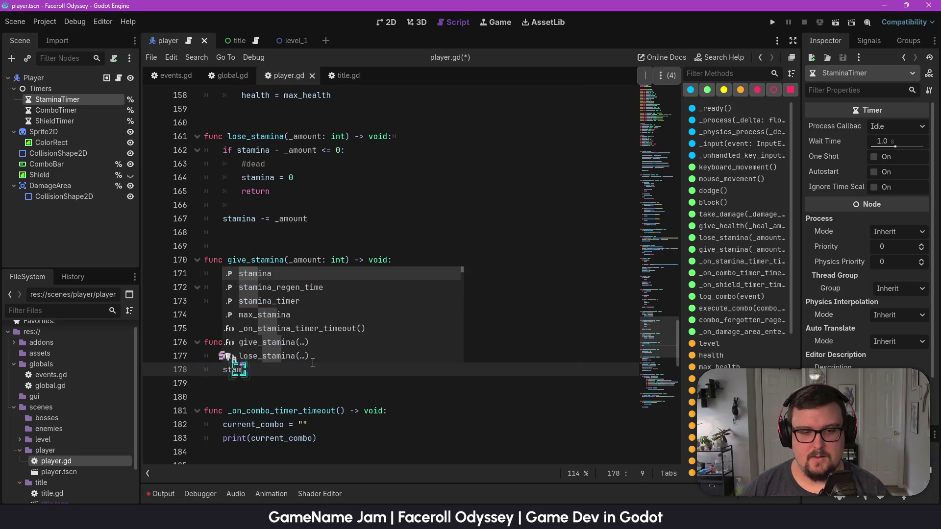
text(_timer.start())
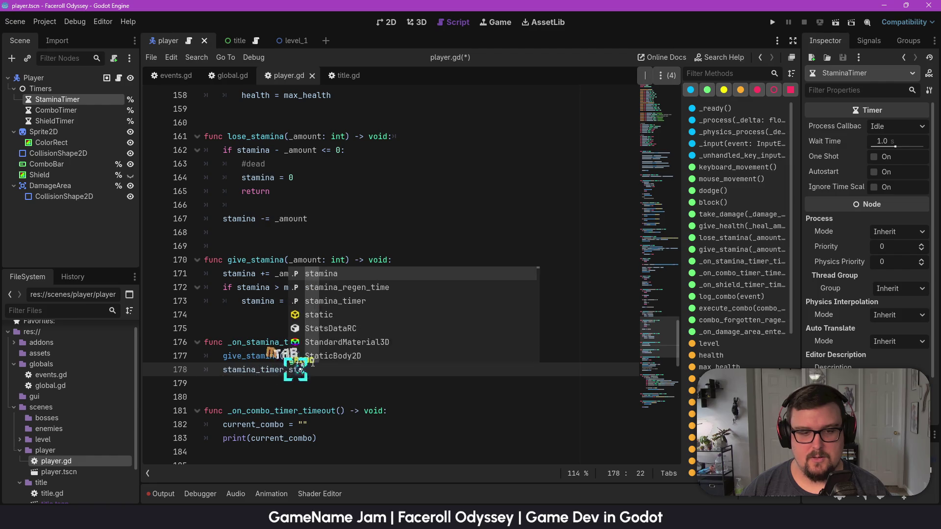
key(ctrl+s)
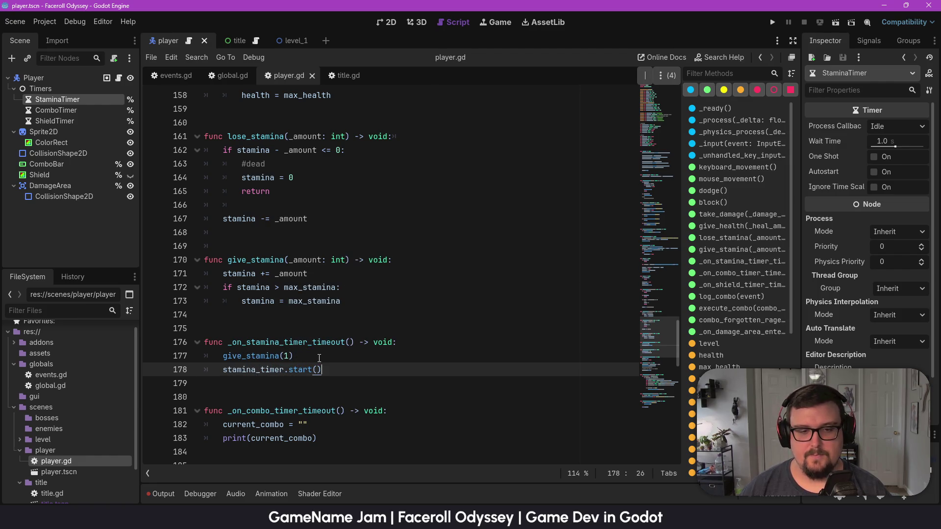
- Copy the stamina_timer.start() line from the timeout callback
click(320, 360)
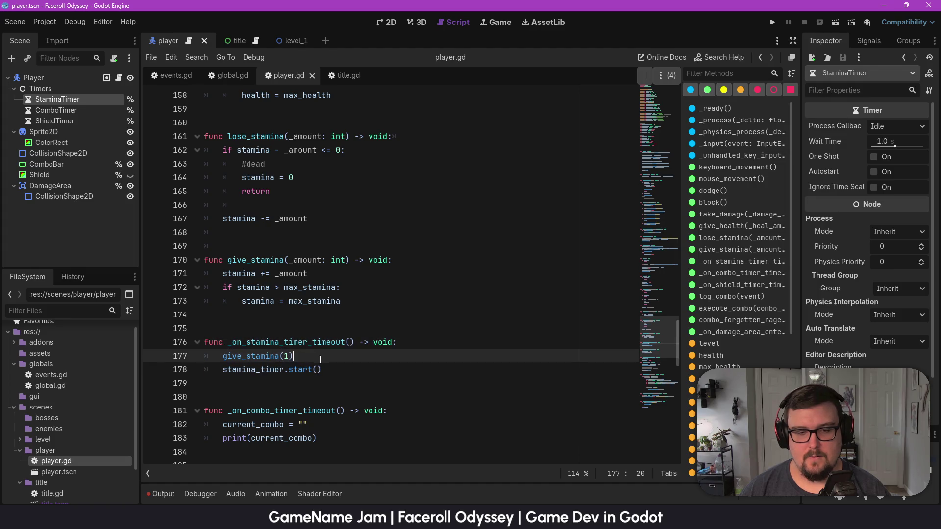
drag(222, 356, 325, 361)
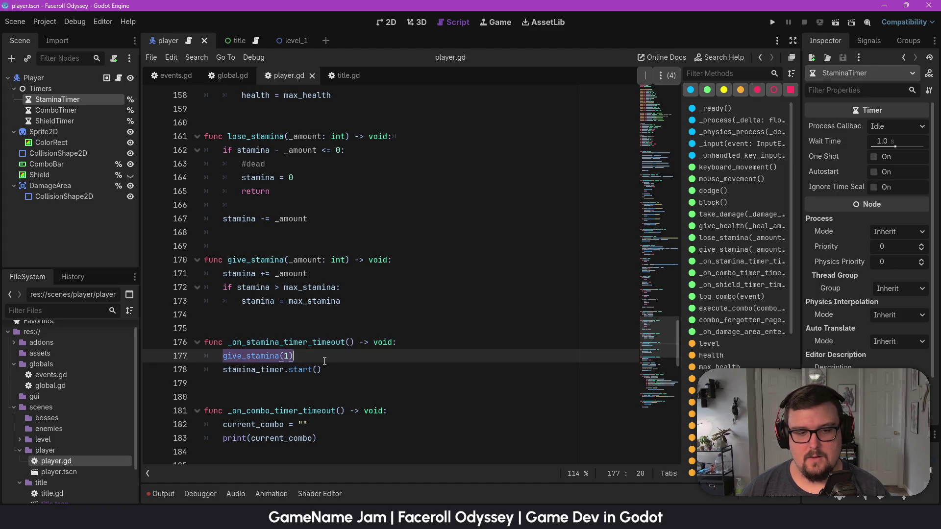
click(326, 361)
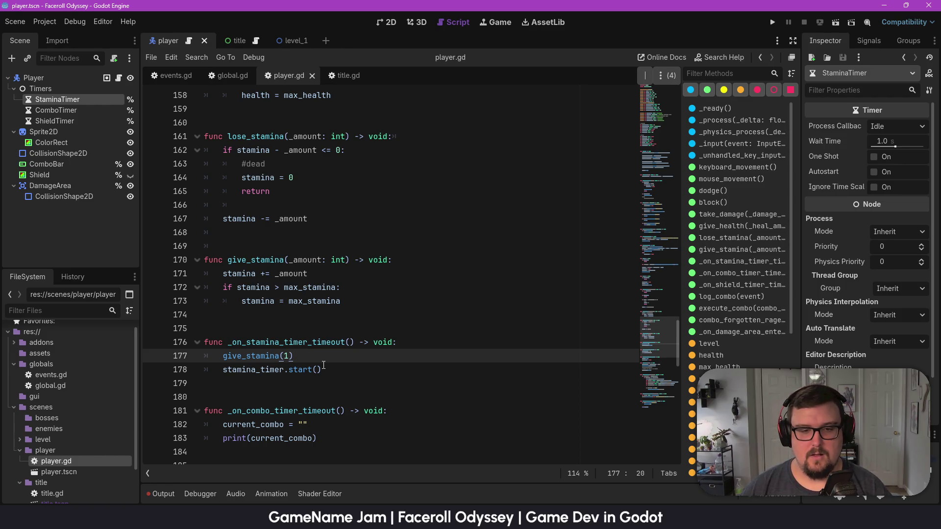
drag(324, 365, 224, 367)
key(ctrl+c)
click(326, 218)
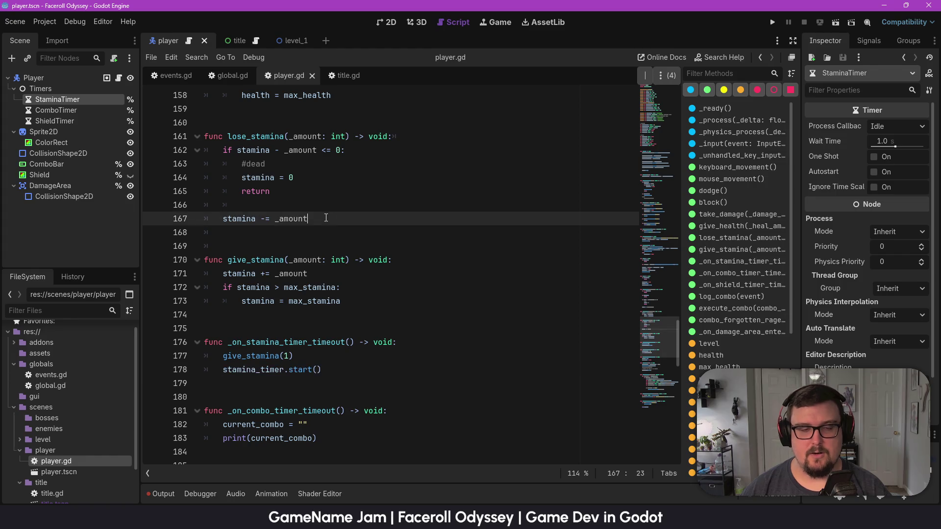
- Paste stamina_timer.start() on a new line after stamina -= _amount
key(Return)
key(ctrl+v)
scroll(330, 344, down, 1)
- Wrap the timeout callback body under 'if stamina == max_stamina:'
drag(330, 344, 231, 333)
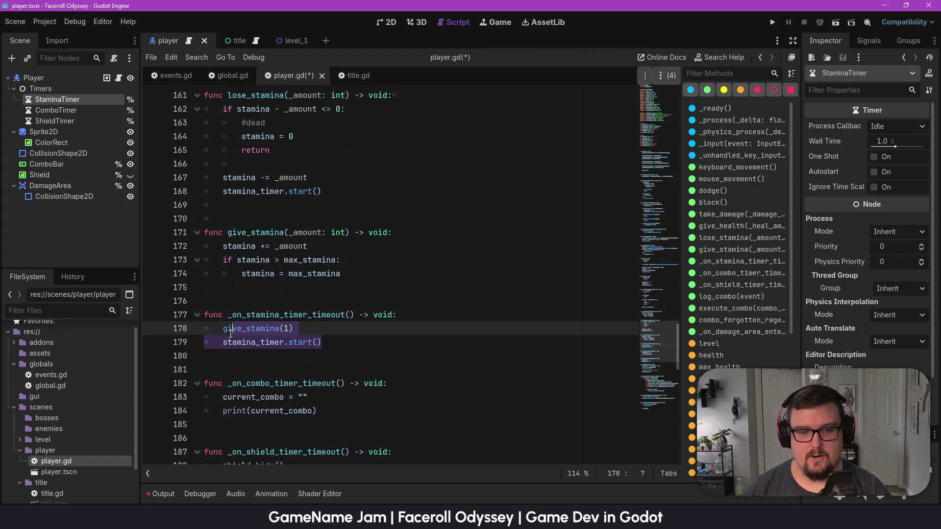
key(BackSpace)
text(if stamina)
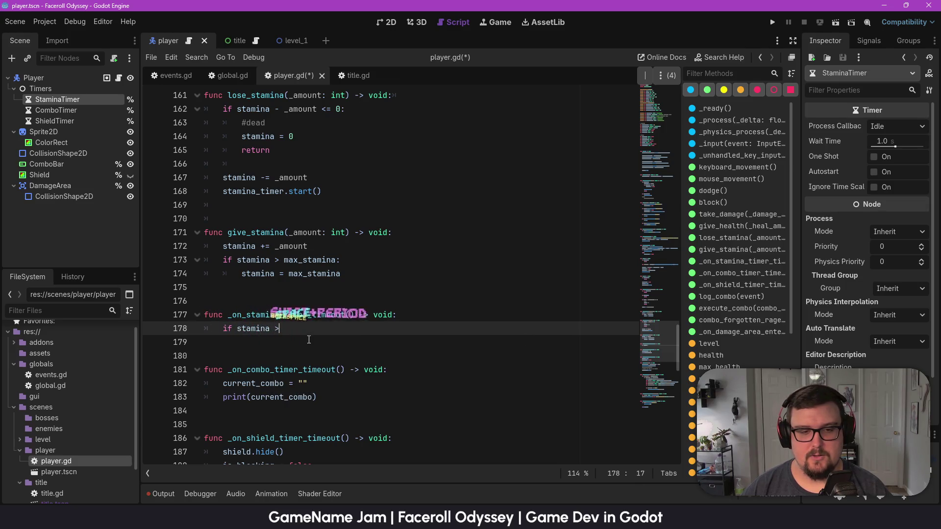
text( == max_s)
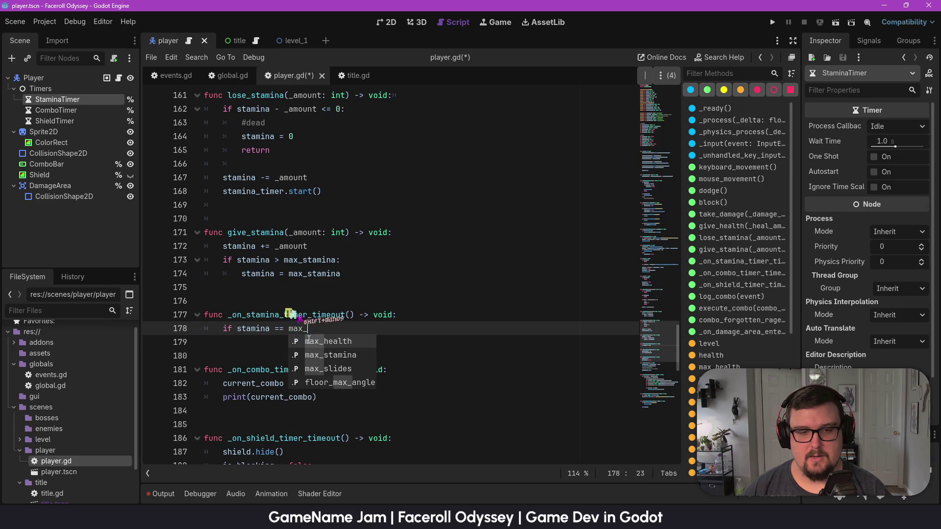
key(Tab)
text(:)
key(ctrl+v)
key(ctrl+z)
key(Return)
key(ctrl+v)
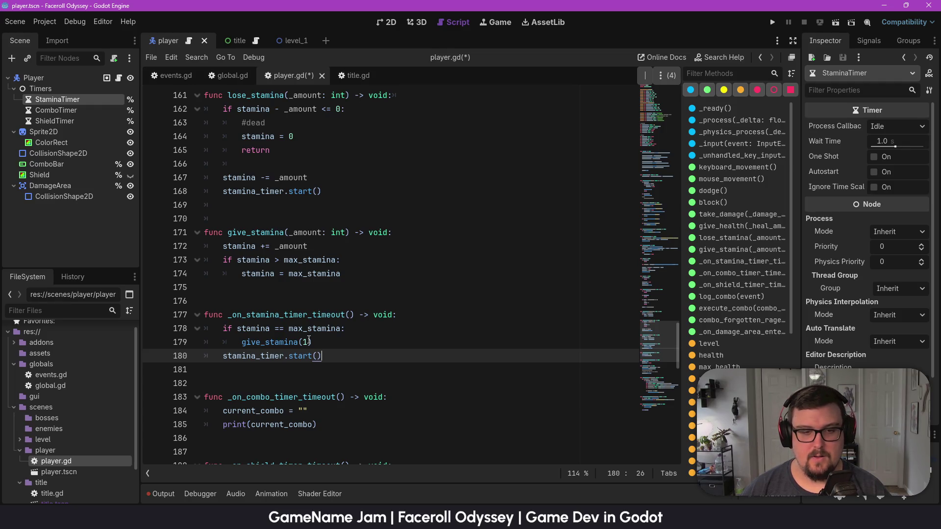
- Insert 'return' as the if body, above give_stamina(1), and save player.gd
click(242, 342)
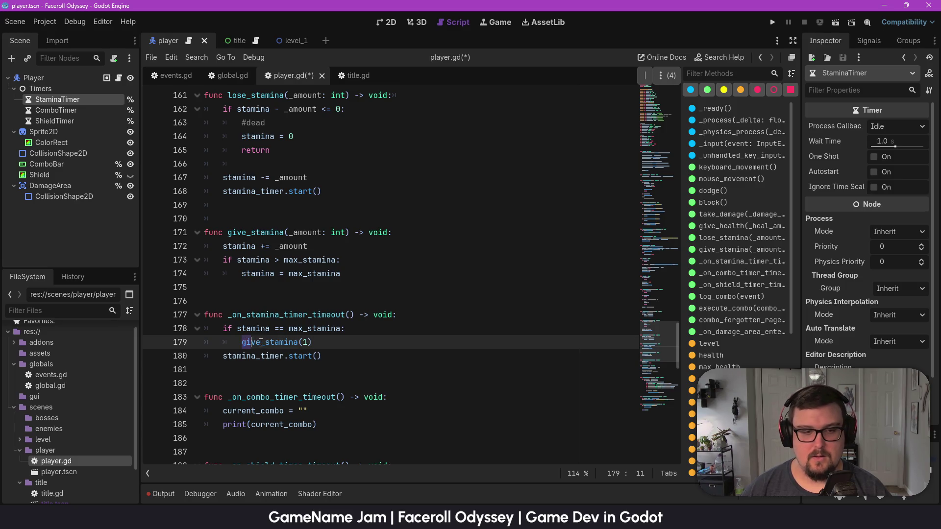
key(Return)
text(return)
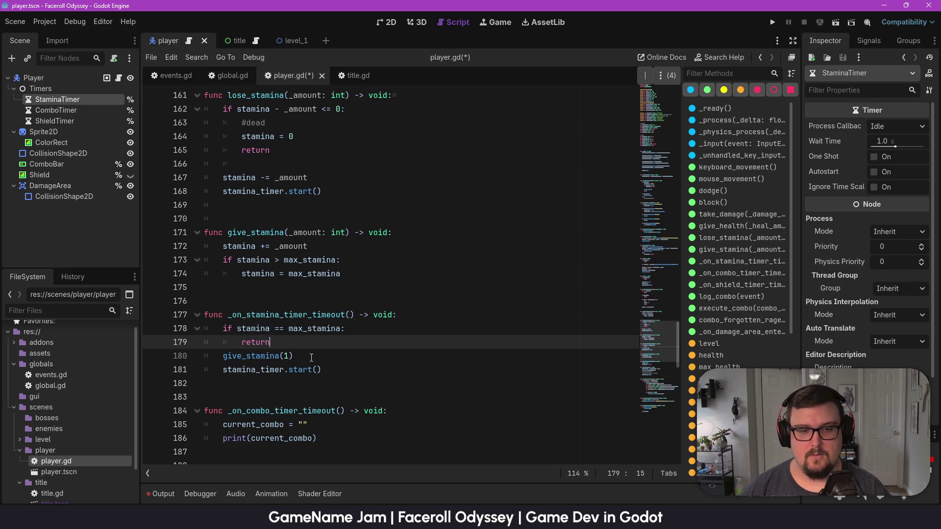
click(322, 352)
scroll(338, 343, down, 1)
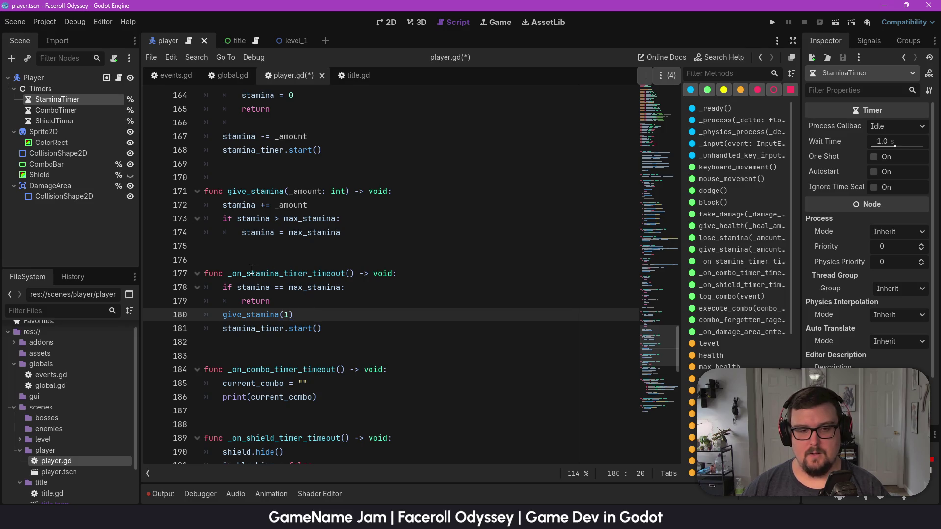
key(ctrl+s)
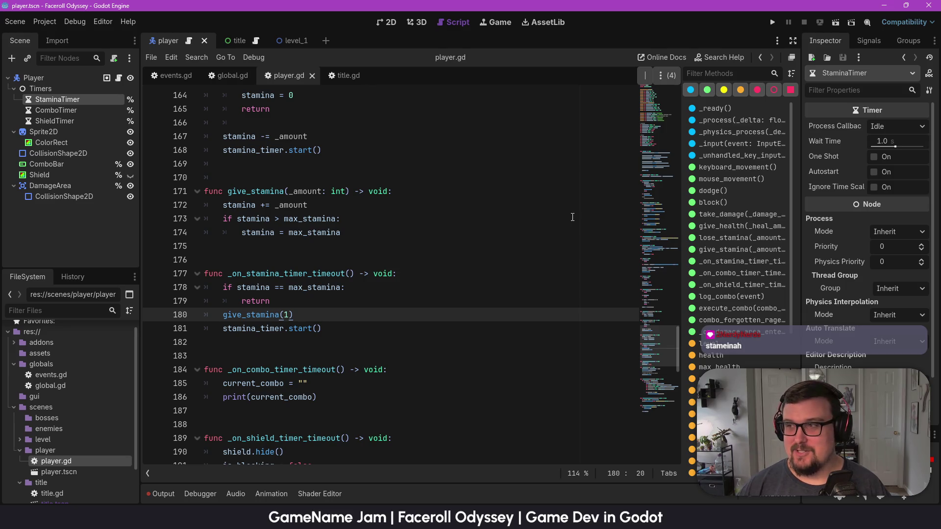
- Test-run the game with F5, then return to the 2D player scene
key(F5)
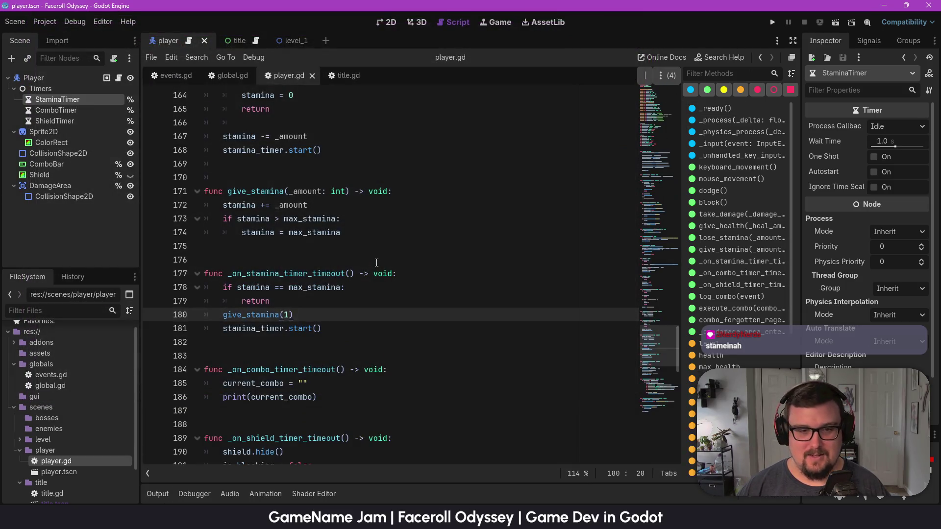
click(353, 232)
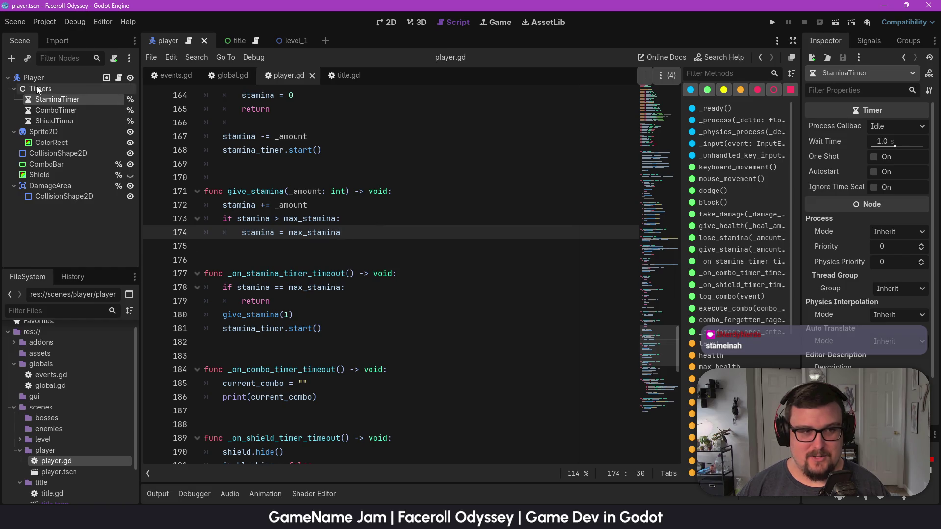
click(388, 22)
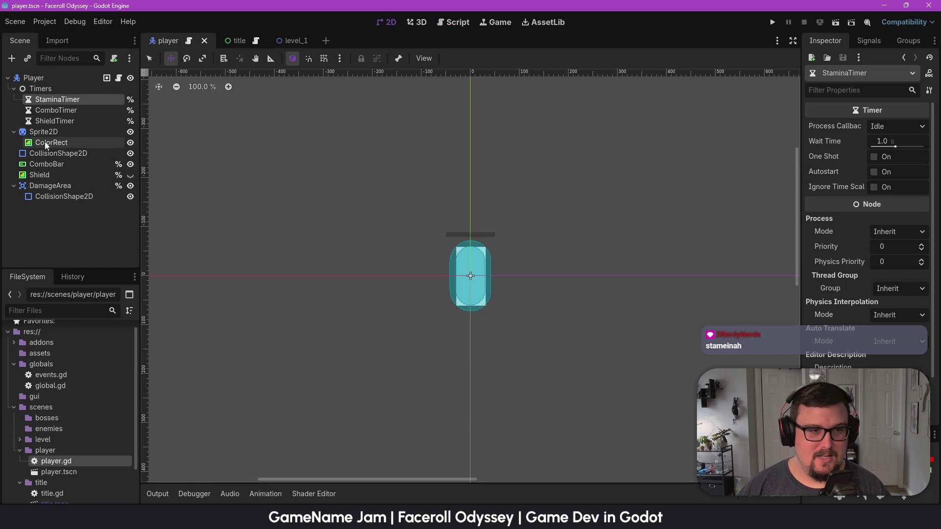
- Duplicate ComboBar, move the copy below the player, and rename it StaminaBar
click(41, 164)
key(ctrl+d)
drag(447, 245, 448, 330)
double_click(51, 175)
text(StaminaBar)
key(Return)
- Go back to the player script and save the scene and script
key(ctrl+F3)
mouse_move(667, 116)
mouse_down()
mouse_move(673, 97)
mouse_move(673, 112)
mouse_up()
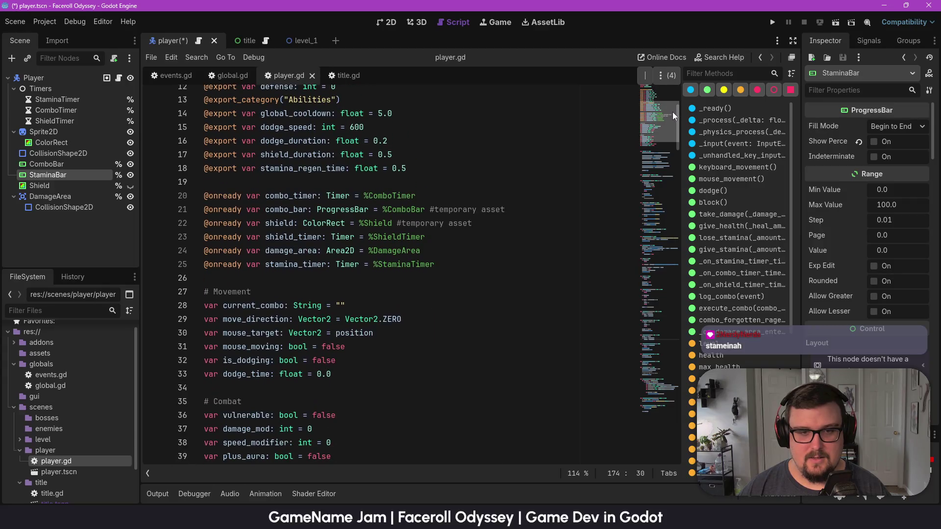
mouse_move(62, 177)
mouse_down()
mouse_move(187, 191)
mouse_move(236, 243)
mouse_move(227, 272)
mouse_up()
key(ctrl+s)
- Move shield.hide() to the first line of _ready and mark it #temp
scroll(282, 278, down, 10)
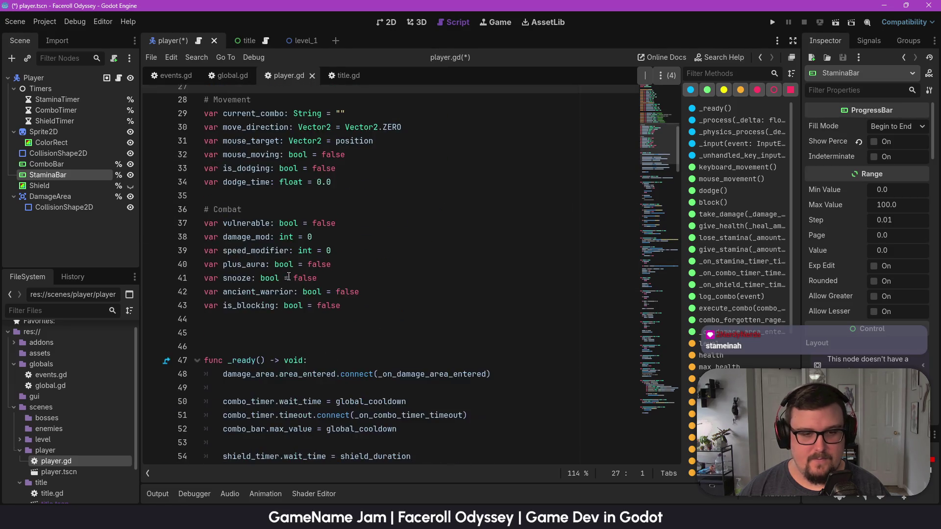
click(437, 305)
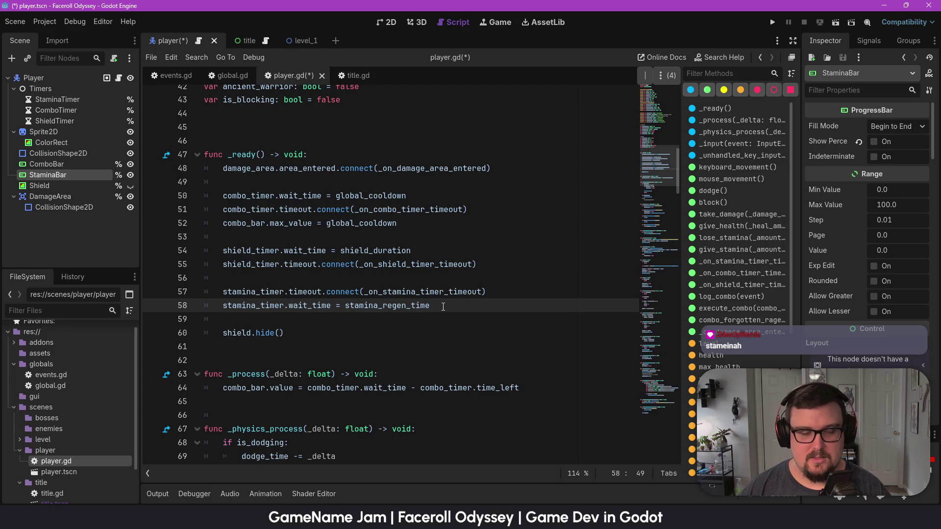
shift+click(306, 333)
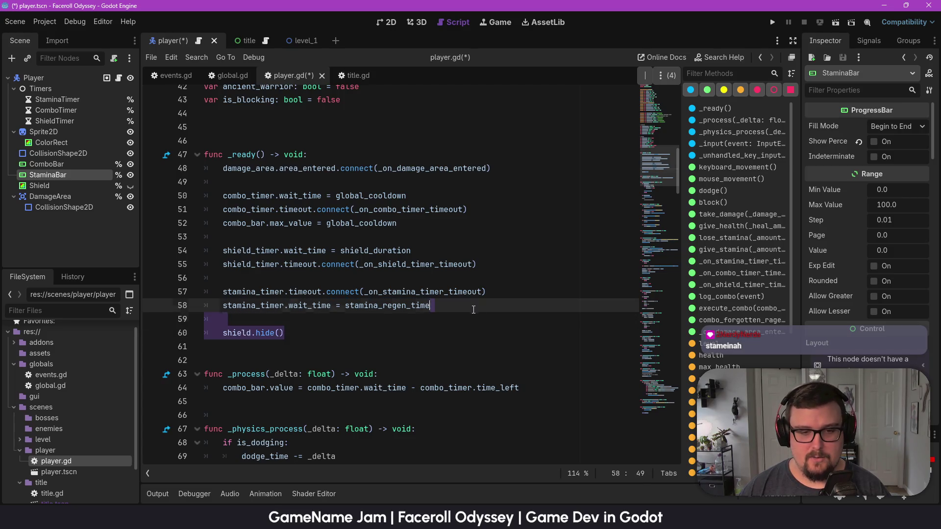
key(ctrl+x)
click(377, 155)
key(ctrl+v)
key(Home)
key(BackSpace)
key(BackSpace)
key(End)
key(Return)
key(Up)
text(#temp)
- Open a new line after the stamina timer wait_time assignment in _ready
scroll(330, 174, down, 1)
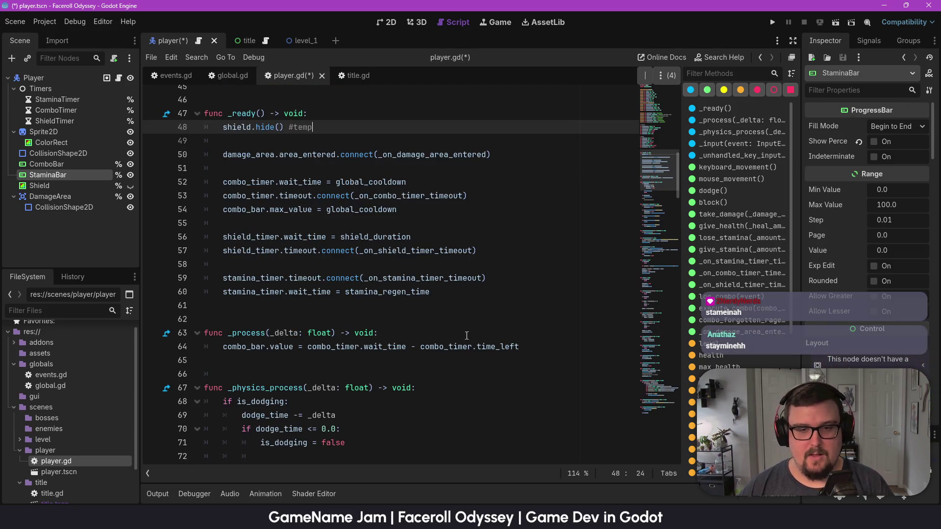
click(449, 288)
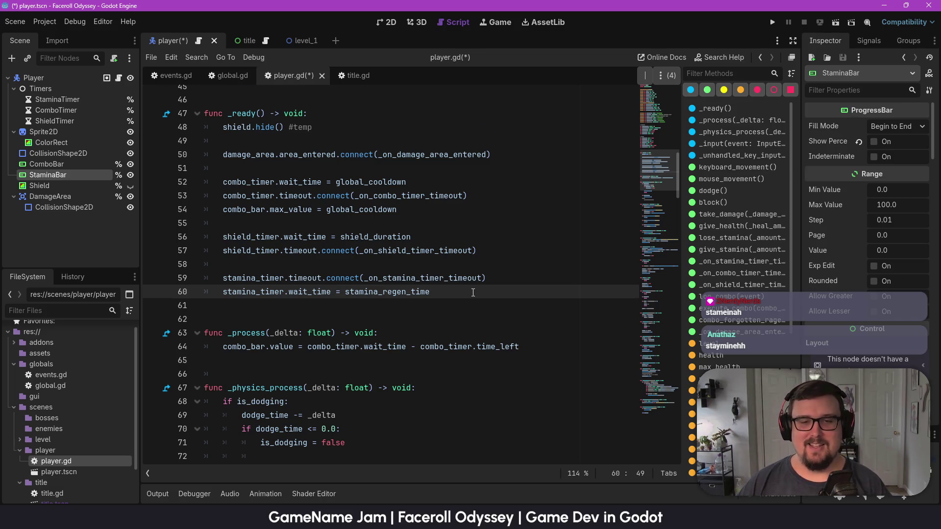
scroll(473, 292, down, 1)
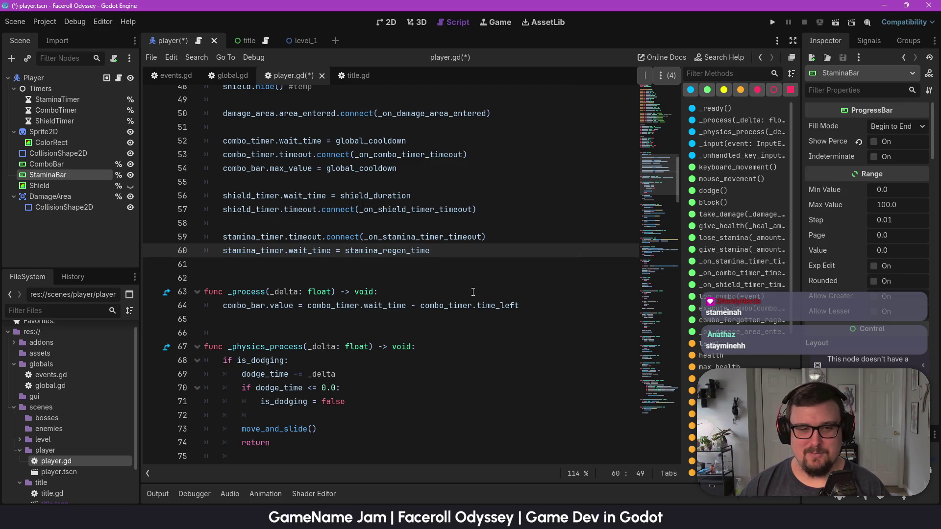
key(Return)
- Add stamina_bar.max_value = max_stamina in _ready
text(stamina_bar.)
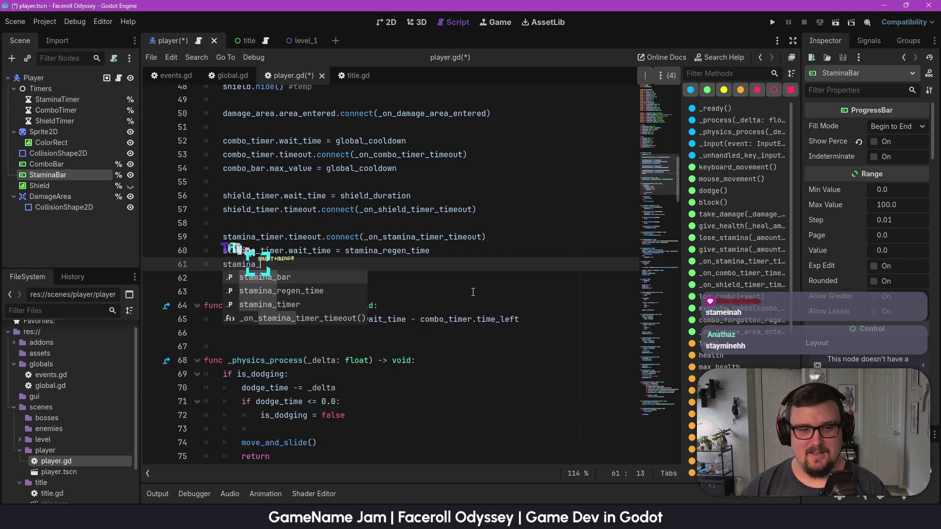
text(max_value = )
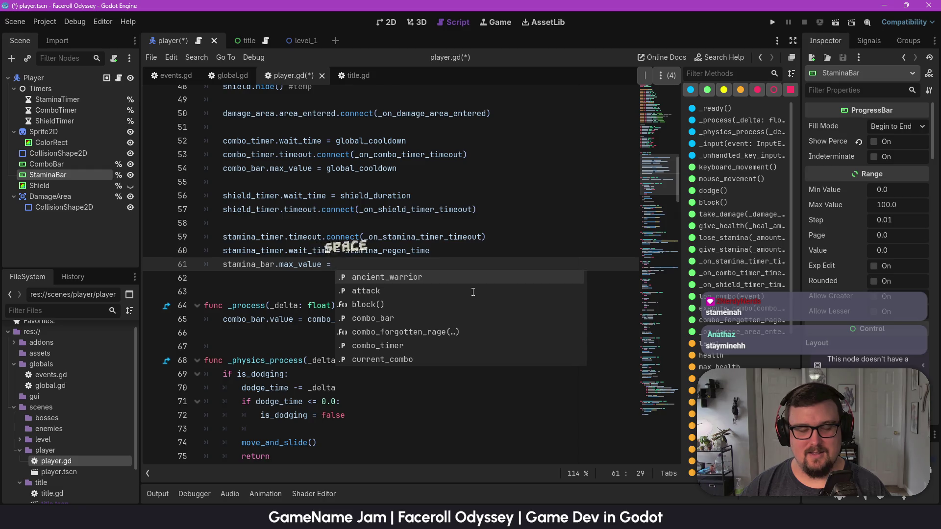
text(max_st)
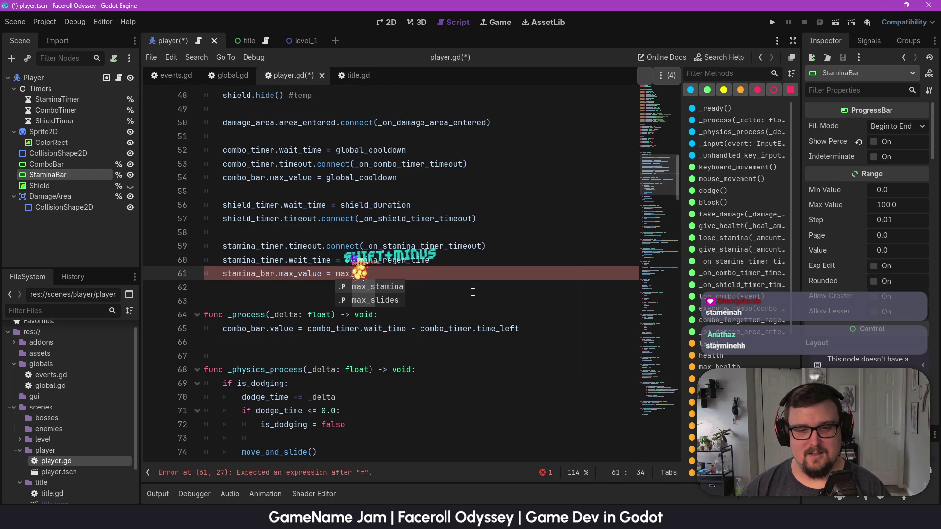
key(Tab)
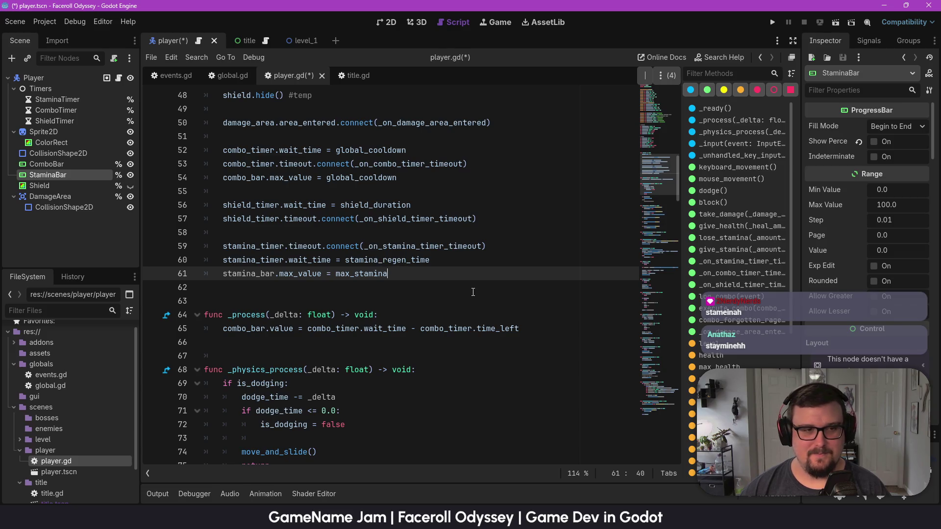
scroll(447, 296, down, 1)
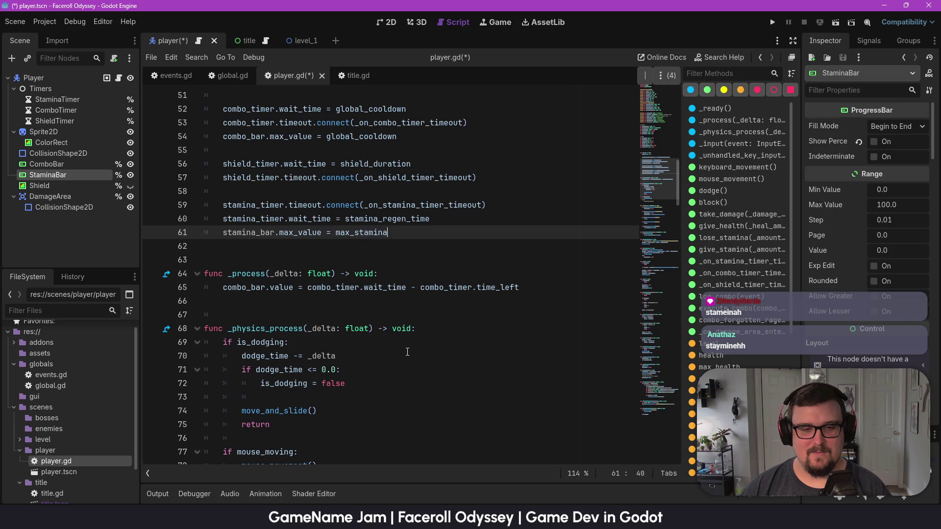
scroll(407, 352, down, 4)
scroll(404, 342, down, 9)
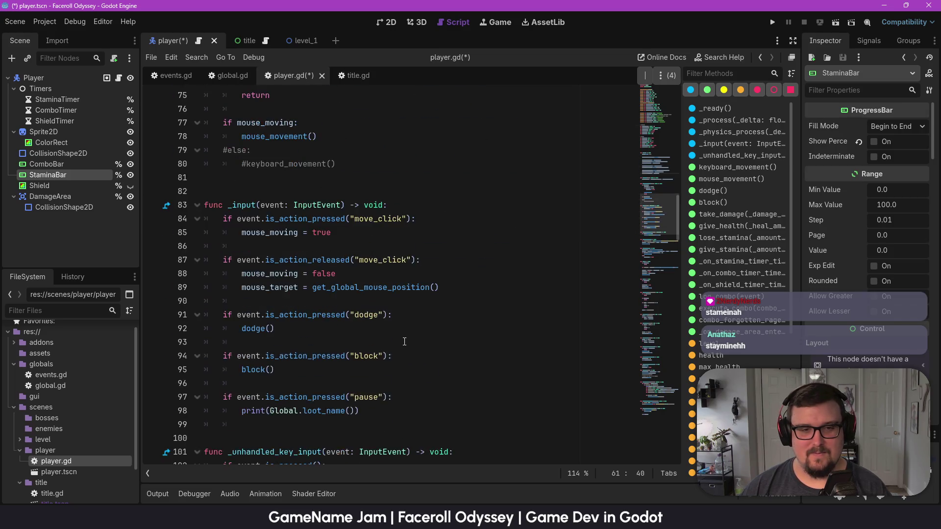
scroll(404, 339, down, 3)
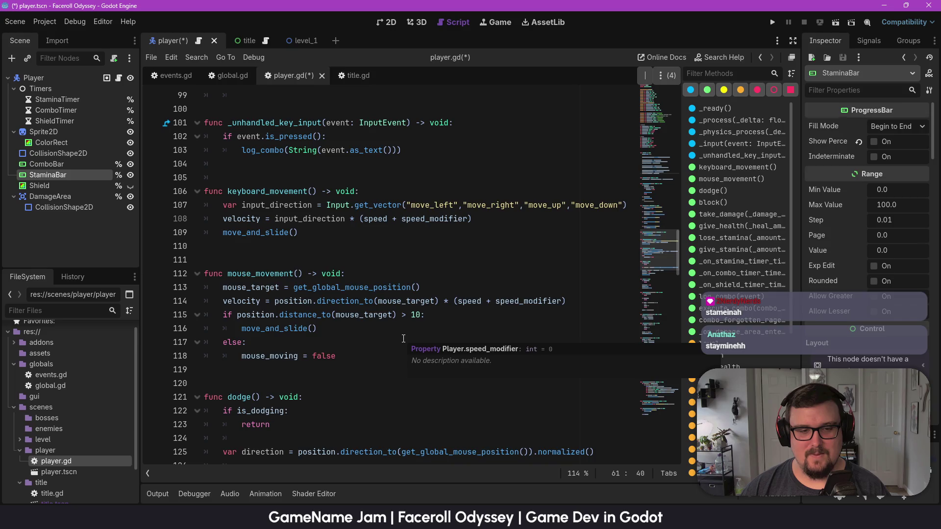
scroll(403, 338, down, 1)
scroll(392, 333, up, 15)
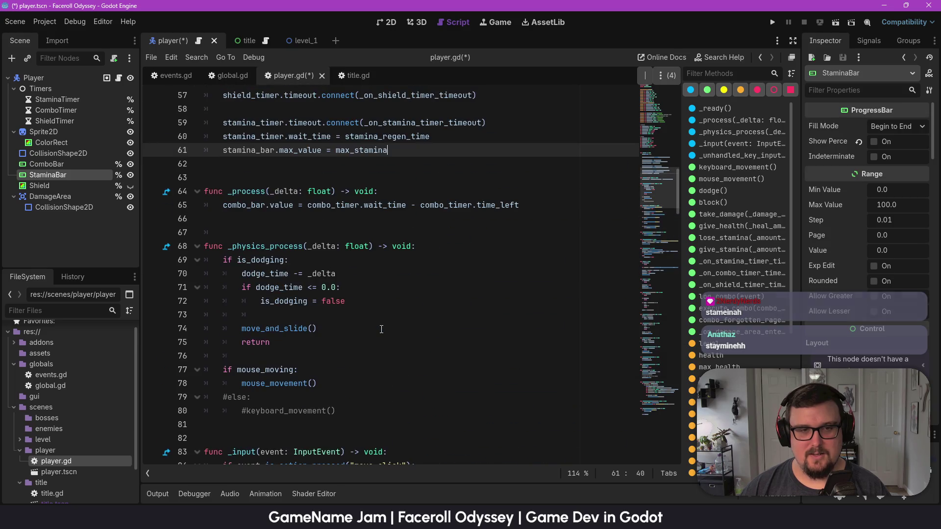
- Begin a stamina_bar.value = assignment below the combo bar update in _process
click(534, 204)
key(Return)
text(stamina_)
key(Tab)
text(.val)
key(Tab)
text(=)
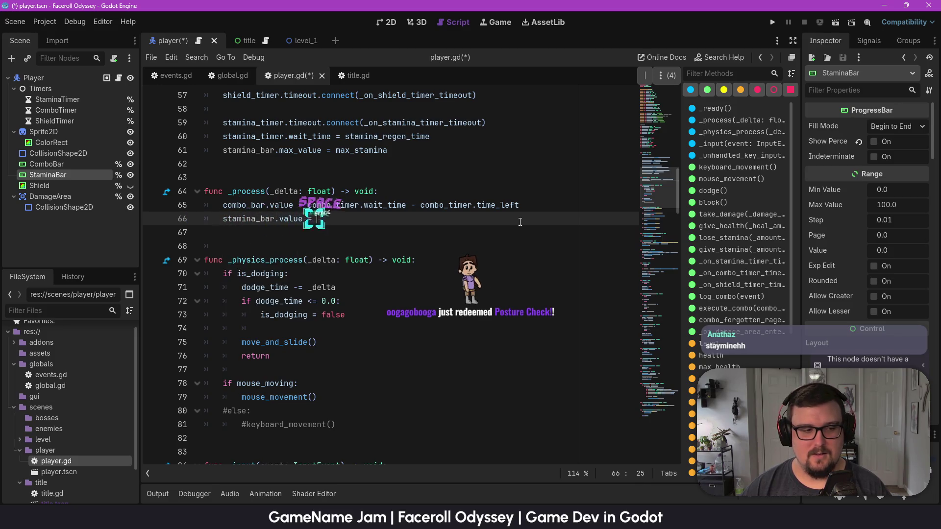
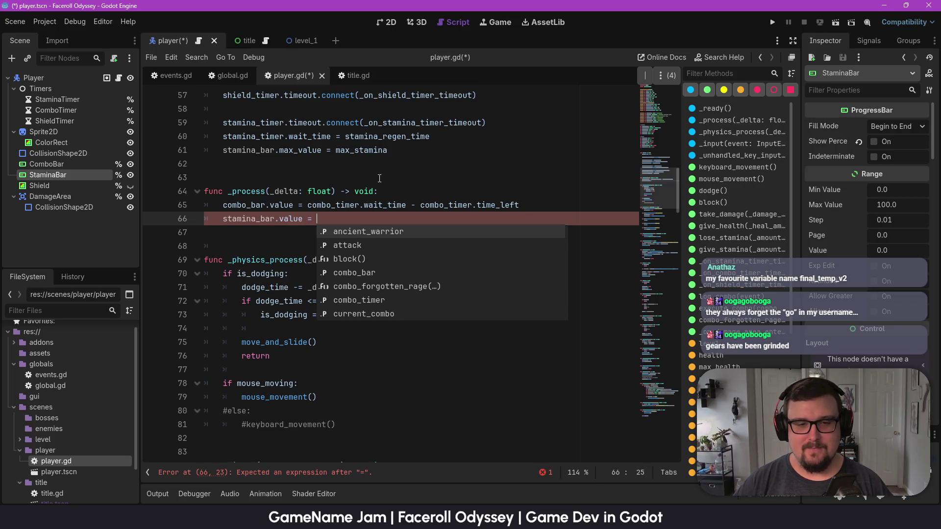
- On line 66, set stamina_bar.value to float(stamina) and save player.gd
text(stamina)
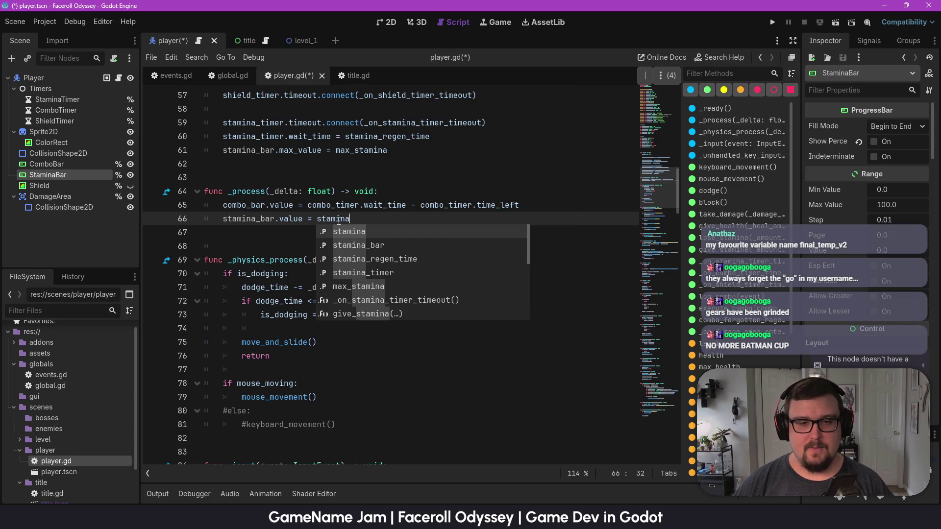
click(363, 218)
key(BackSpace)
key(BackSpace)
key(BackSpace)
text(int()
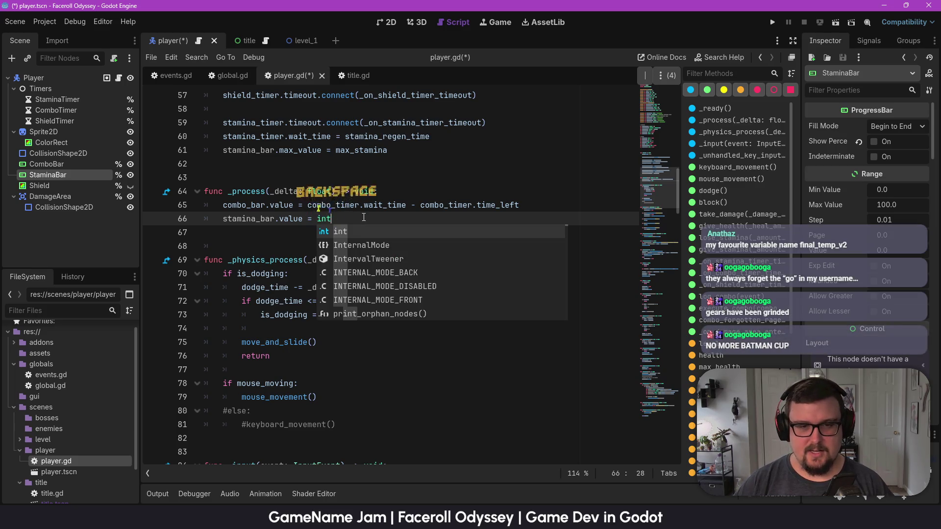
text(sta)
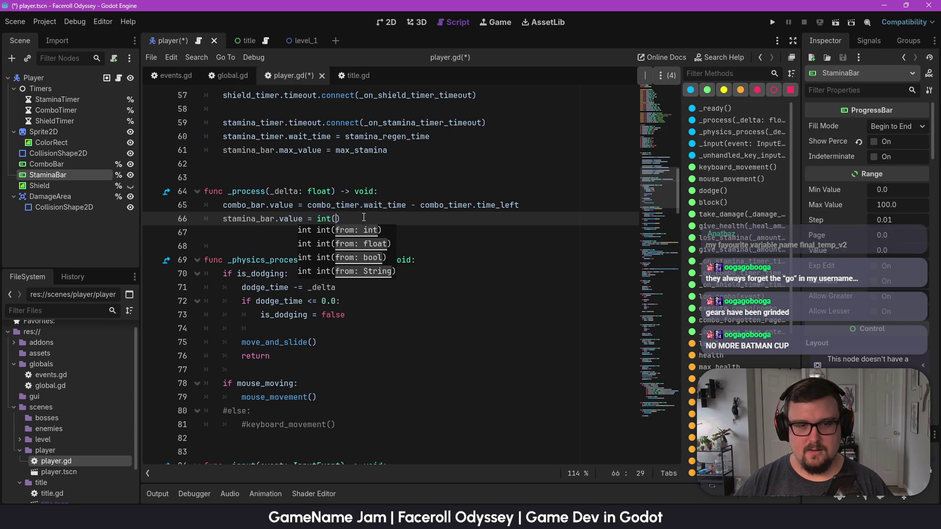
text(mina)
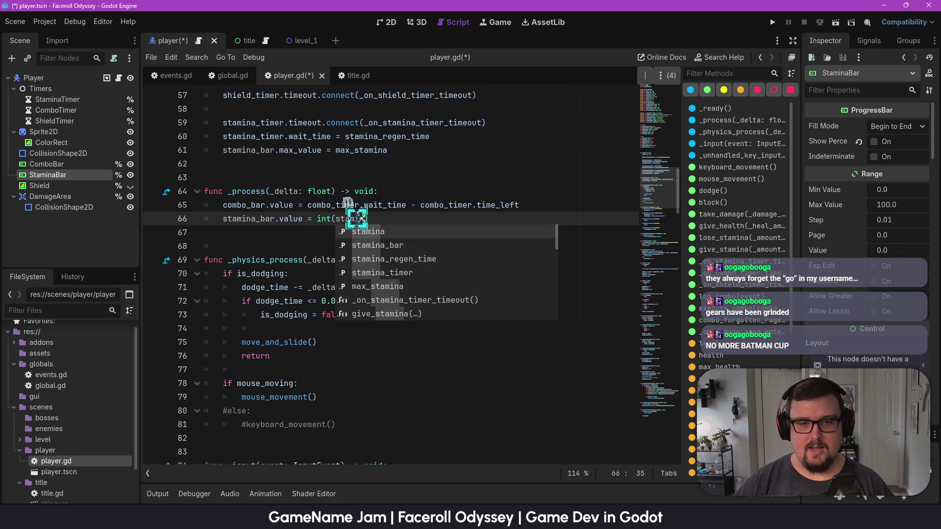
click(392, 224)
double_click(325, 219)
text(float)
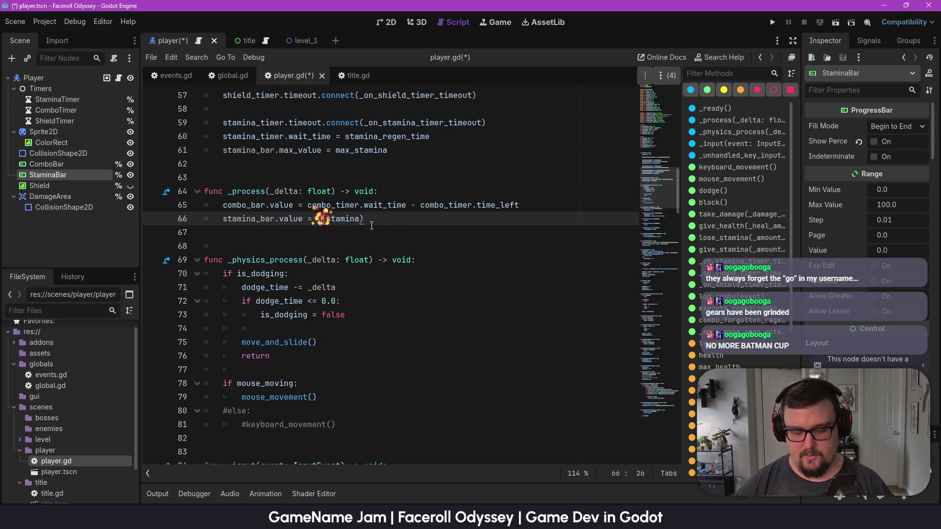
click(392, 219)
key(ctrl+s)
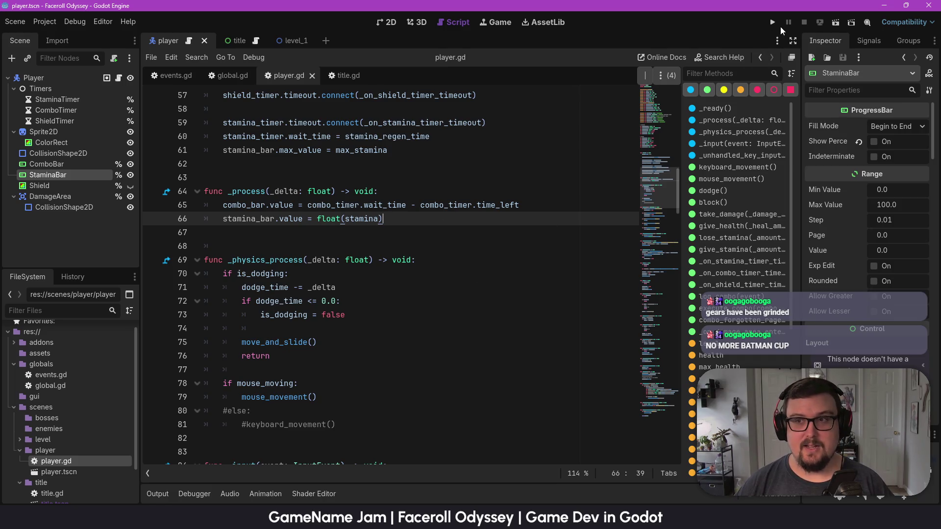
click(772, 23)
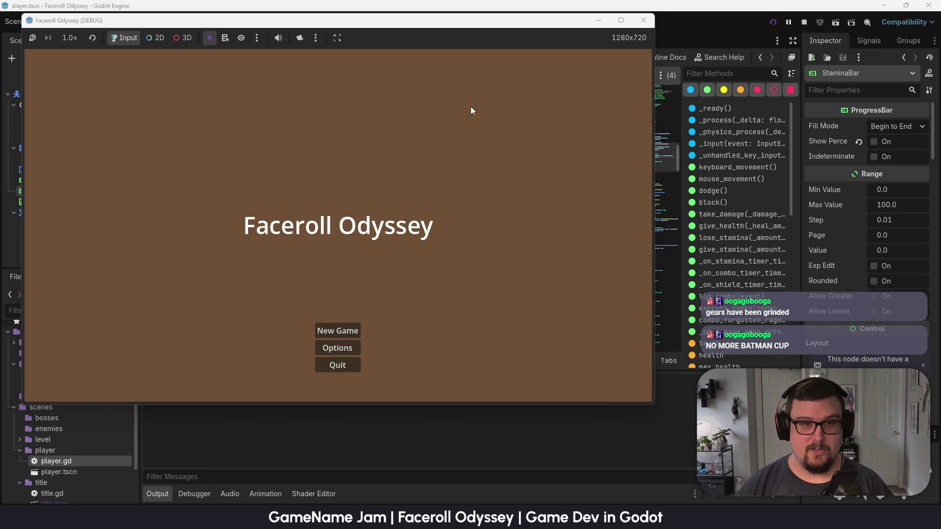
click(352, 328)
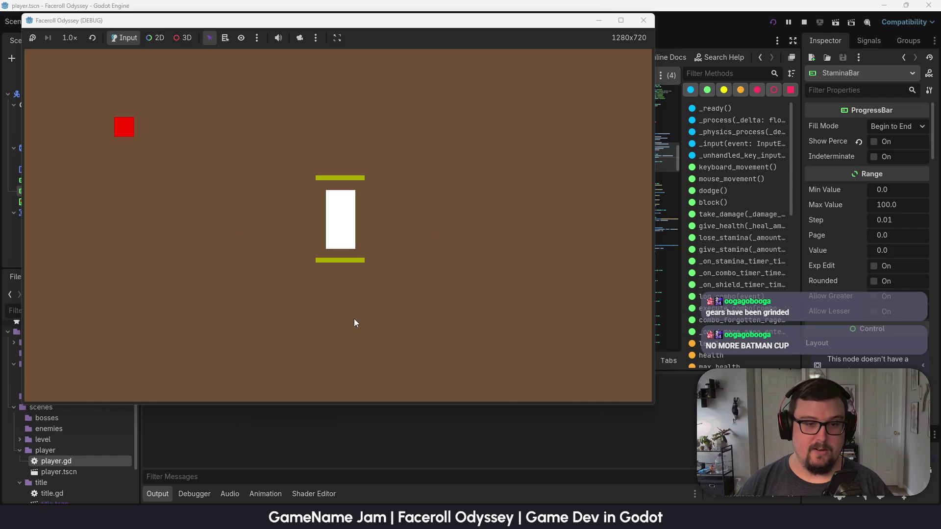
click(405, 269)
click(407, 255)
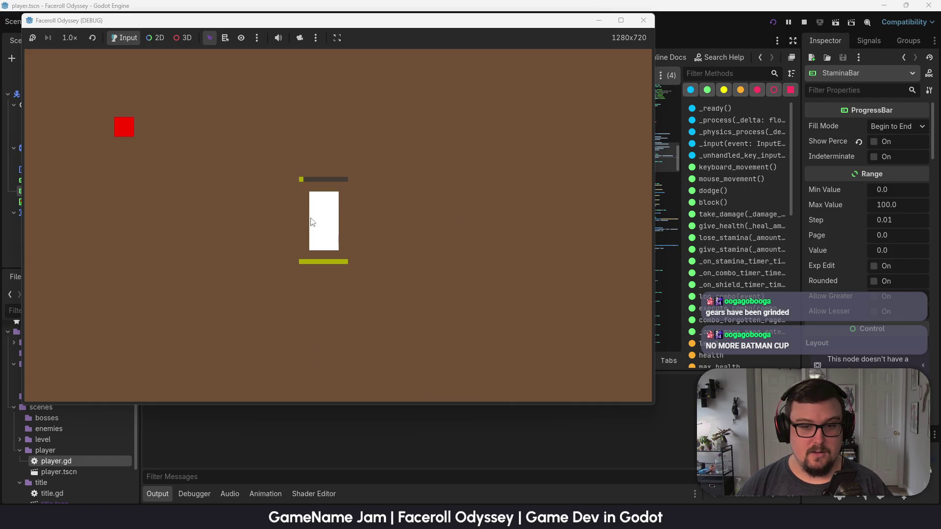
click(644, 22)
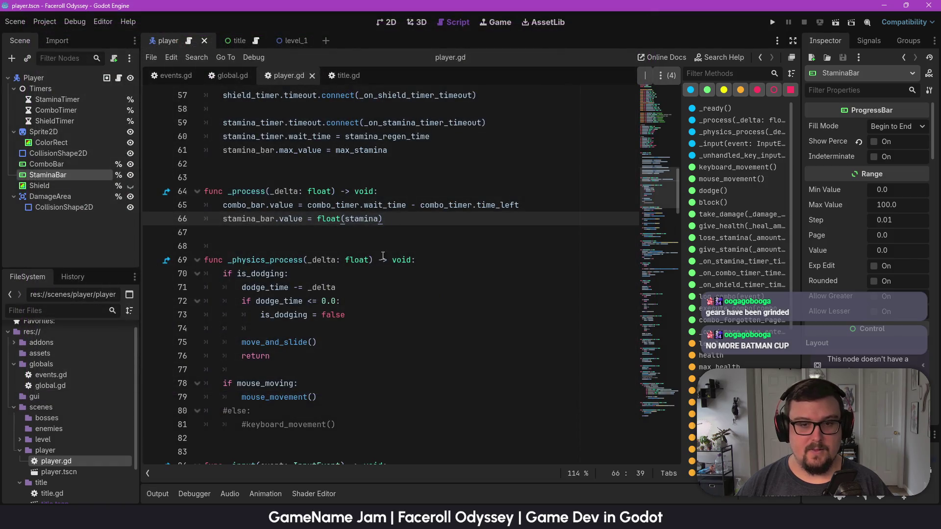
click(392, 22)
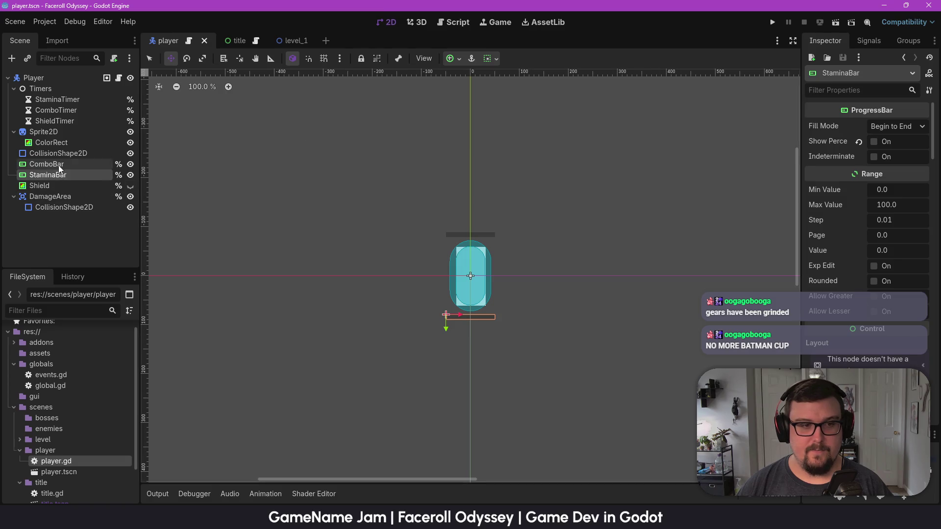
- Set the StaminaBar's Fill style BG Color to pure yellow ffff00, then go back to player.gd
scroll(852, 206, down, 10)
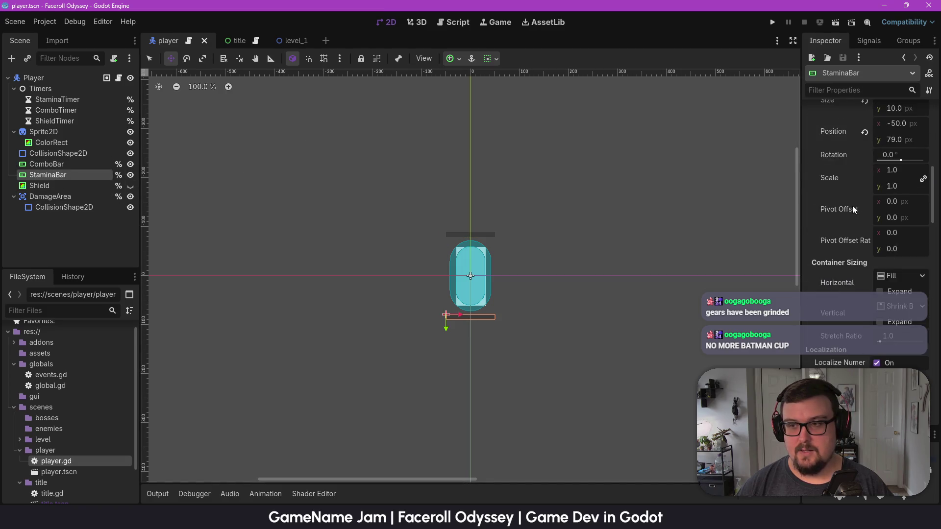
scroll(853, 208, down, 15)
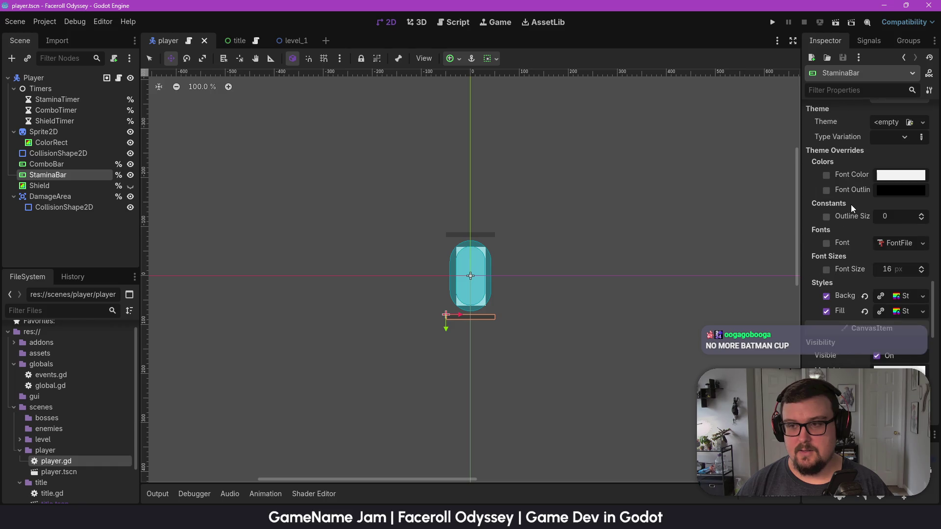
scroll(851, 204, down, 2)
click(904, 273)
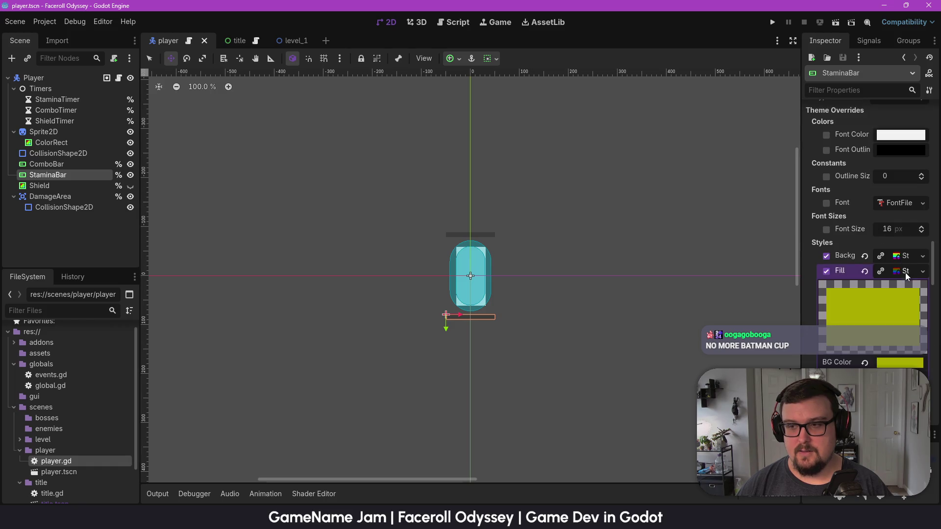
scroll(857, 277, down, 4)
click(897, 281)
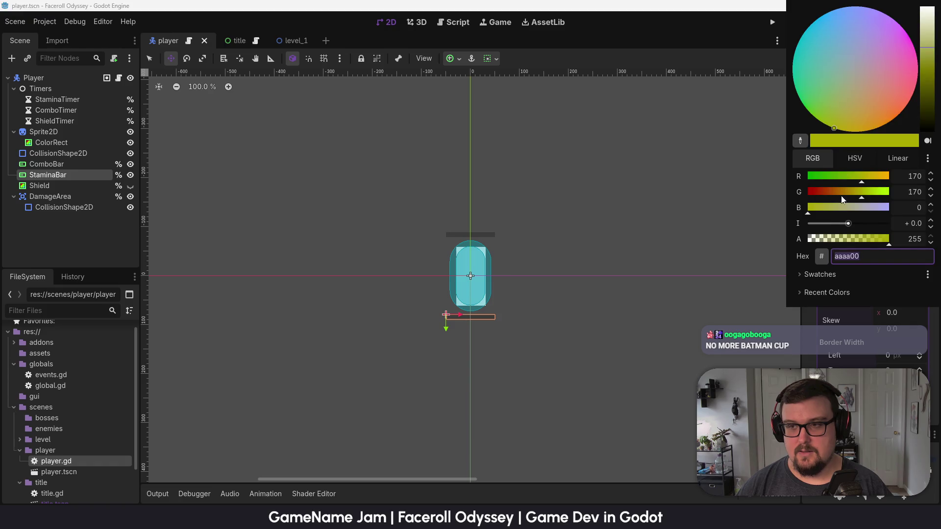
mouse_move(867, 196)
mouse_down()
mouse_move(889, 195)
mouse_move(894, 181)
mouse_up()
click(869, 181)
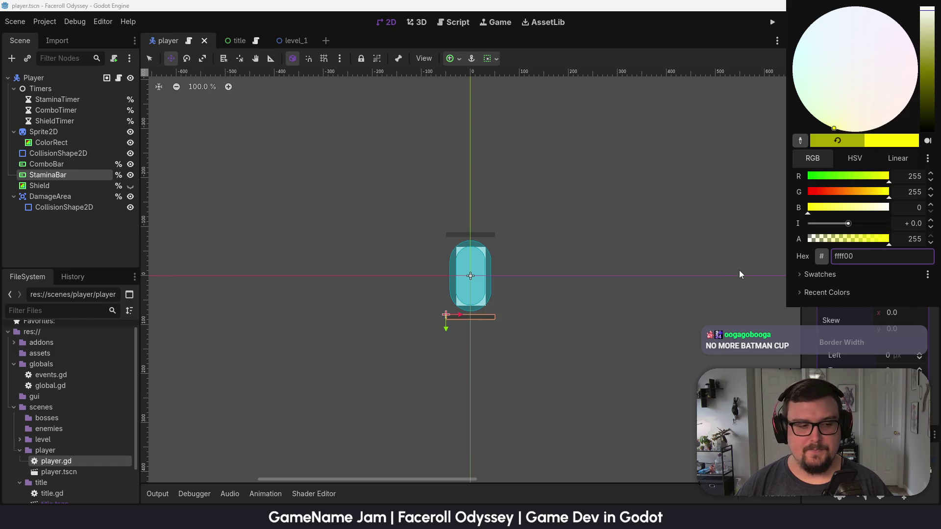
click(581, 230)
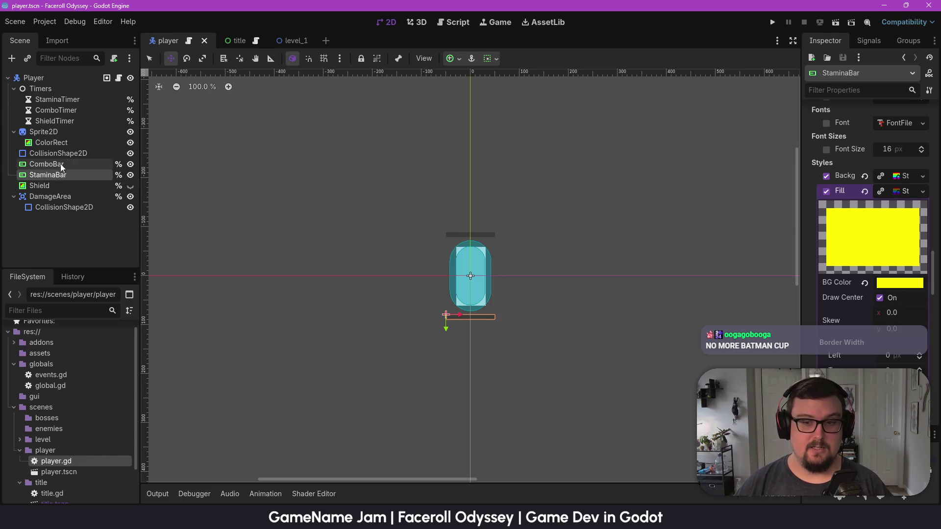
click(453, 22)
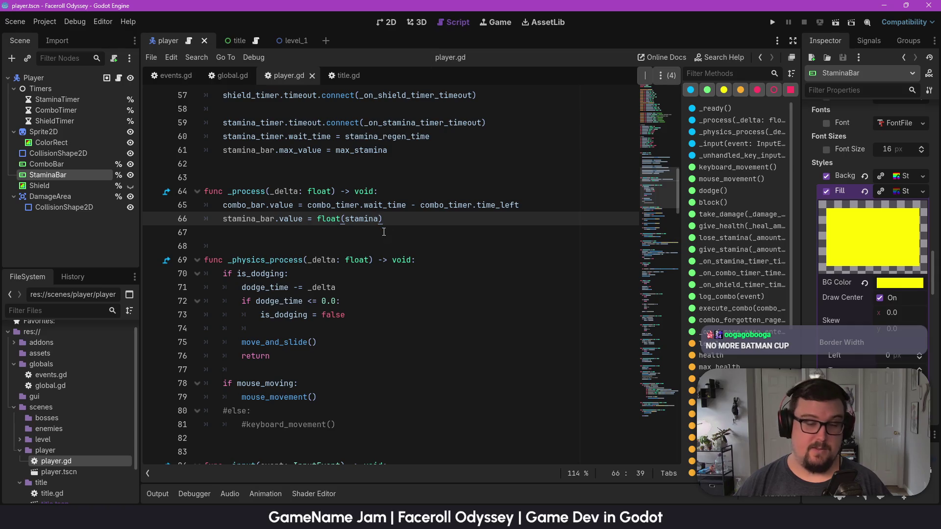
- Insert blank lines right after the func dodge() header in player.gd
scroll(384, 232, down, 2)
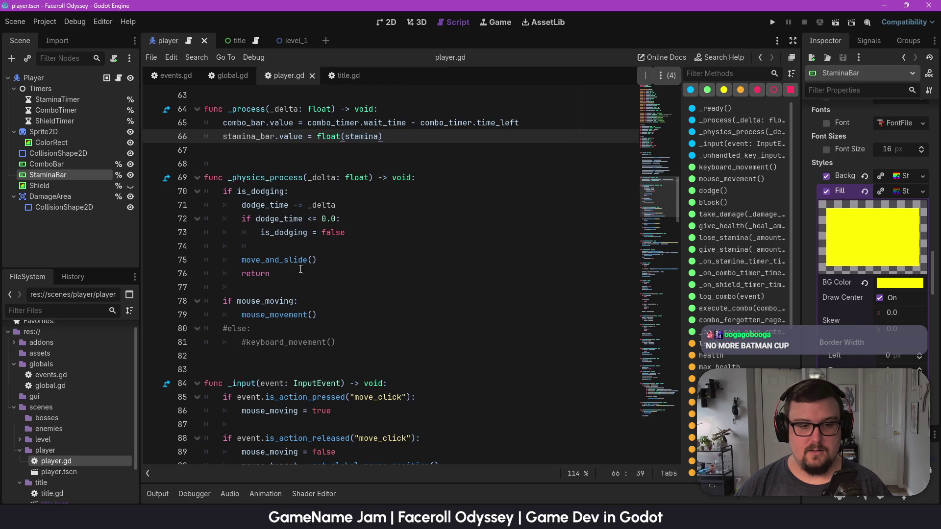
scroll(300, 270, down, 6)
ctrl+click(258, 261)
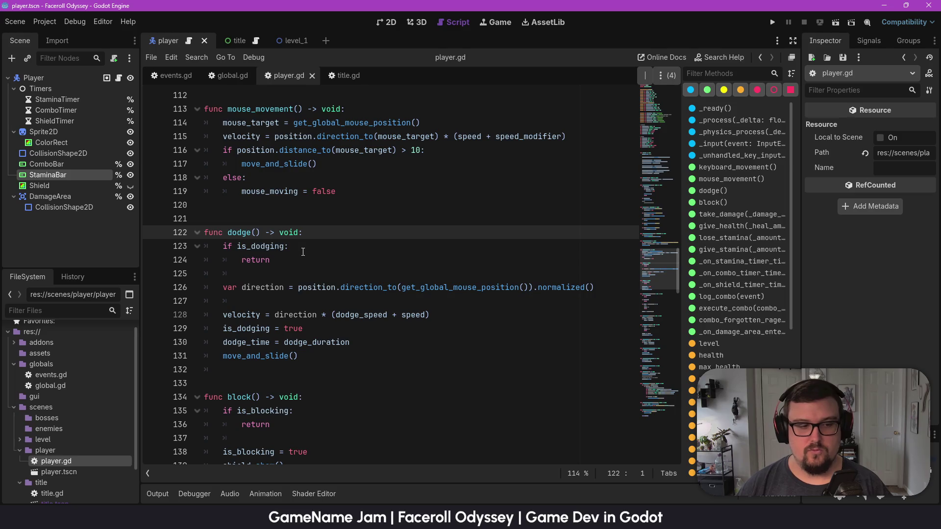
click(309, 231)
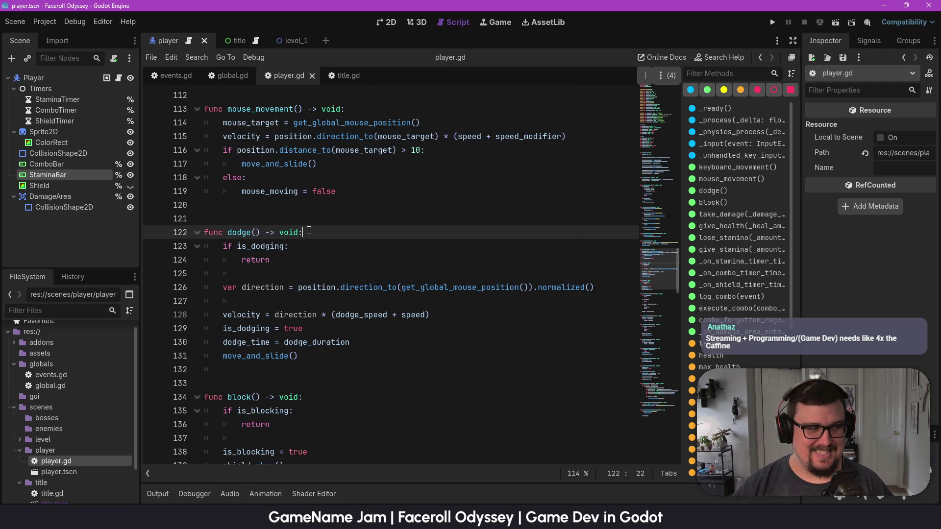
key(Return)
key(Return)
key(Up)
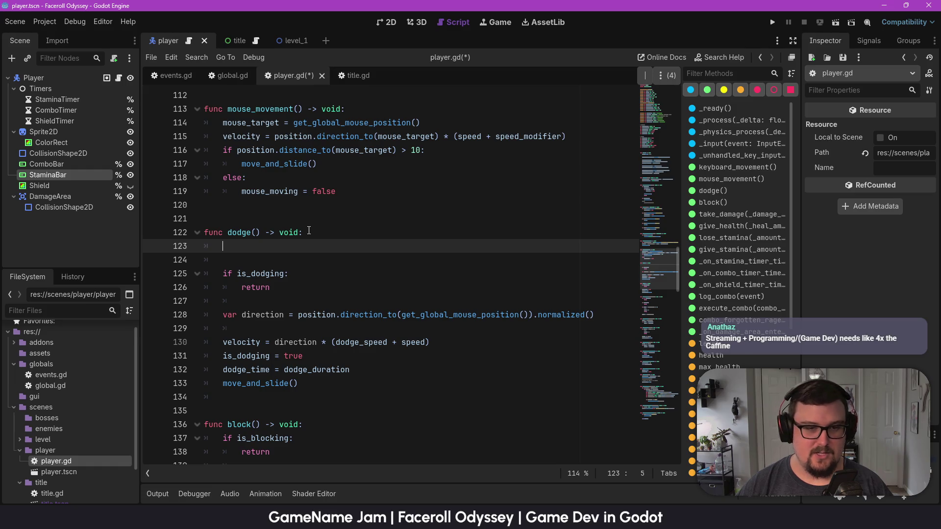
- Begin dodge() with 'if stamina == 0:' followed by an indented 'return'
text(if )
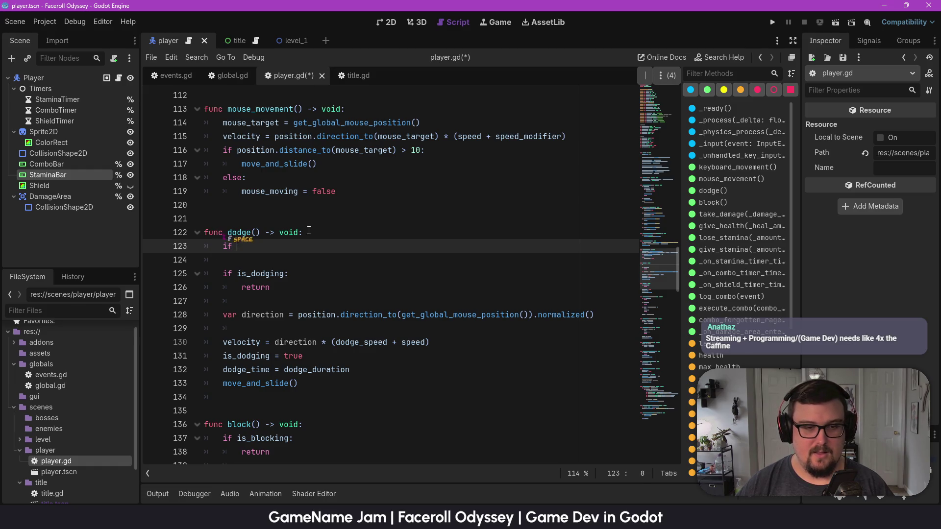
text(stam)
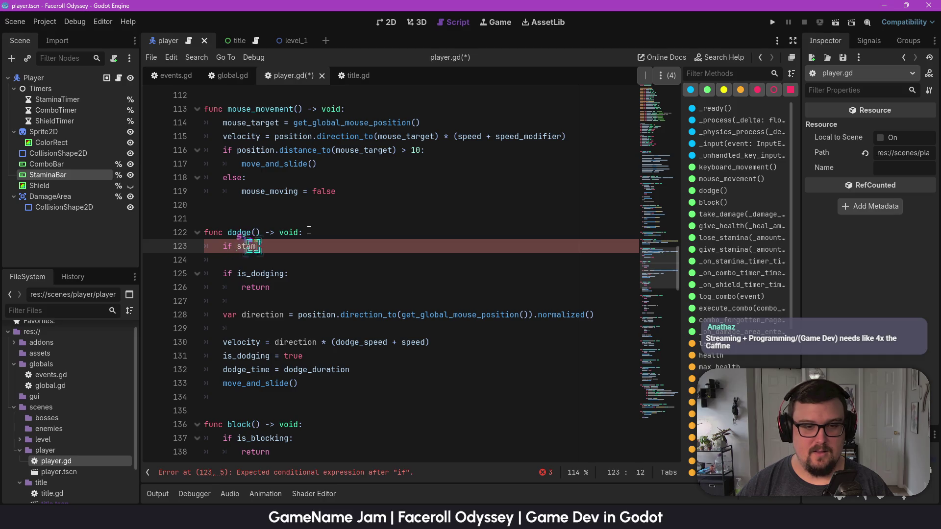
key(Return)
text(<)
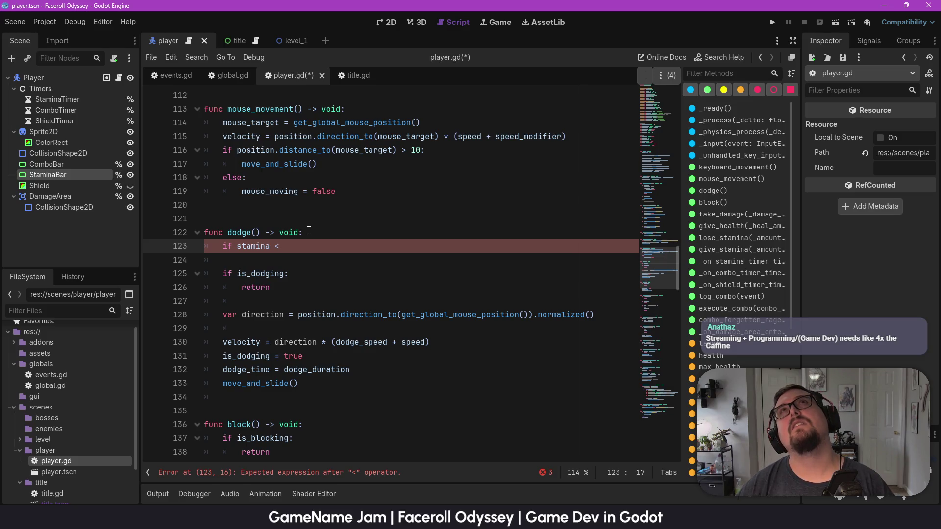
text(= 1)
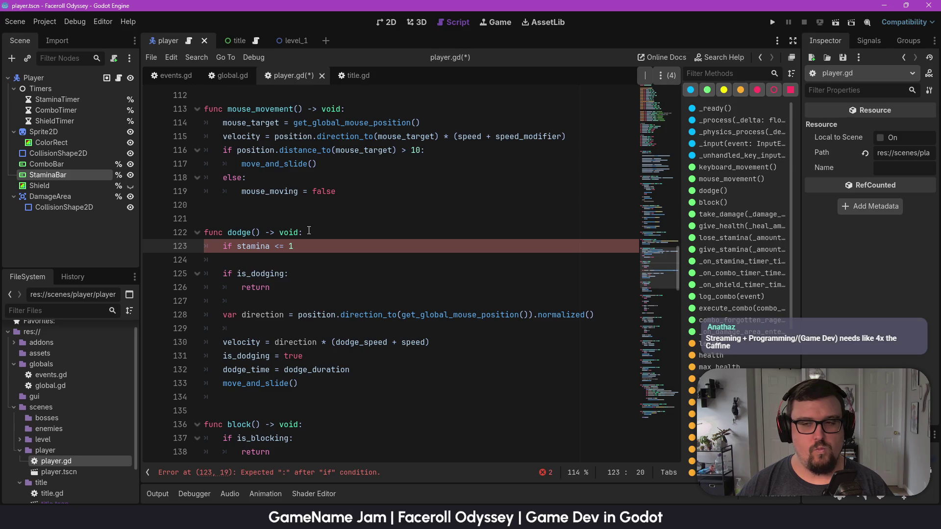
key(BackSpace)
key(BackSpace)
key(BackSpace)
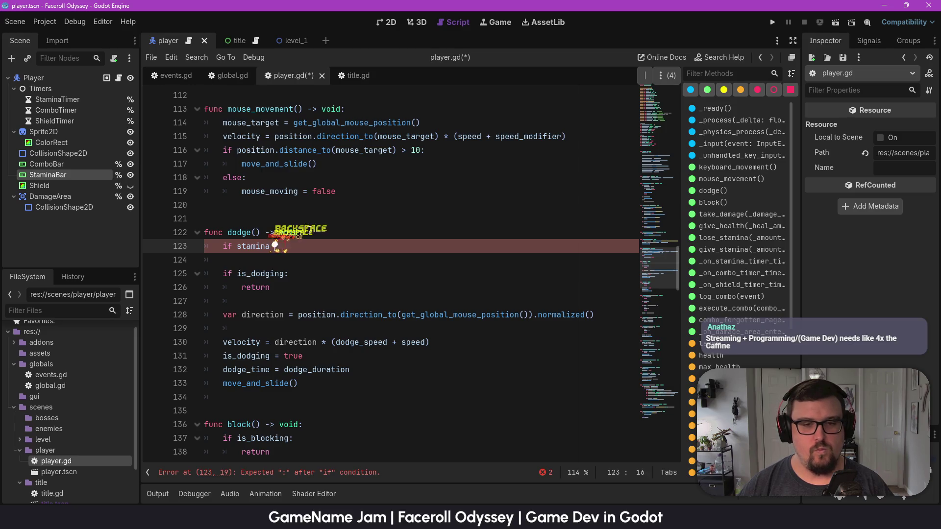
text(== 0:)
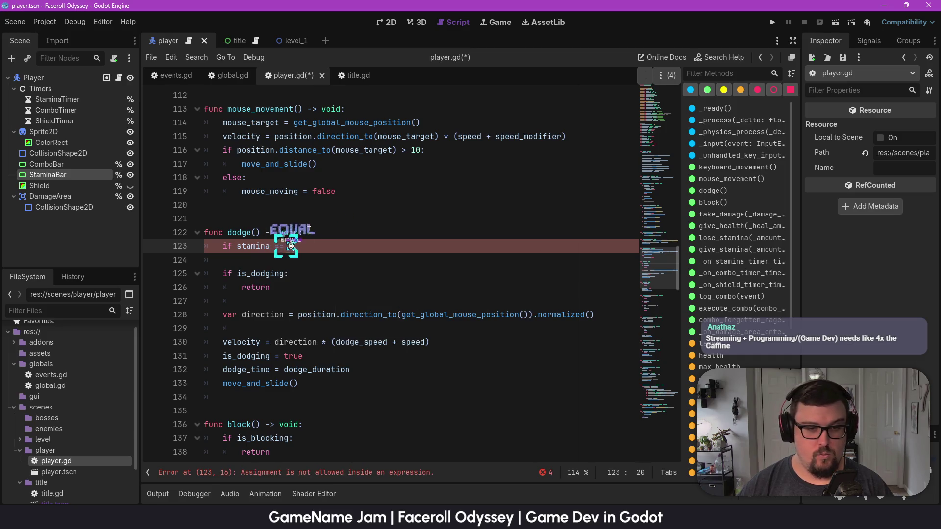
key(Return)
text(return)
scroll(324, 248, down, 1)
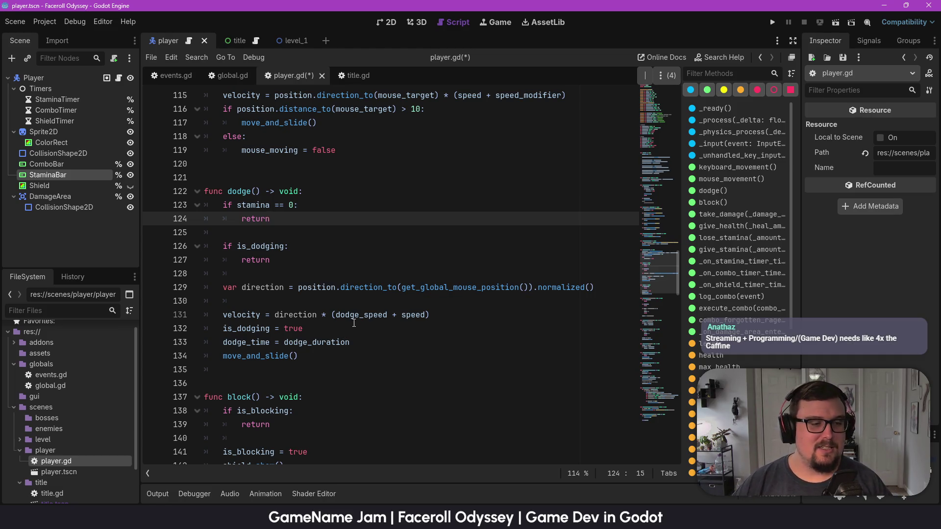
click(312, 356)
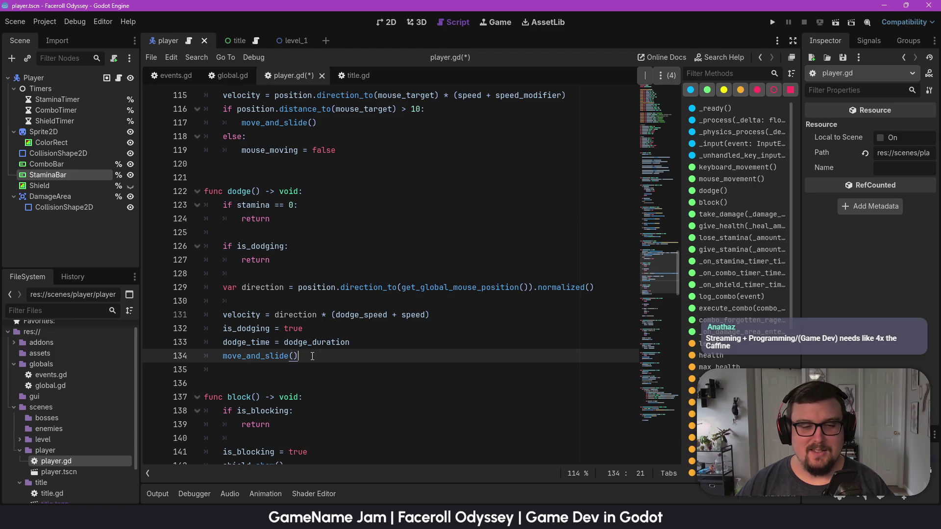
click(354, 343)
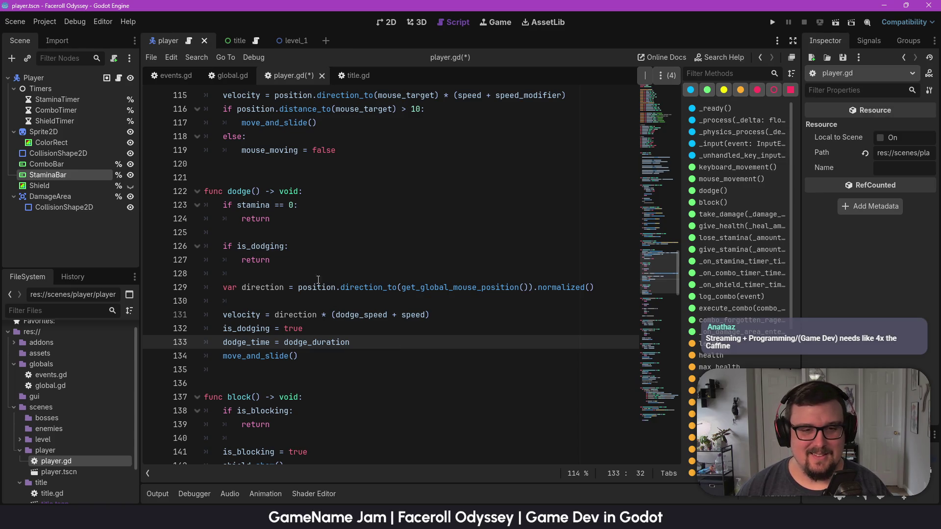
- Add an else: branch calling lose_stamina(10) in dodge() and save the script
click(300, 220)
key(Return)
key(BackSpace)
text(else:)
key(Return)
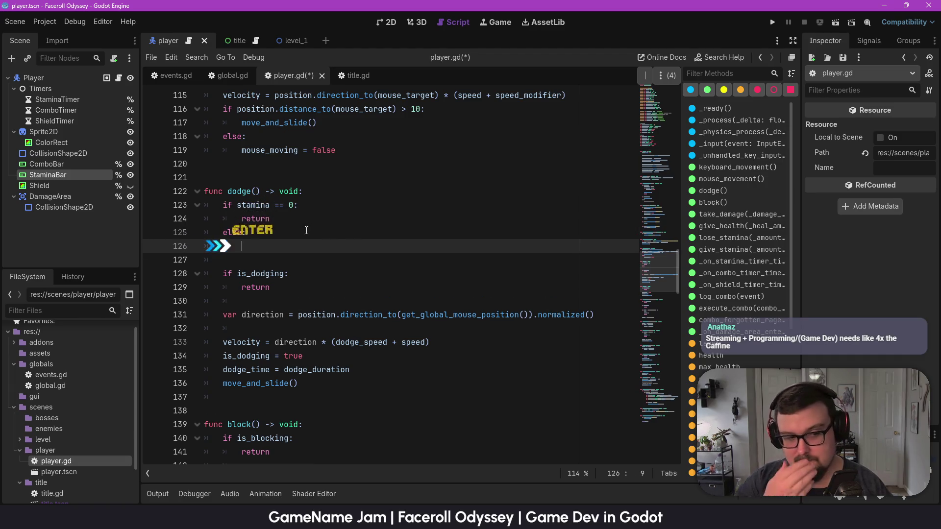
text(lo_s)
key(Tab)
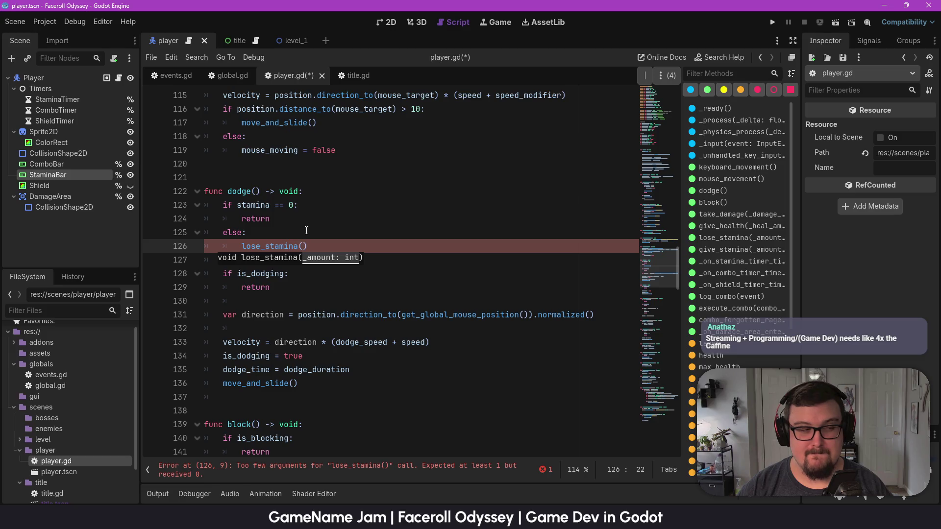
text(10)
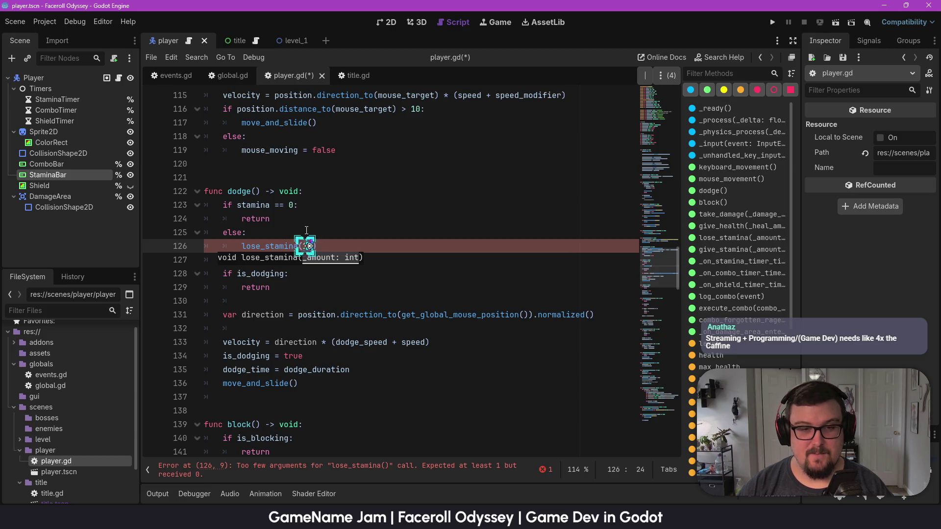
key(ctrl+s)
- Review the updated dodge() code and run the project to test dodging
click(312, 232)
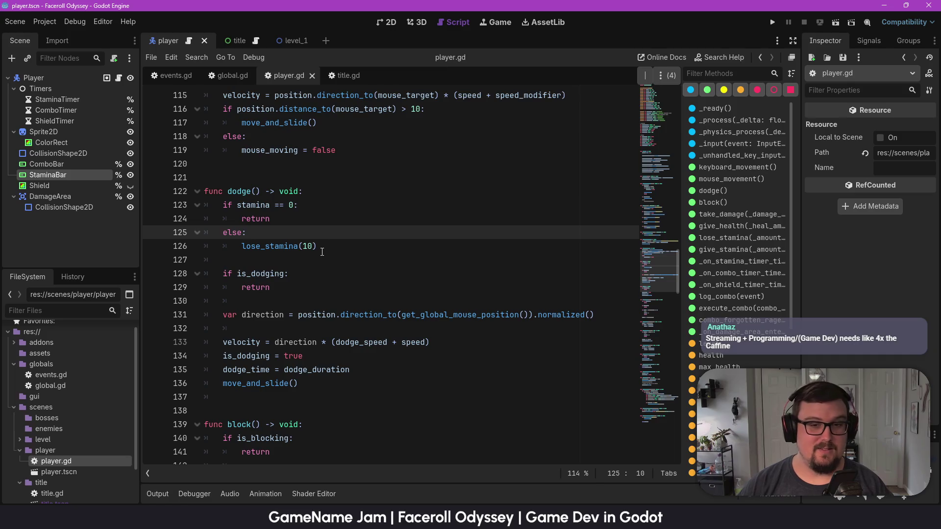
click(324, 246)
scroll(312, 258, up, 20)
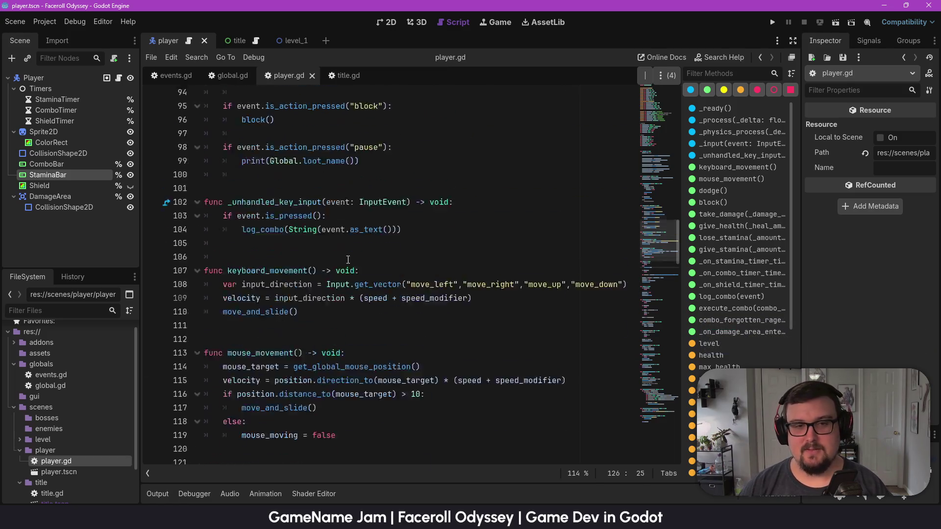
scroll(376, 198, up, 8)
scroll(376, 198, down, 20)
scroll(358, 187, down, 15)
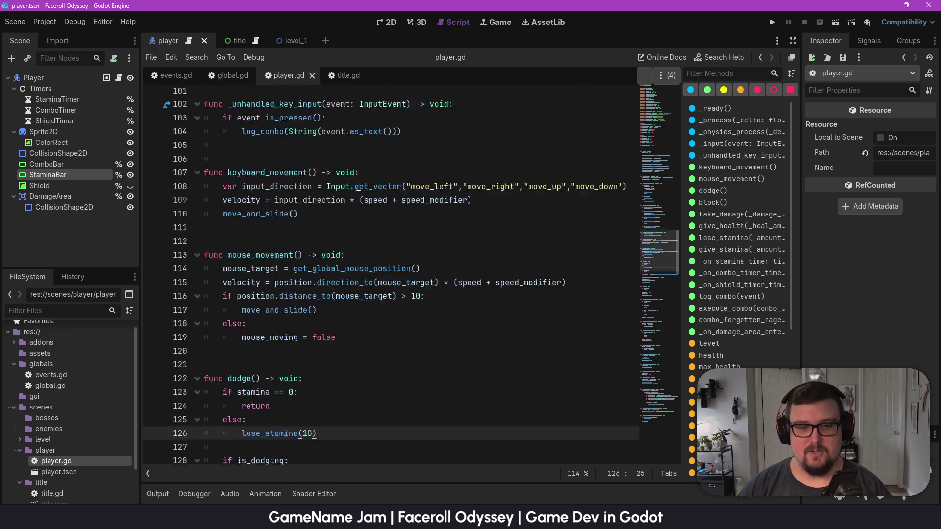
scroll(359, 187, up, 1)
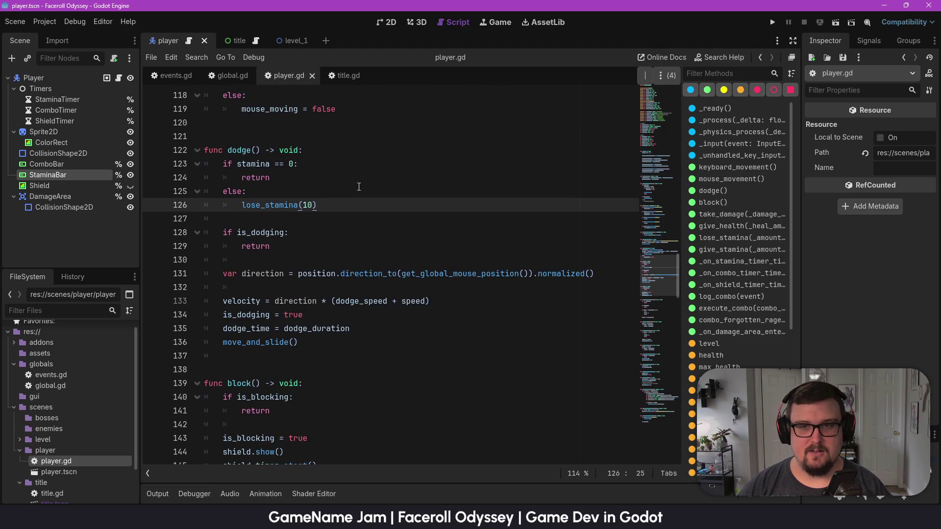
click(773, 22)
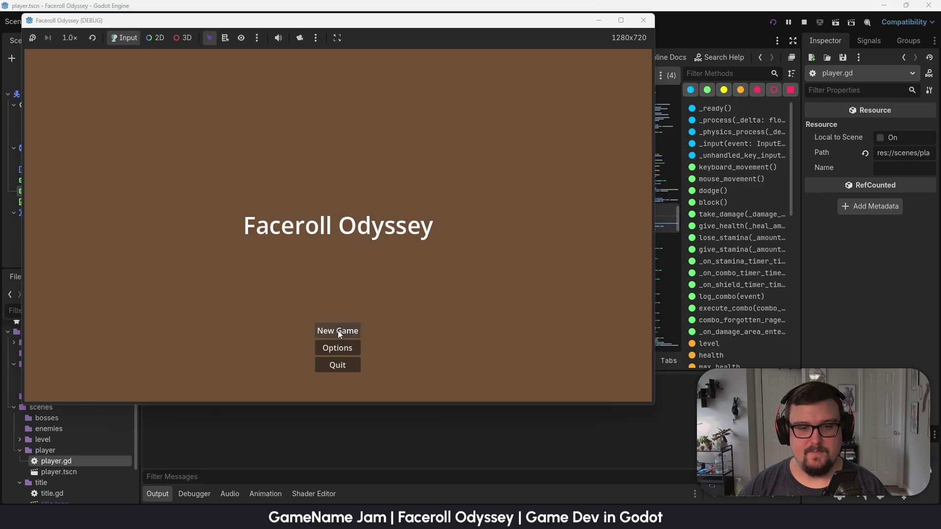
- Start gameplay, move and dodge repeatedly until stamina drains, then stop the game
click(338, 332)
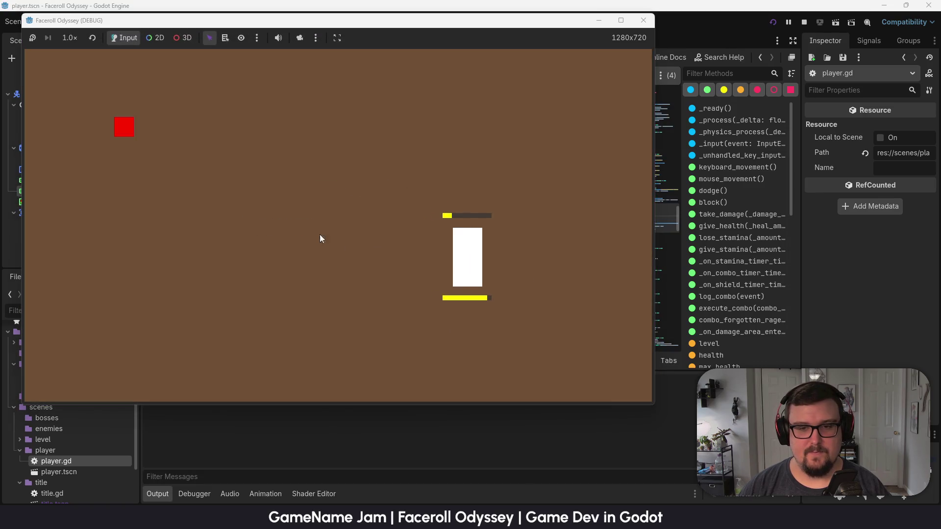
drag(378, 319, 534, 211)
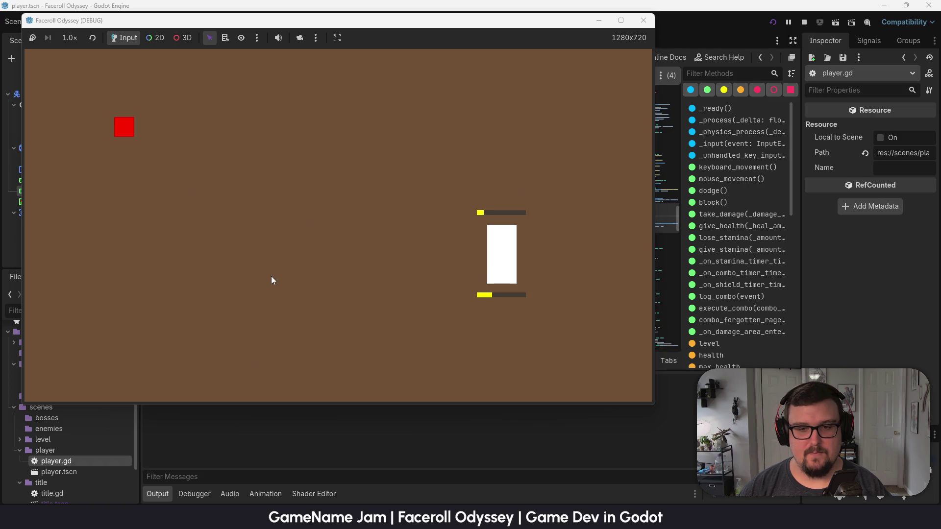
key(space)
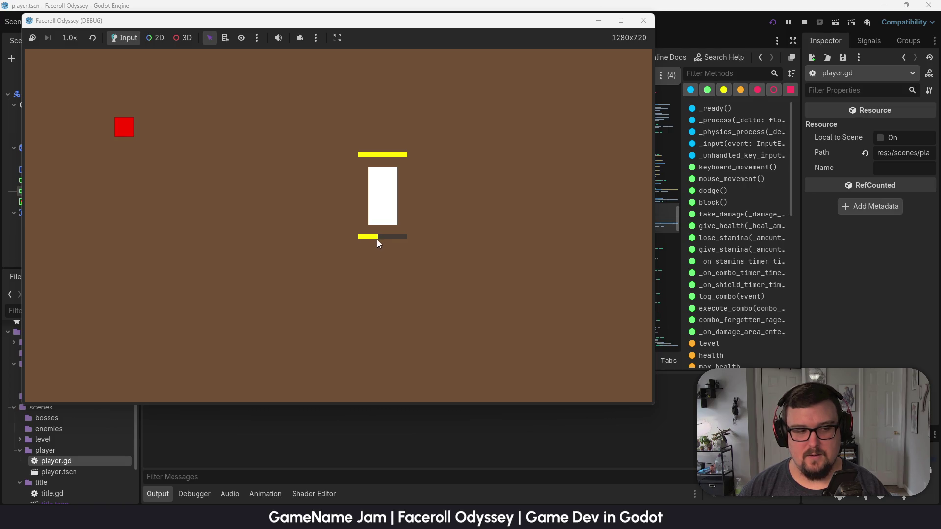
key(space)
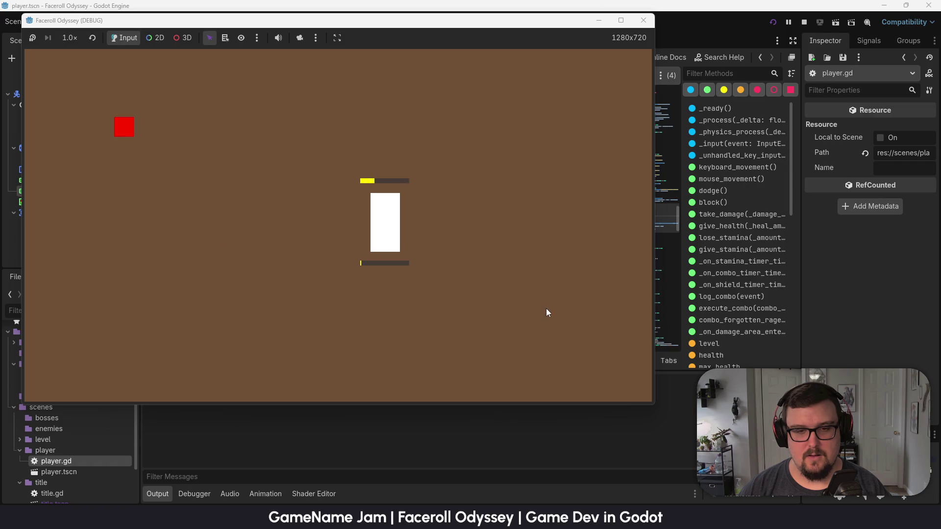
key(space)
key(F8)
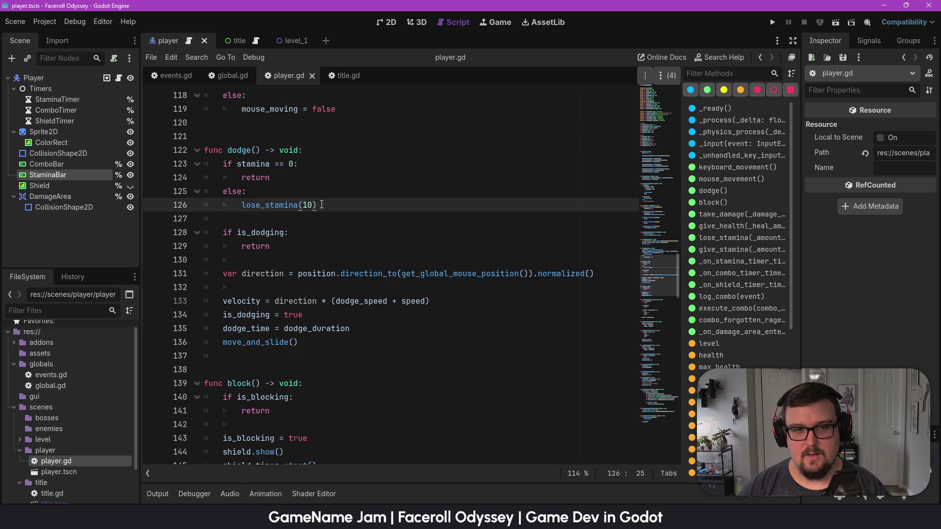
- Change line 123 to 'if stamina - 10 <= 0:' and relaunch the game with F5
click(290, 163)
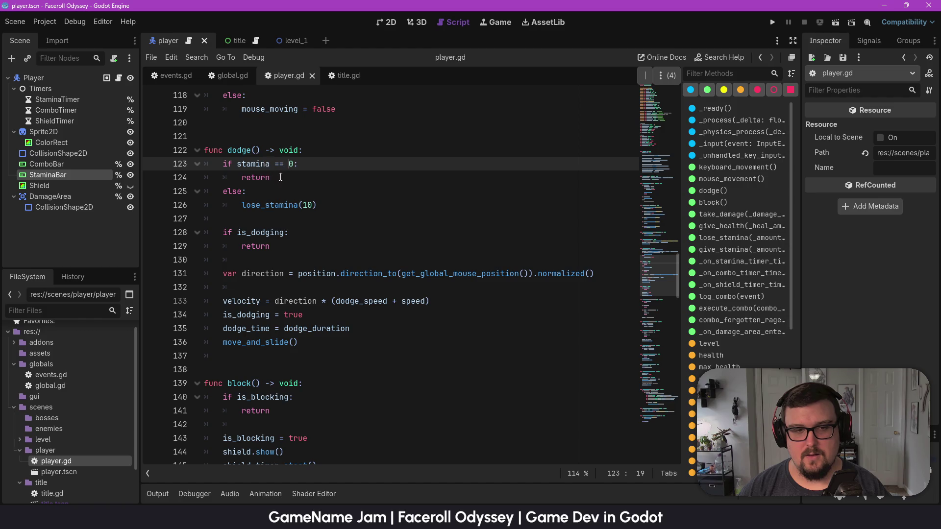
click(272, 163)
text(- 10 == 0)
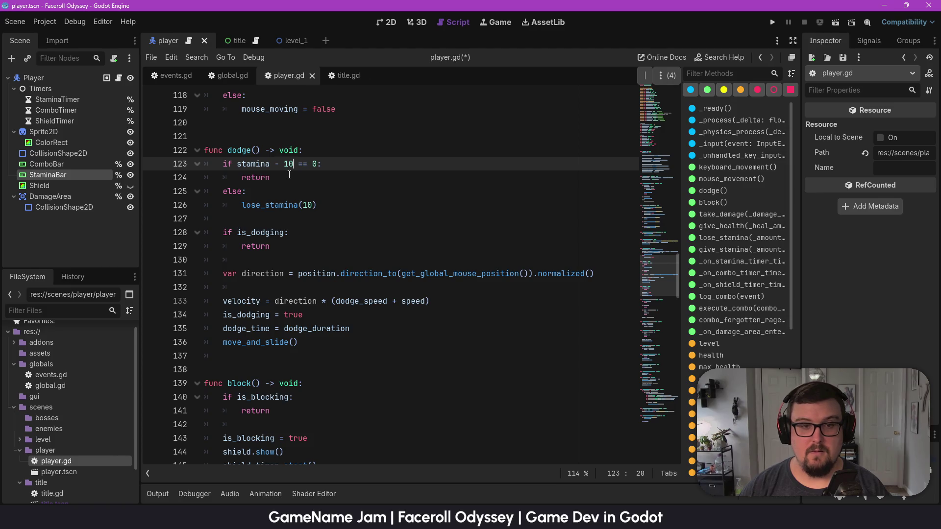
click(305, 165)
key(BackSpace)
text(<)
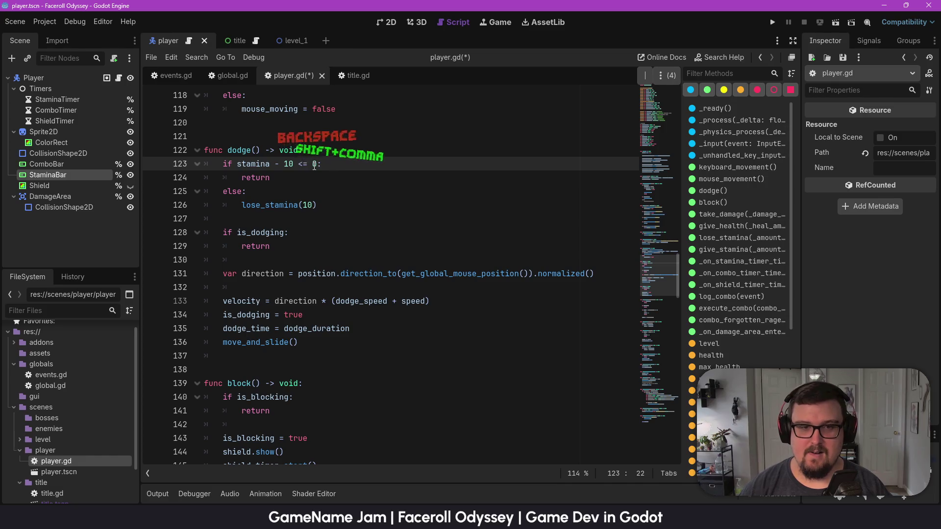
key(F5)
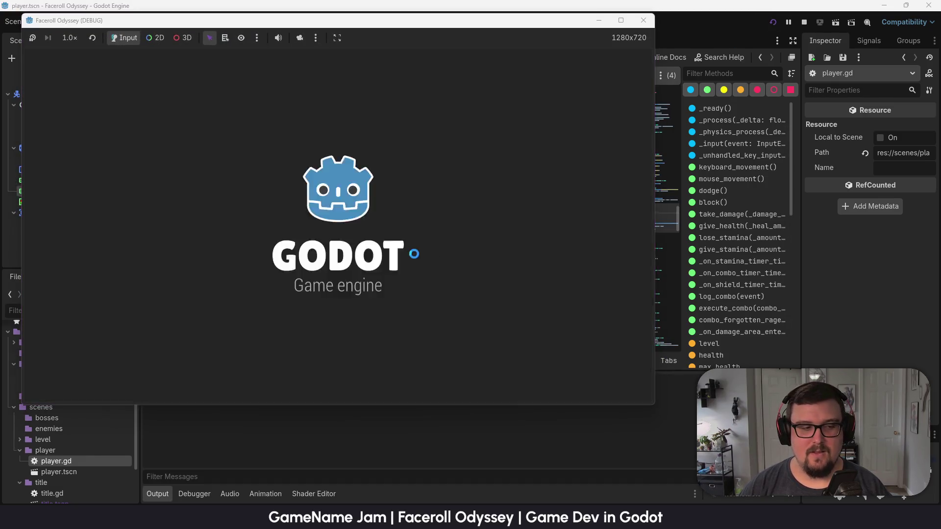
- Start gameplay, dodge repeatedly and trigger the Forgotten Rage combo, then close the game
click(341, 327)
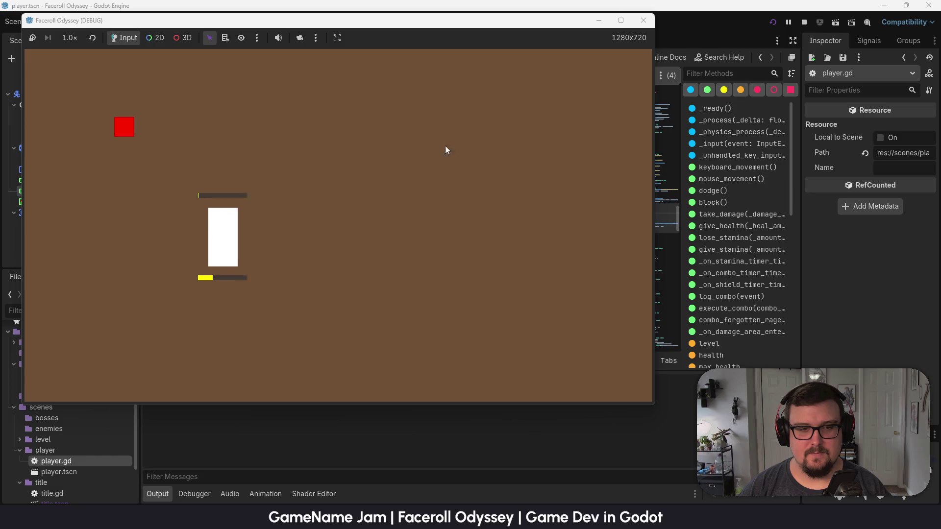
key(space)
key(space)
key(space)
key(space)
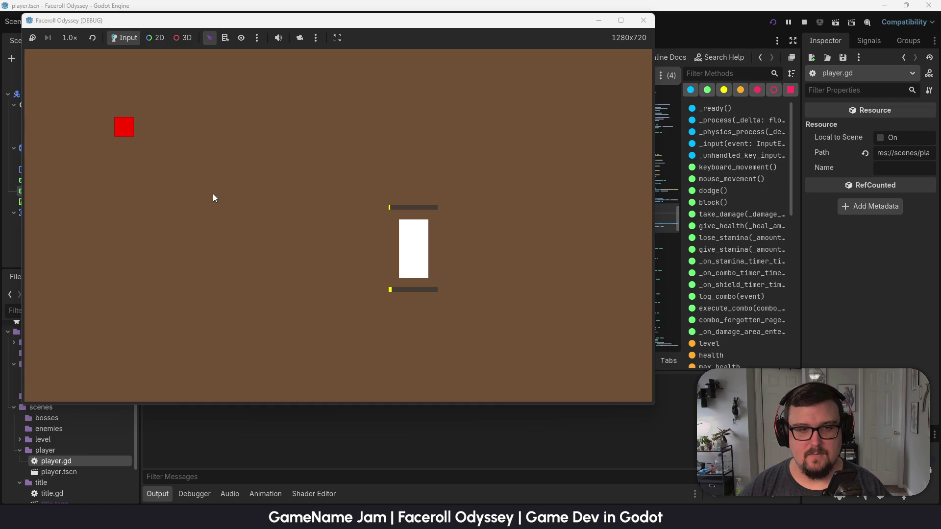
key(space)
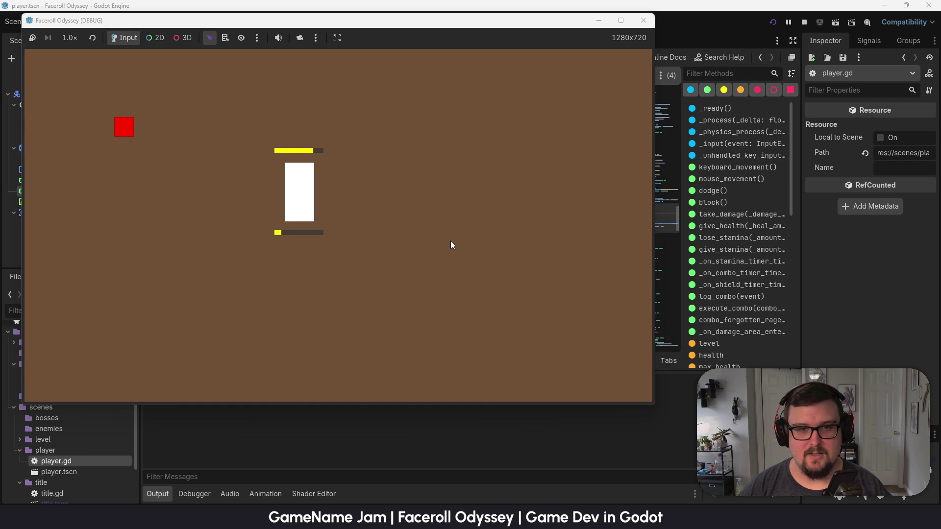
key(space)
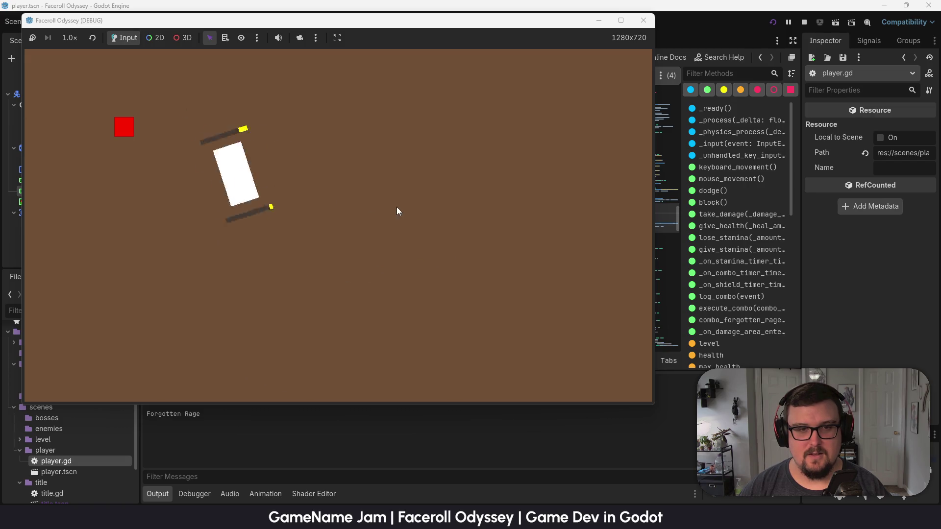
key(space)
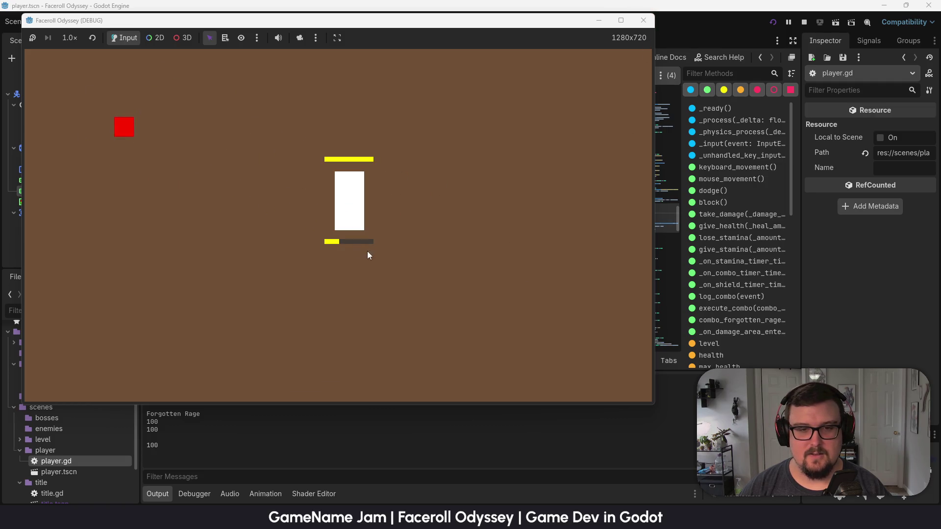
click(643, 21)
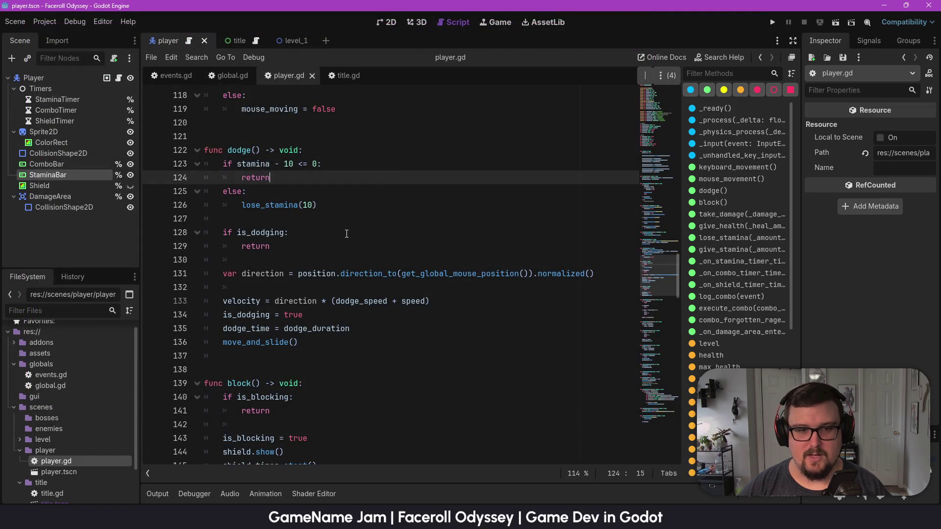
- Change give_stamina(1) to give_stamina(5) on line 188, save, and run the project
scroll(342, 234, up, 9)
scroll(344, 243, down, 12)
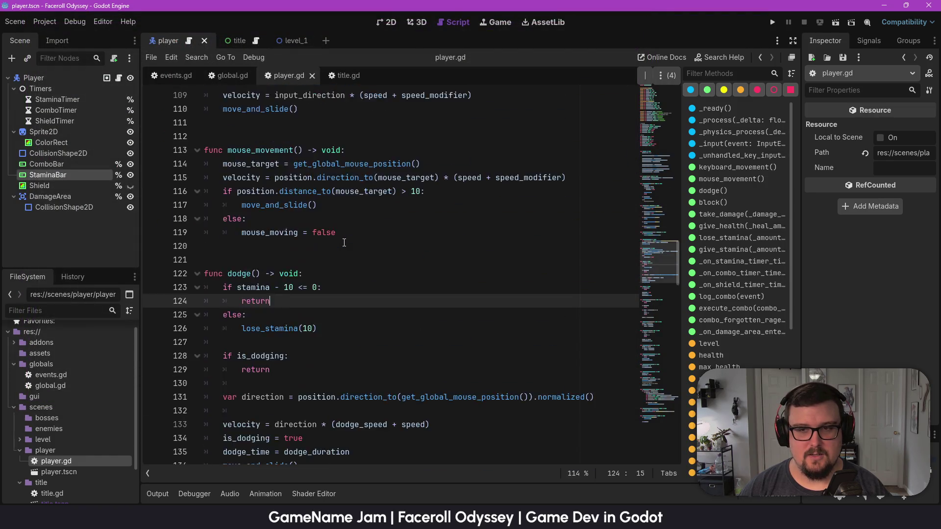
scroll(344, 243, down, 12)
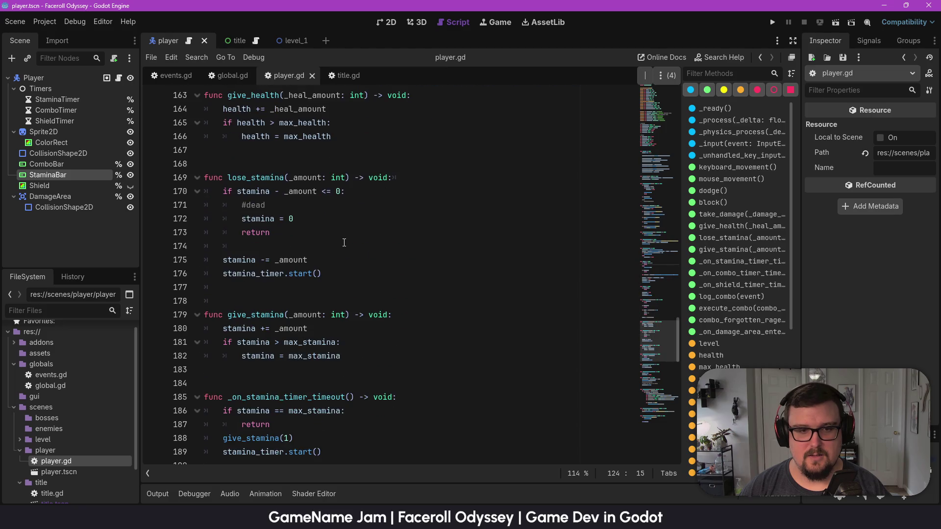
scroll(344, 243, down, 2)
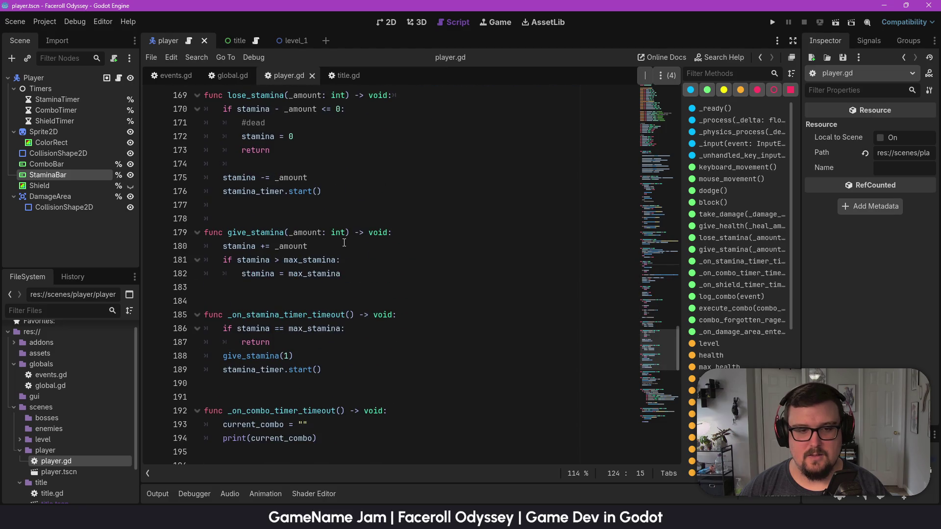
scroll(344, 242, down, 2)
click(290, 273)
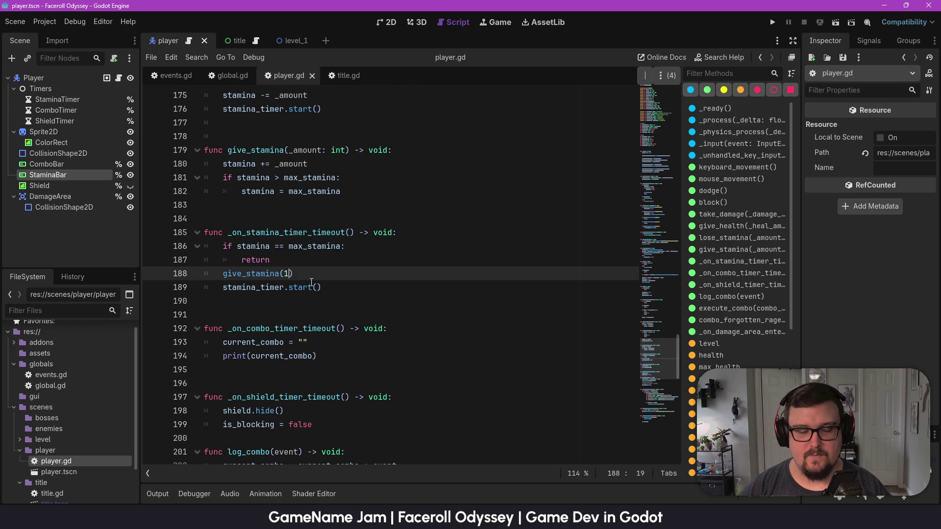
key(BackSpace)
text(5)
key(ctrl+s)
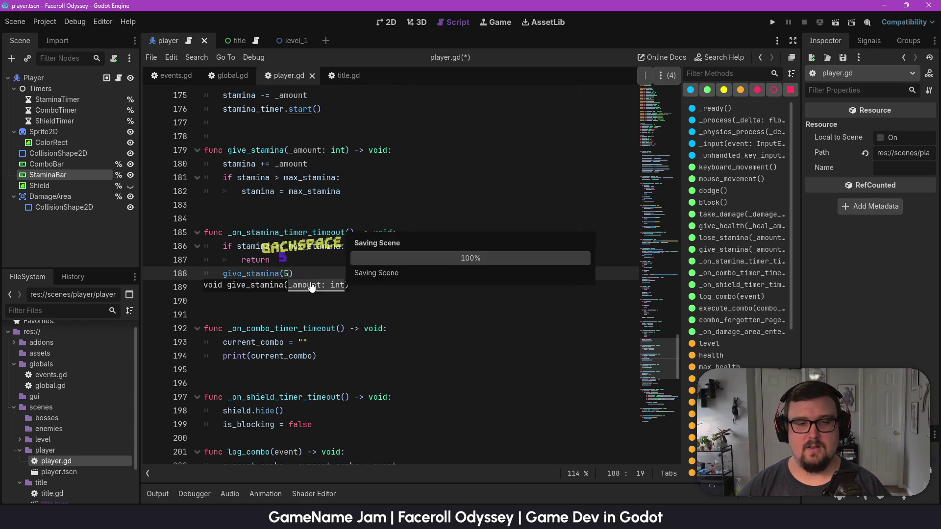
click(363, 262)
click(376, 252)
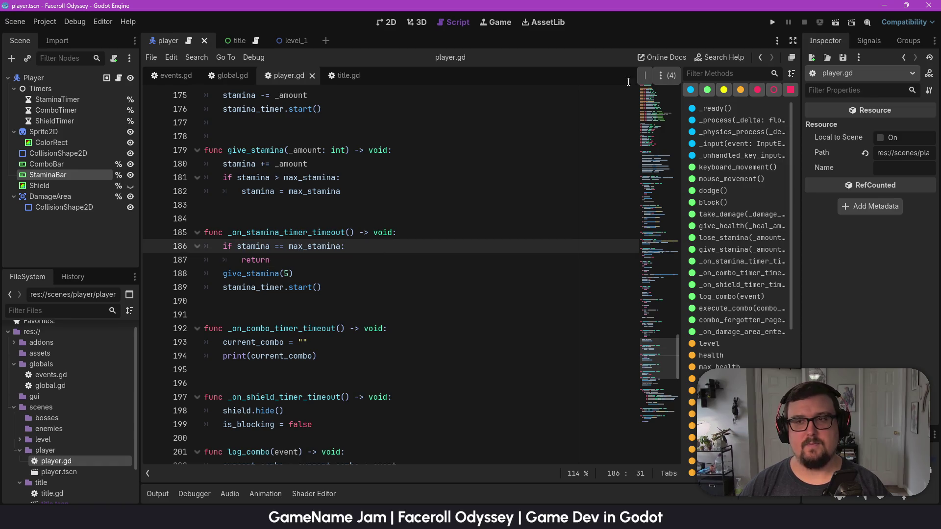
click(773, 22)
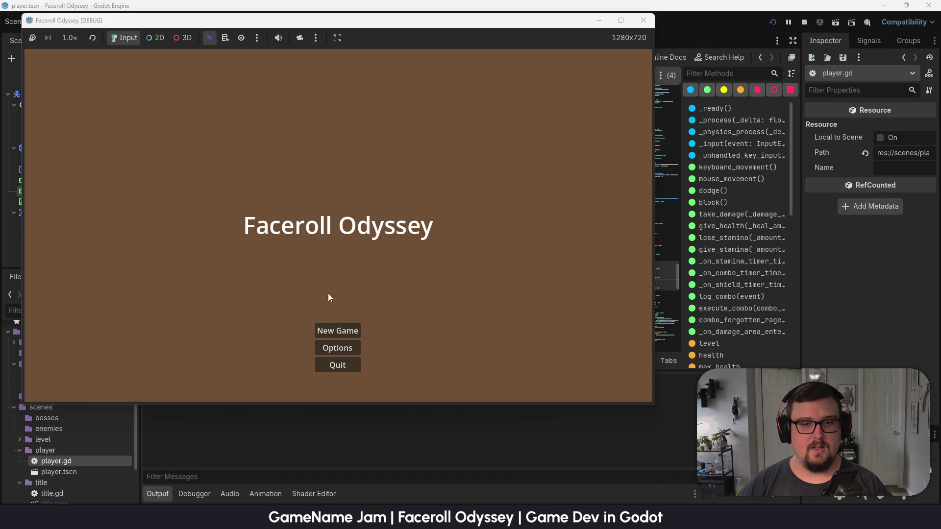
- Start gameplay, move and dash around the arena while stamina refills, then close the game
click(338, 330)
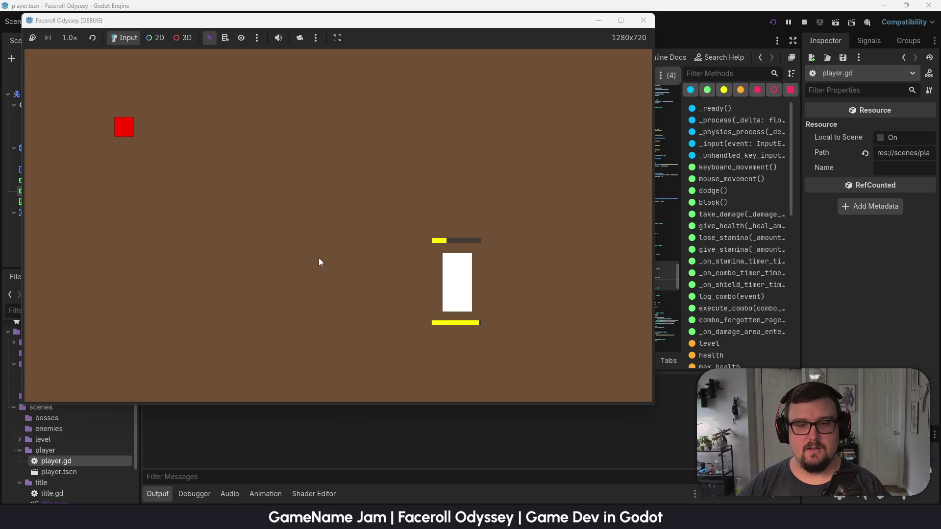
click(319, 262)
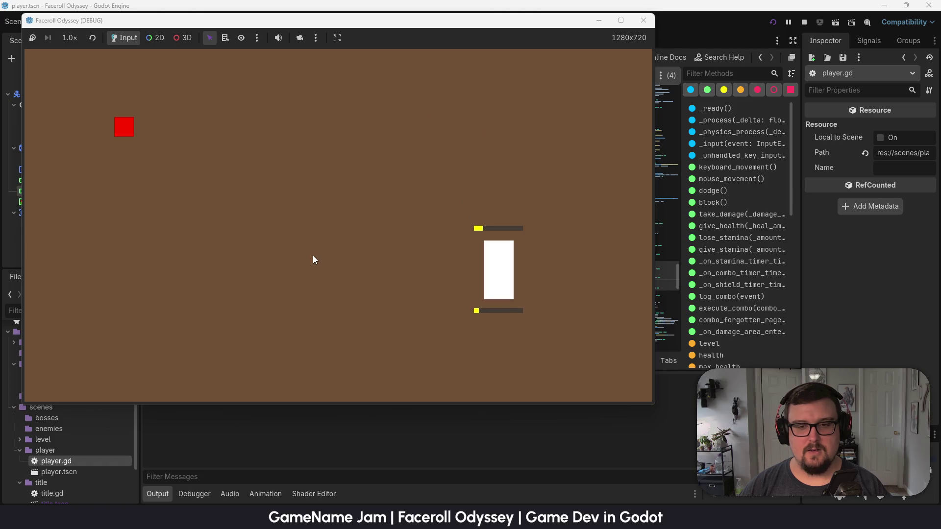
click(380, 220)
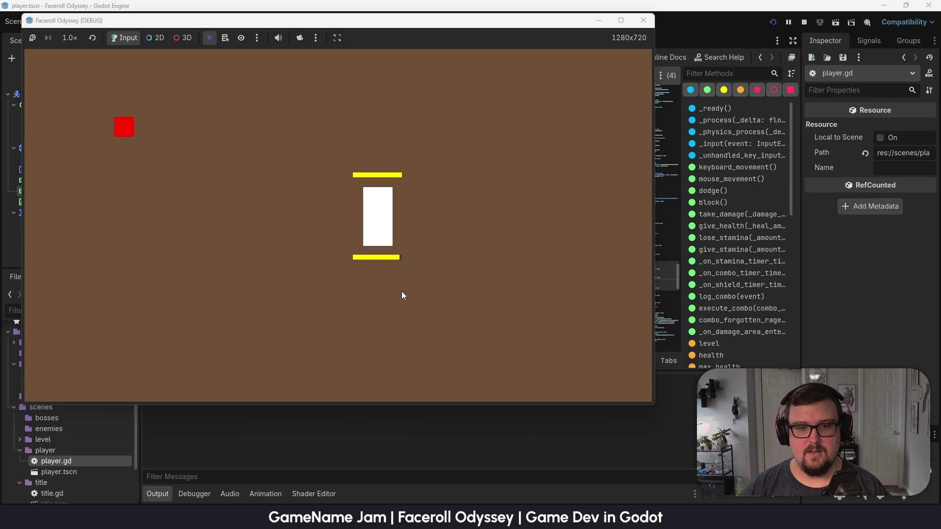
click(643, 20)
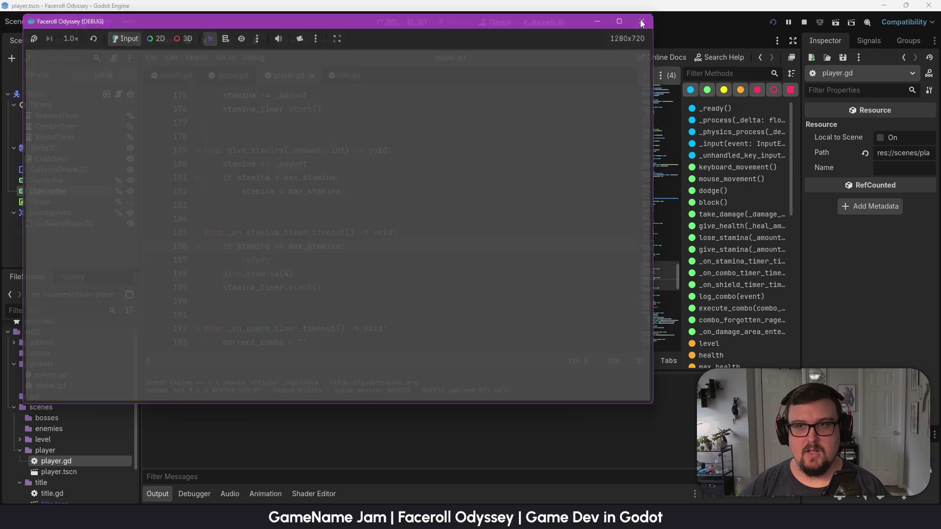
- Scroll up to _process in player.gd and put the cursor on the stamina_bar.value assignment line
scroll(437, 241, up, 8)
scroll(438, 241, up, 11)
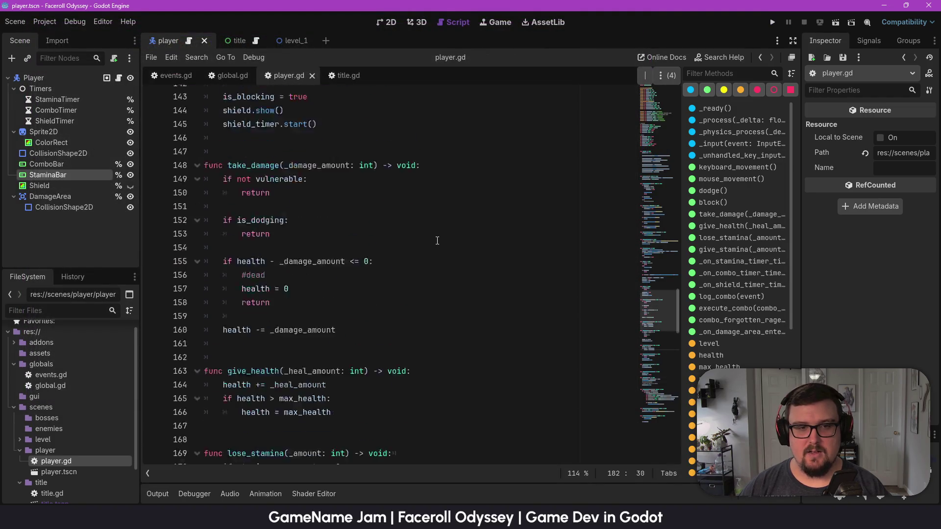
scroll(437, 256, up, 9)
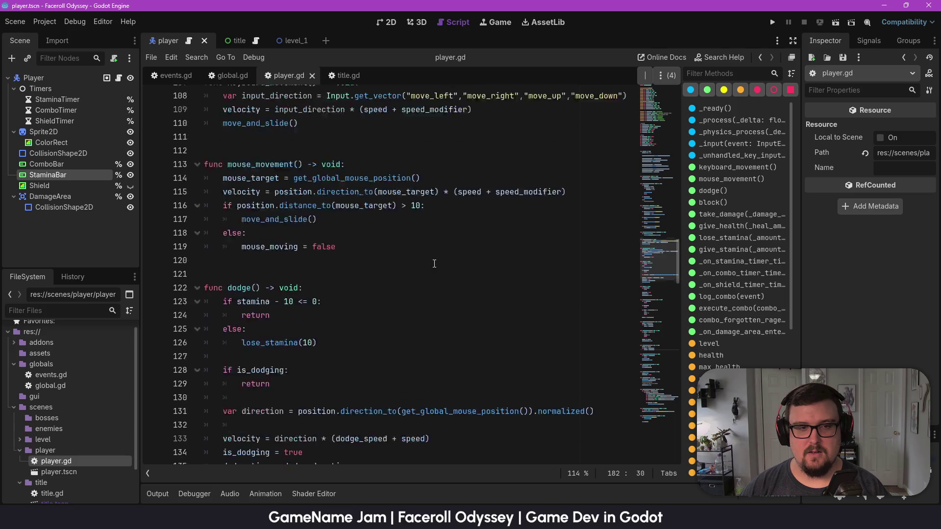
scroll(433, 269, up, 2)
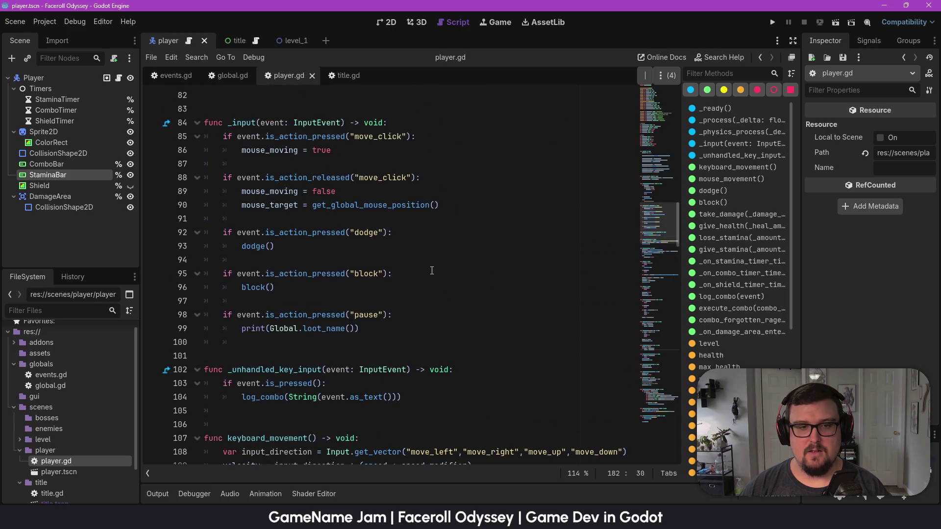
scroll(432, 271, up, 7)
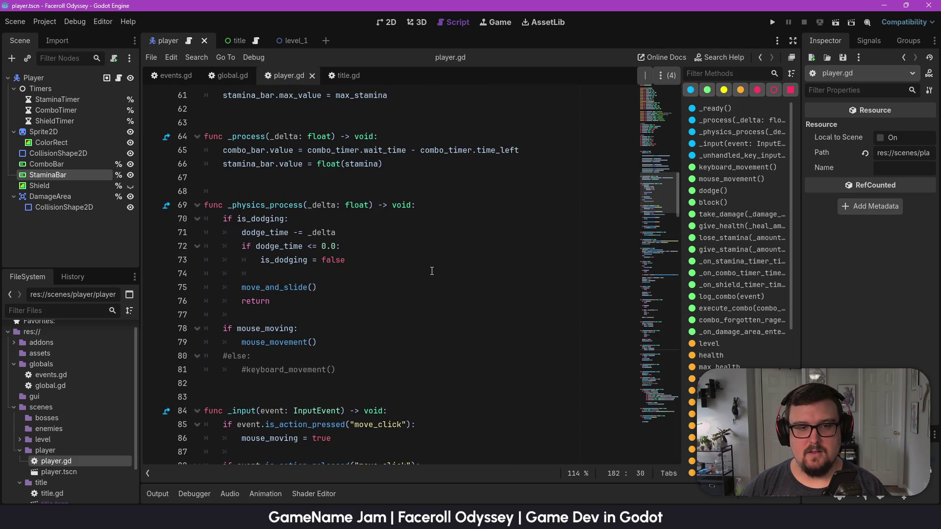
scroll(432, 271, up, 3)
scroll(423, 281, down, 1)
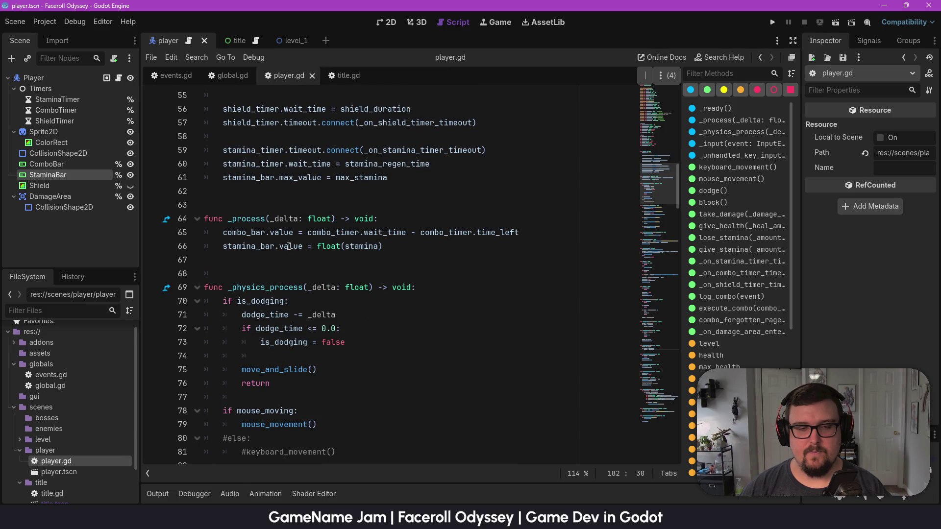
drag(224, 248, 384, 247)
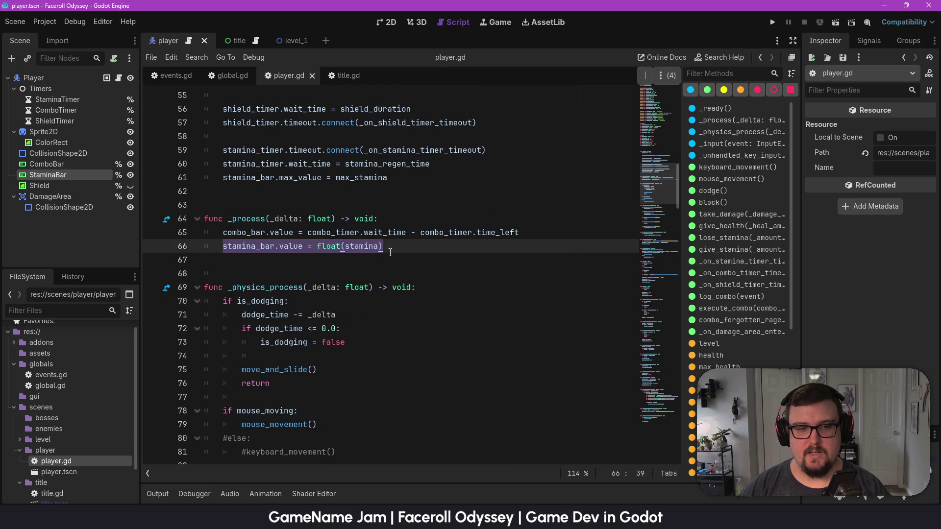
click(530, 233)
- Above the assignment, add 'var t_stam: Tween = create_tween()' and a t_stam.tween_property() call
key(Return)
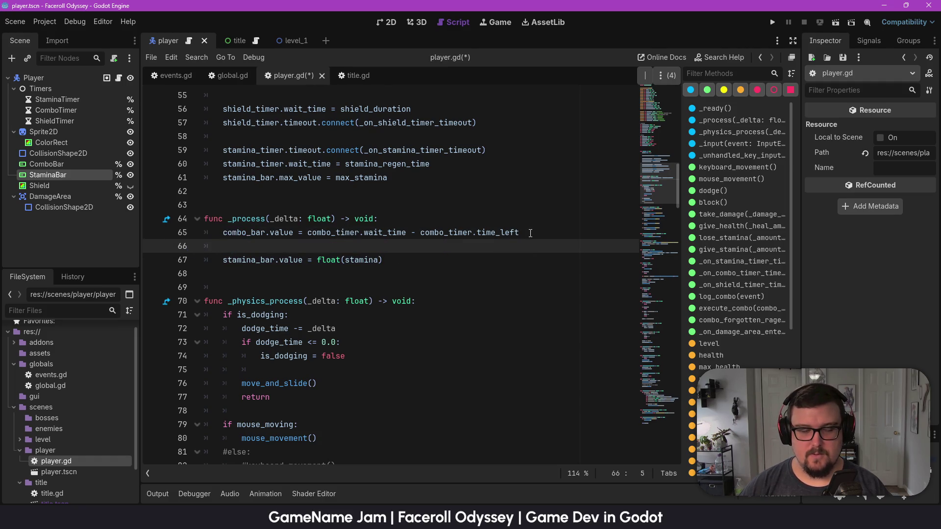
key(Return)
text(var t_s)
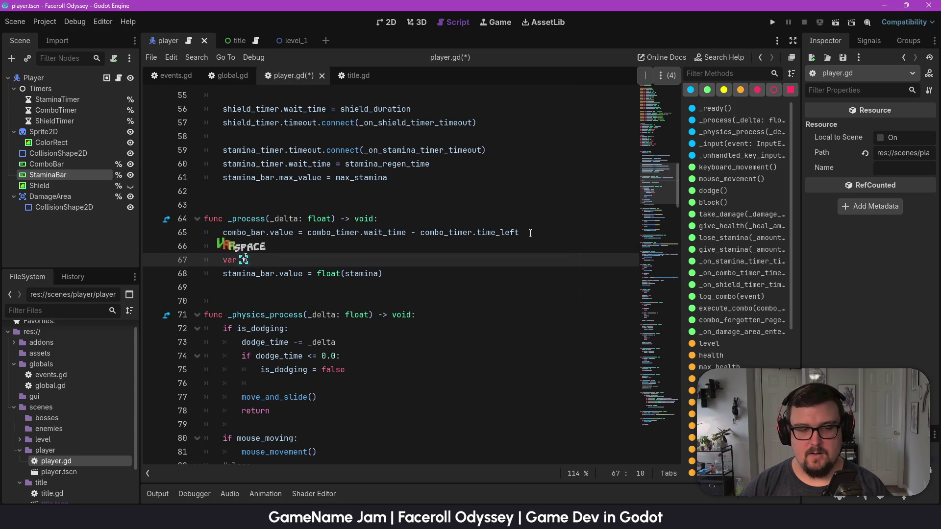
text(tam)
text(: Tween = cr)
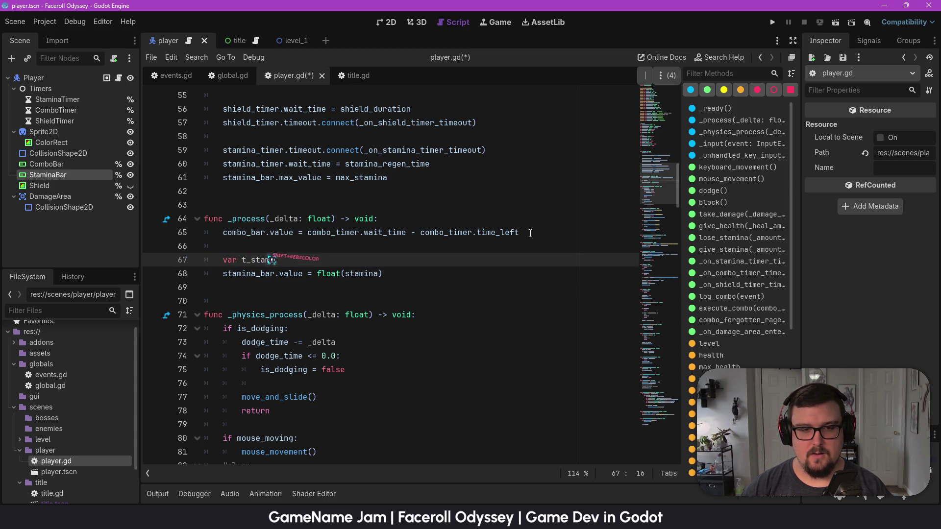
text(eate_tw)
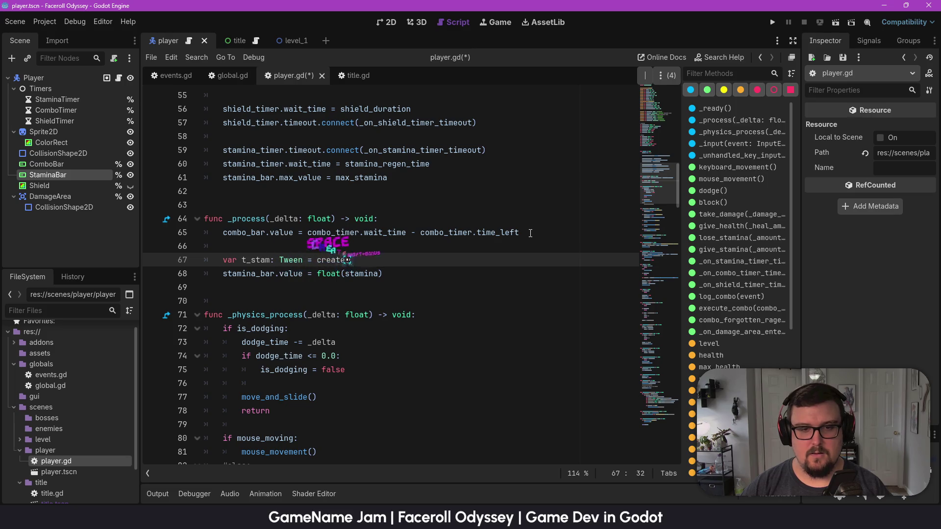
key(Return)
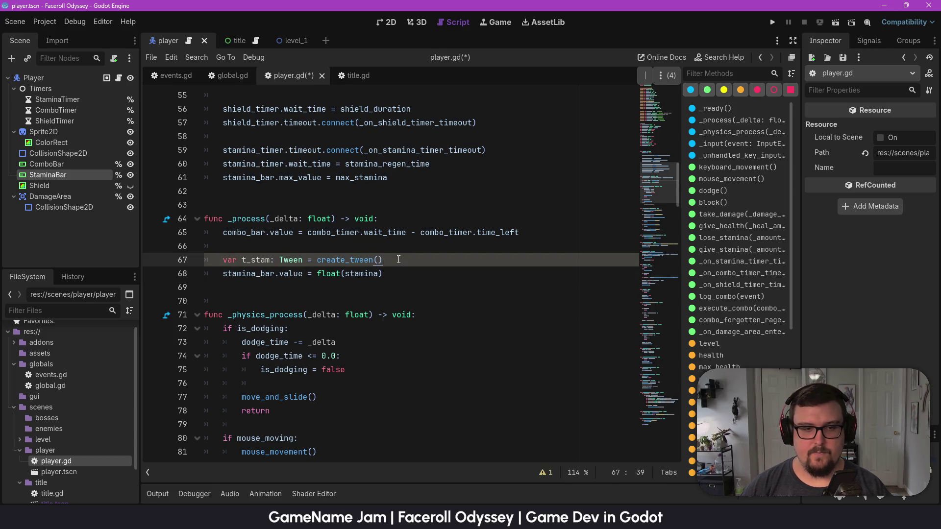
key(Return)
text(t_s)
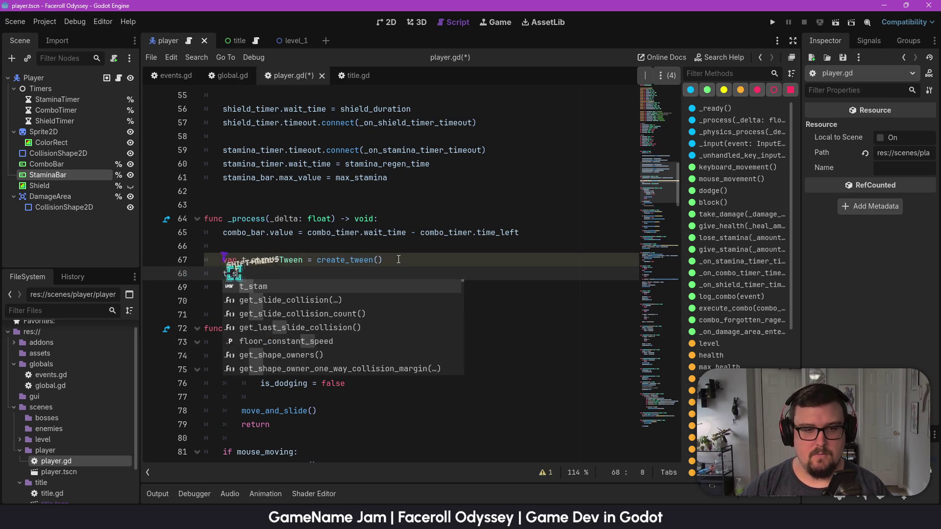
text(tam)
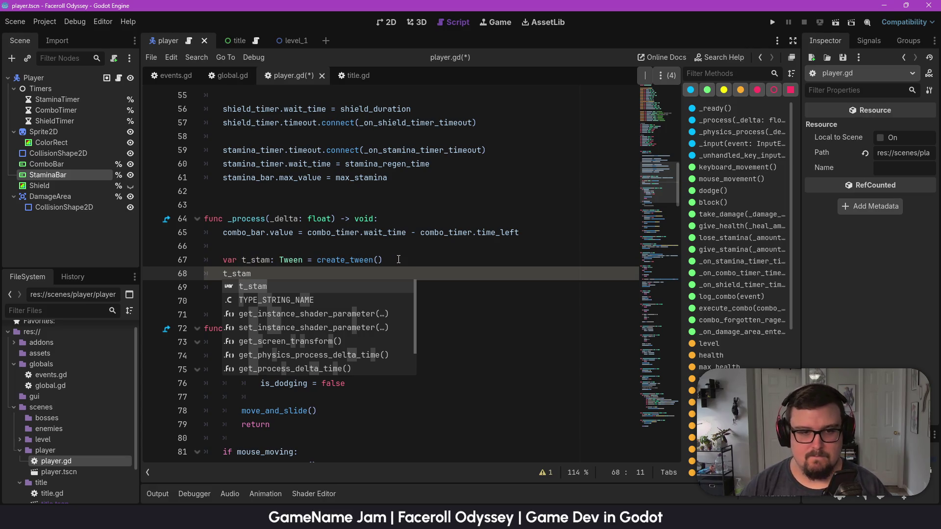
text(.tween_pro)
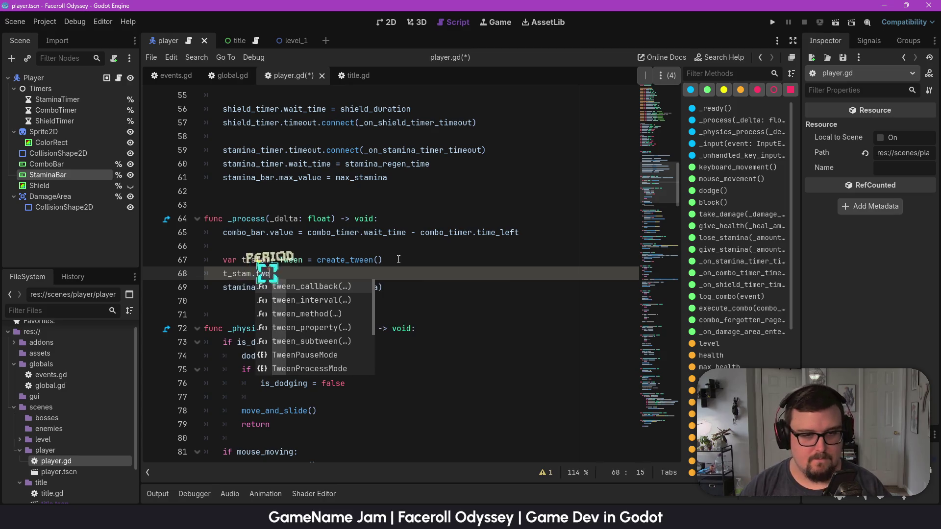
key(Tab)
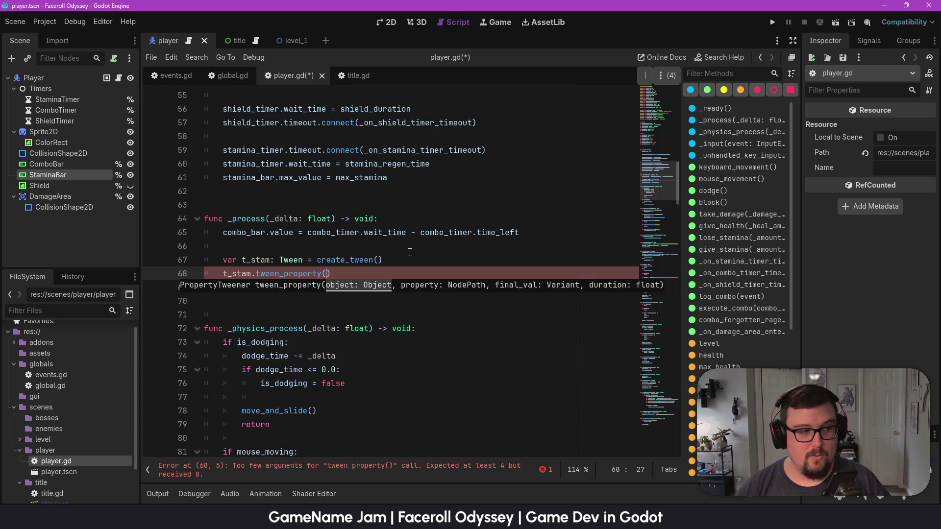
- Fill tween_property with (stamina_bar, "value", stamina, 0.1), comment out the old assignment, and run the game
key(Return)
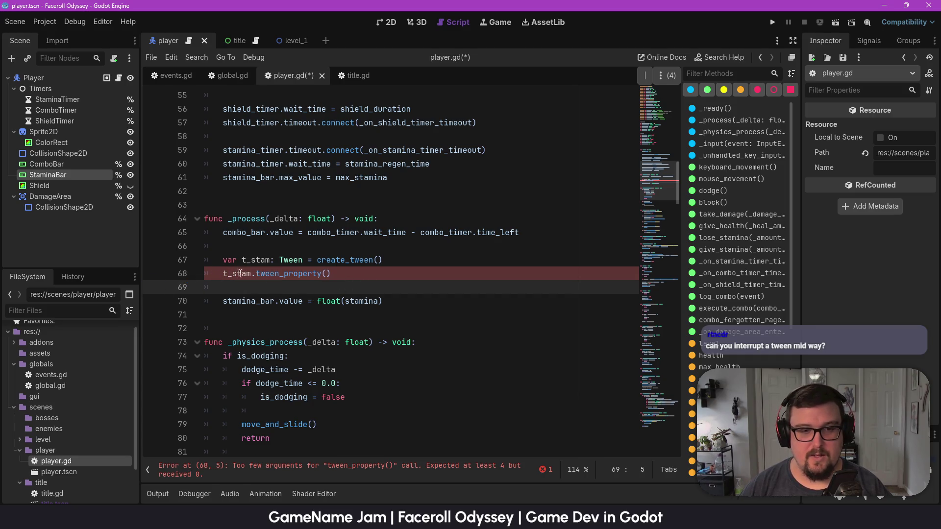
click(317, 300)
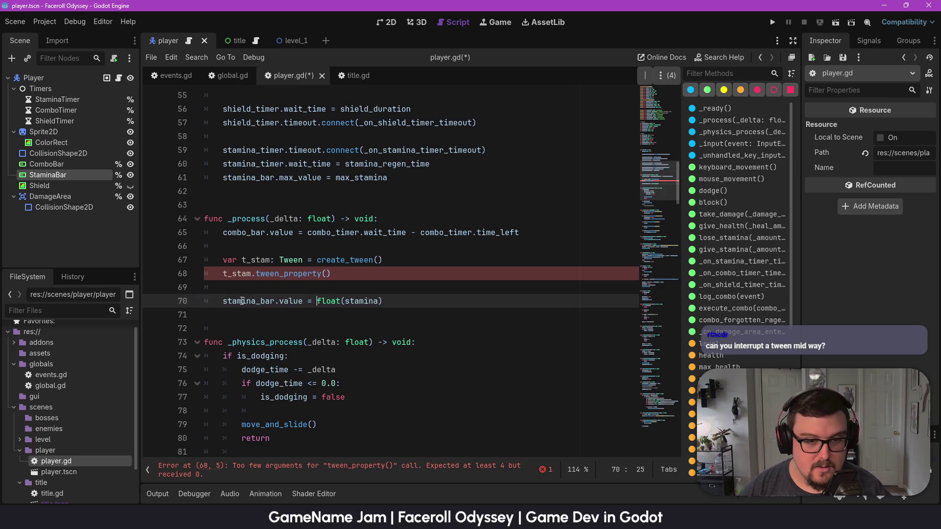
click(327, 273)
text(stamina_bar)
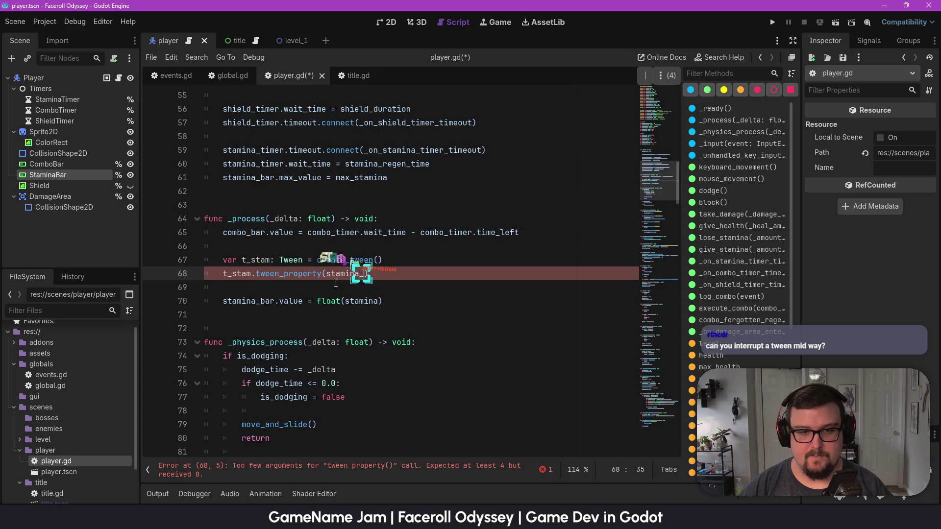
text(,)
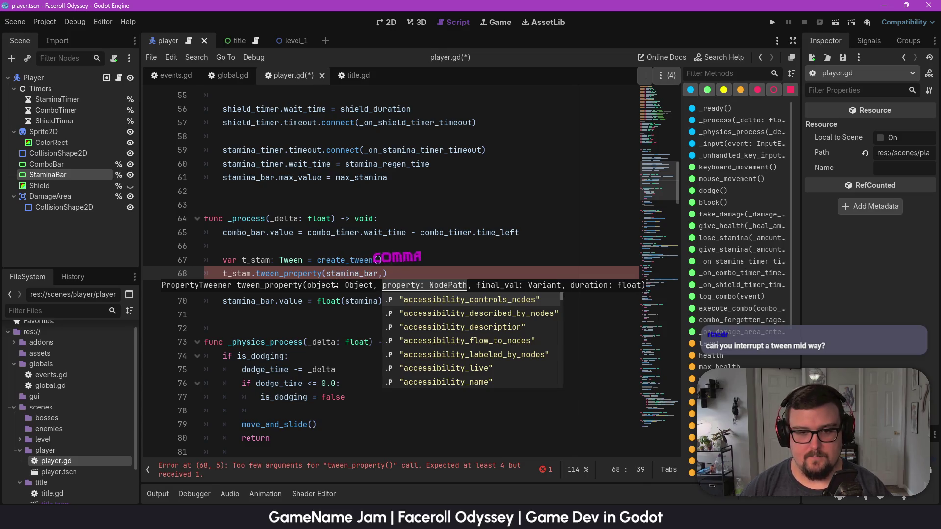
text("value")
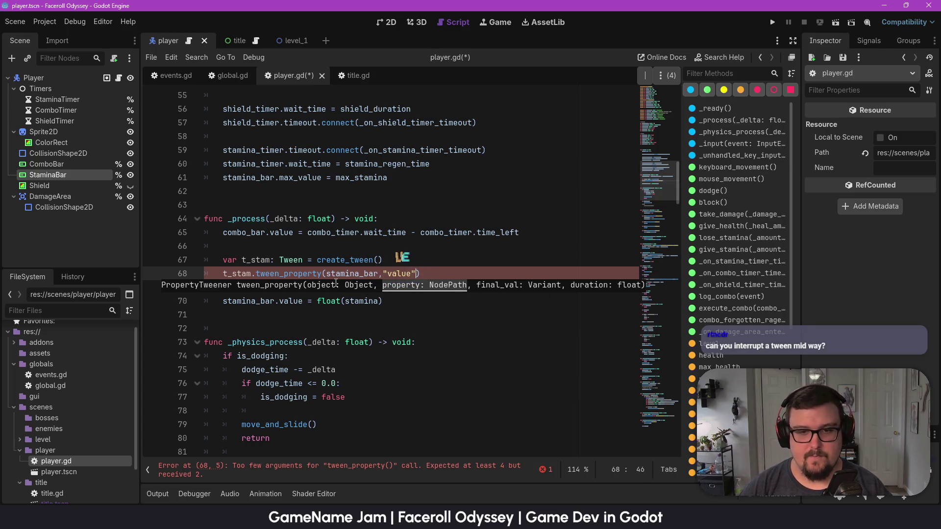
text(, )
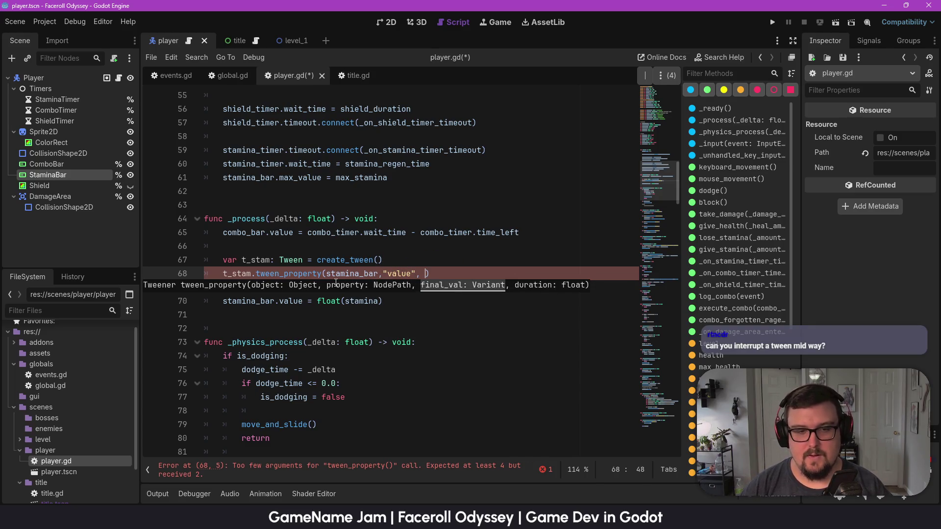
text(stamina)
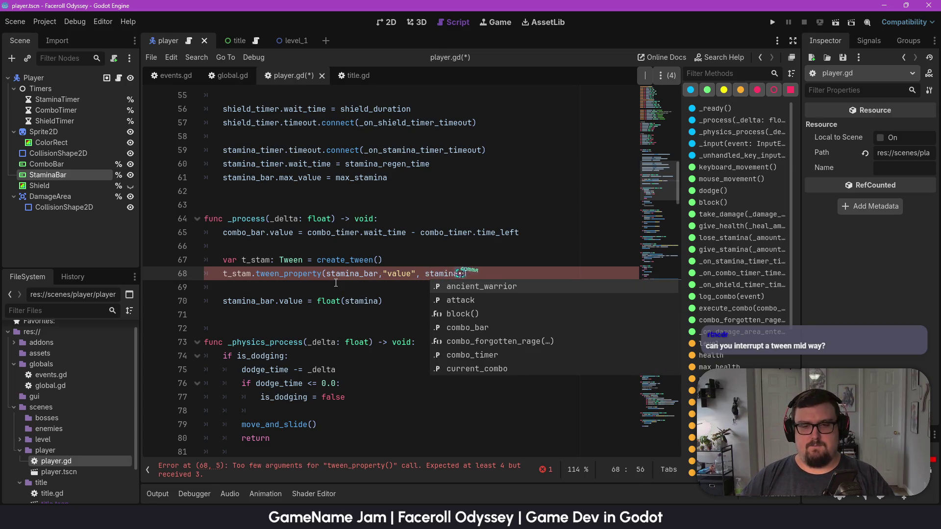
text(, 0.1)
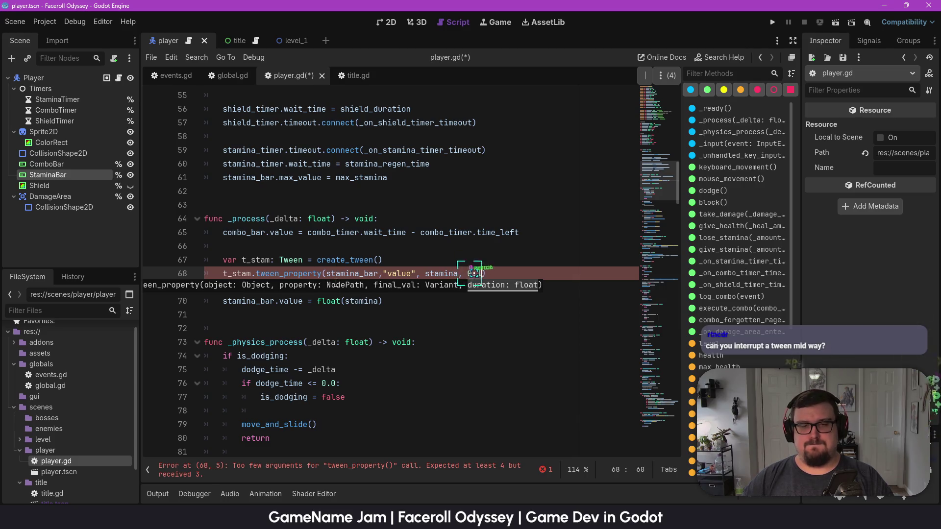
key(Up)
click(225, 303)
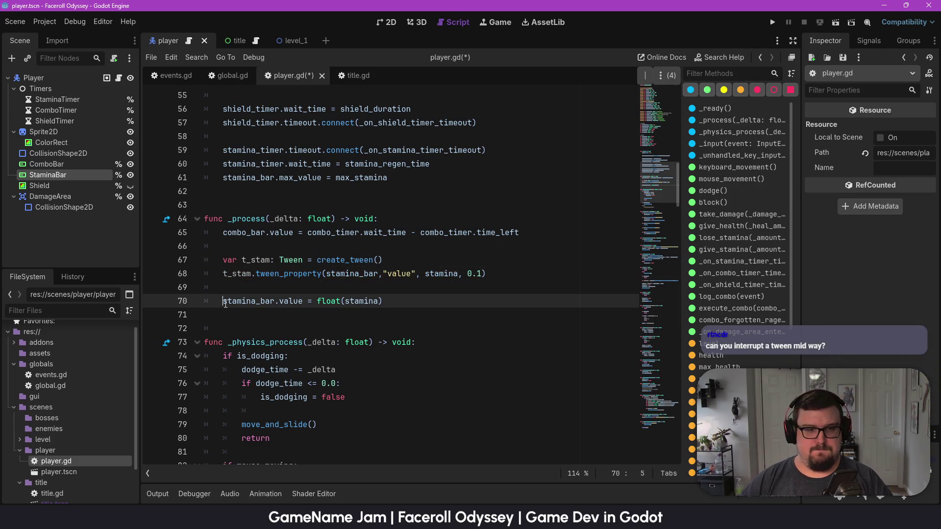
text(#)
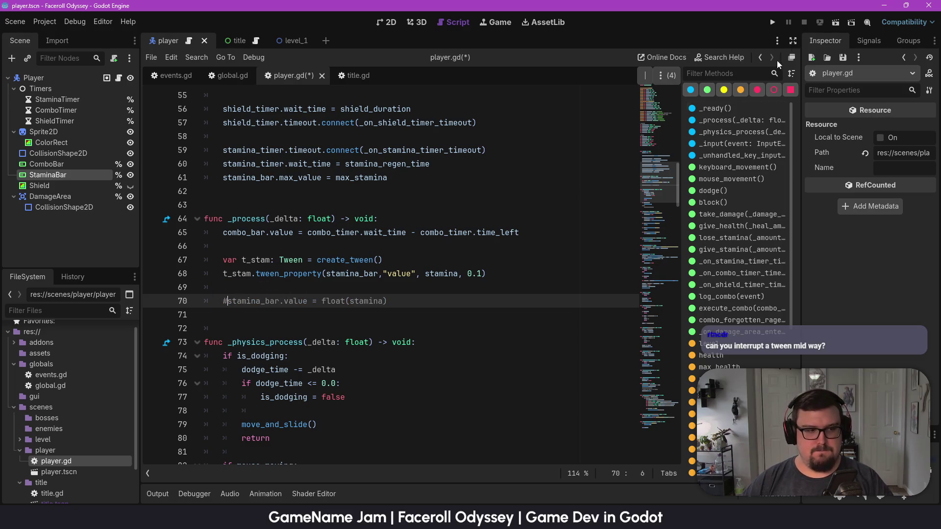
click(773, 23)
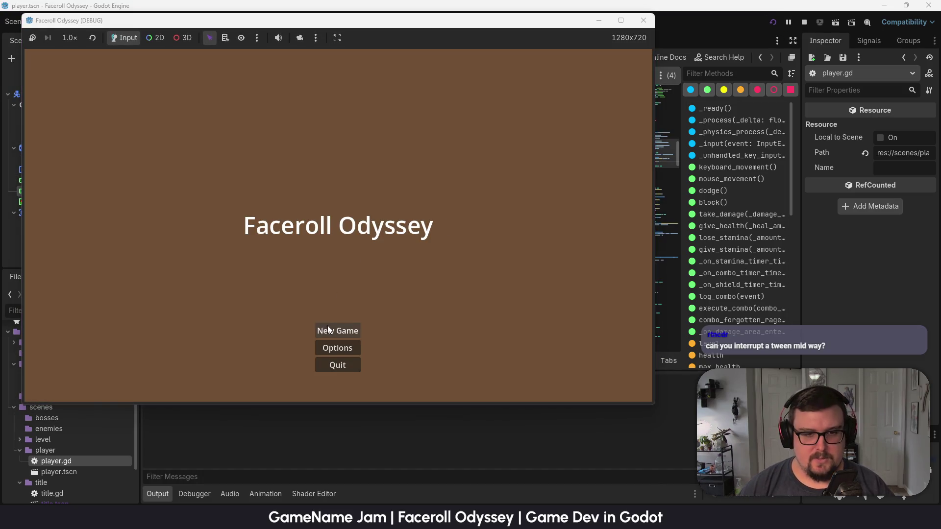
- Start a new game, dodge and dash the player around to watch the stamina bar, then close the game
click(326, 330)
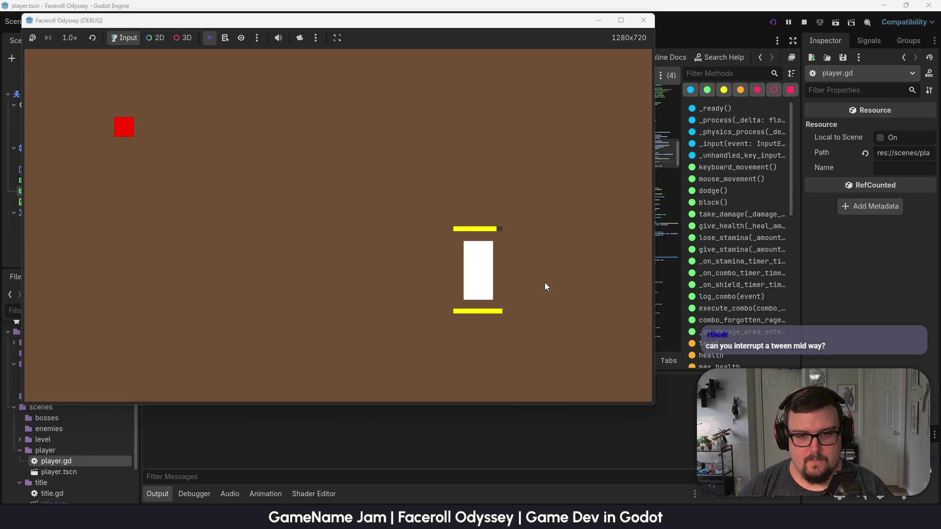
click(288, 236)
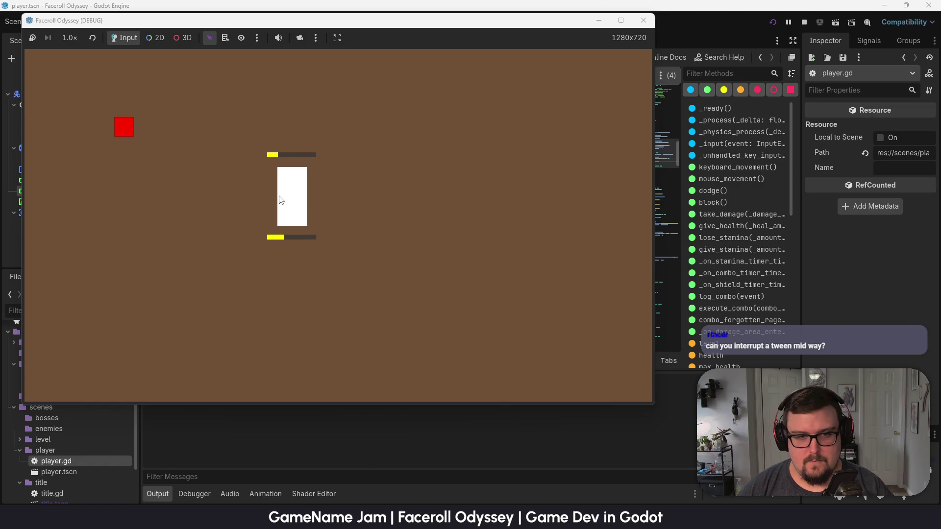
click(477, 278)
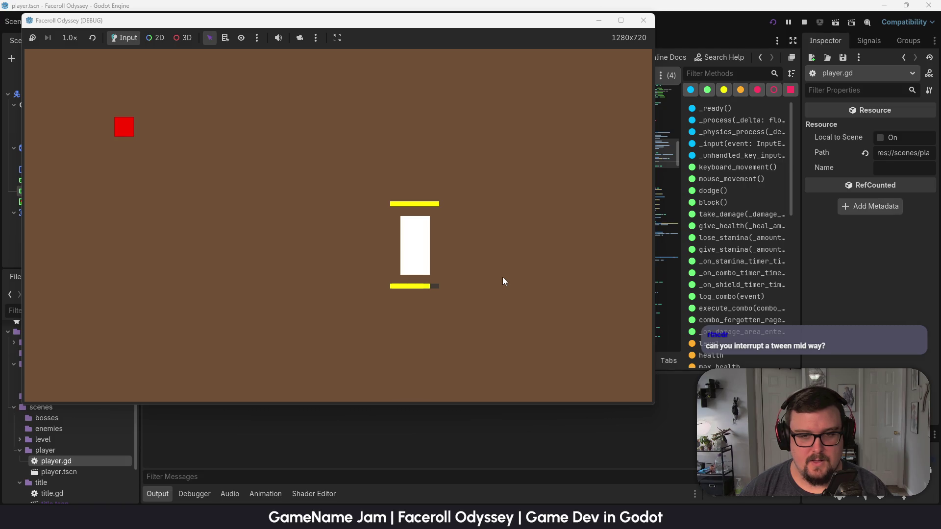
key(space)
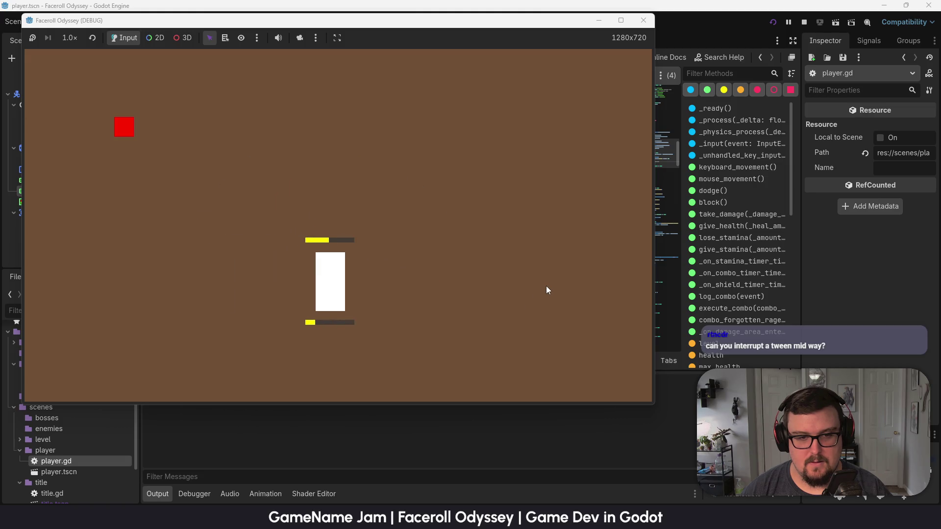
click(516, 281)
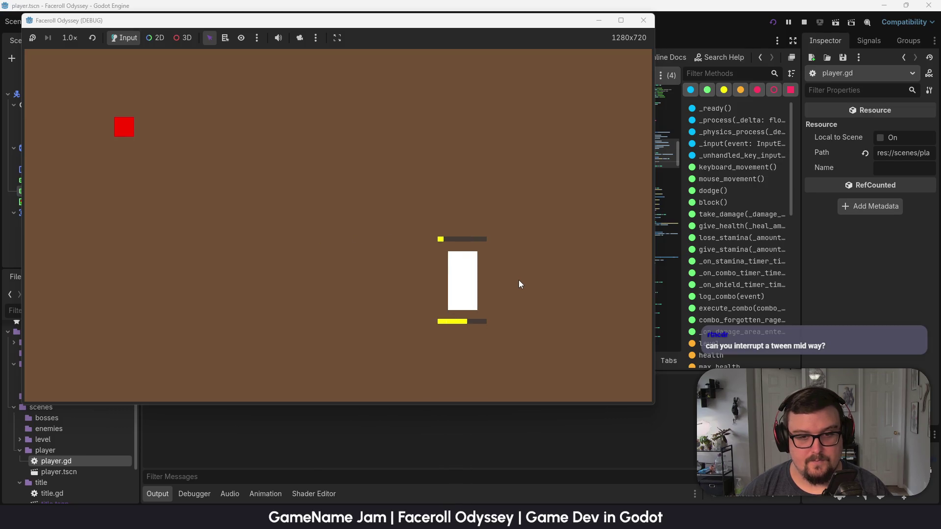
click(340, 223)
click(245, 312)
click(363, 259)
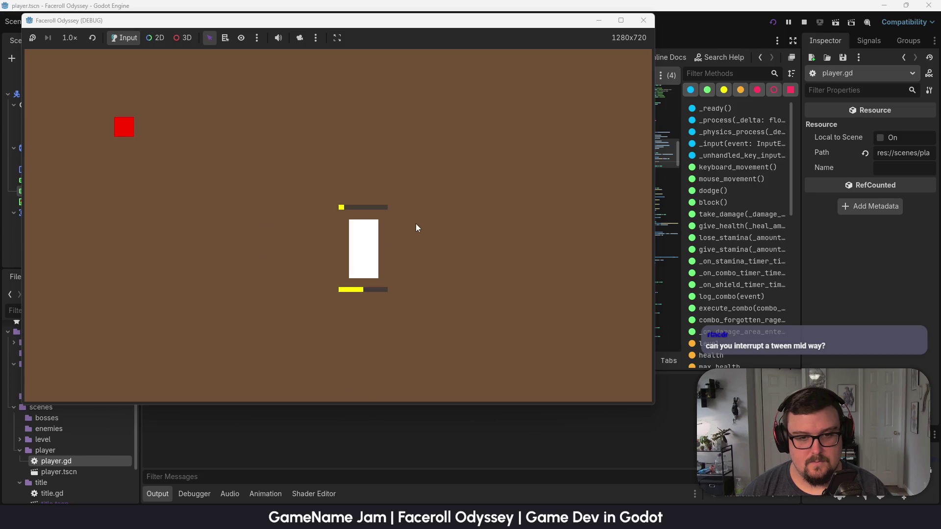
click(477, 286)
click(442, 261)
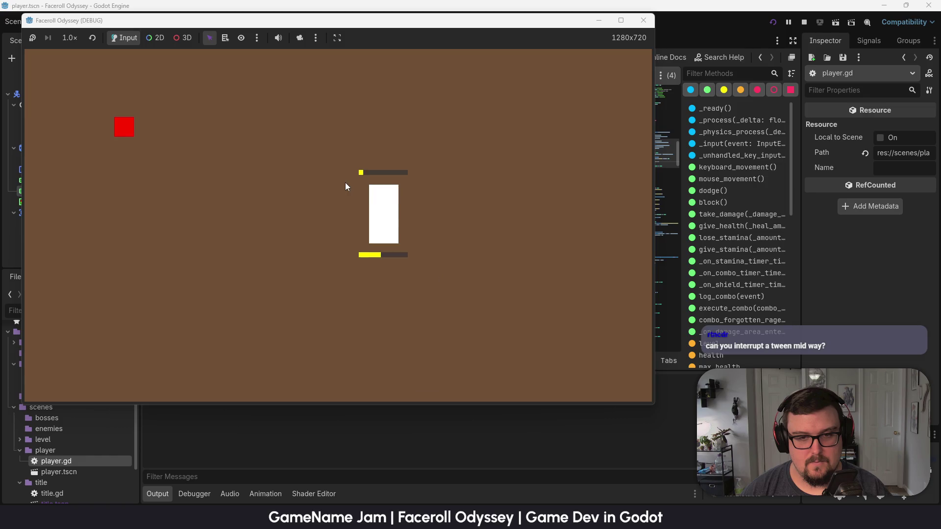
click(643, 20)
scroll(377, 300, down, 15)
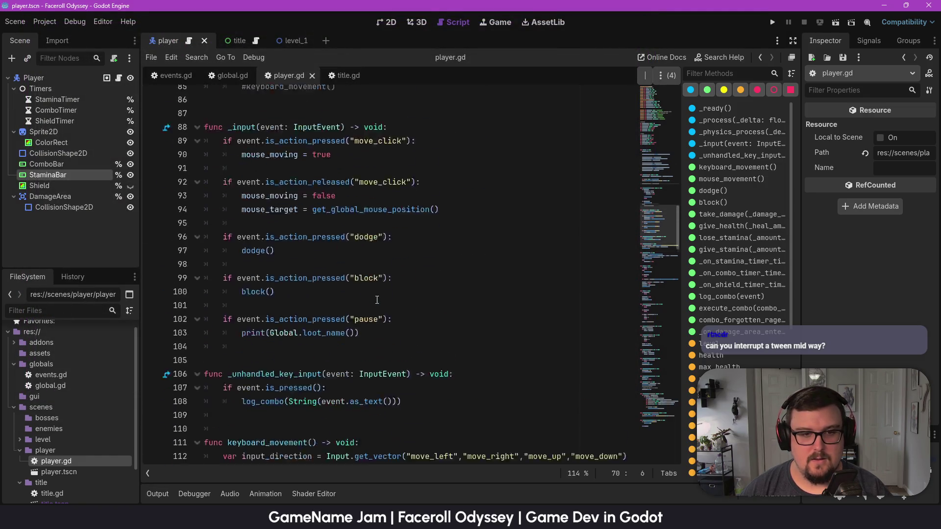
- In dodge(), change the stamina check and lose_stamina cost from 10 to 25
scroll(377, 300, down, 6)
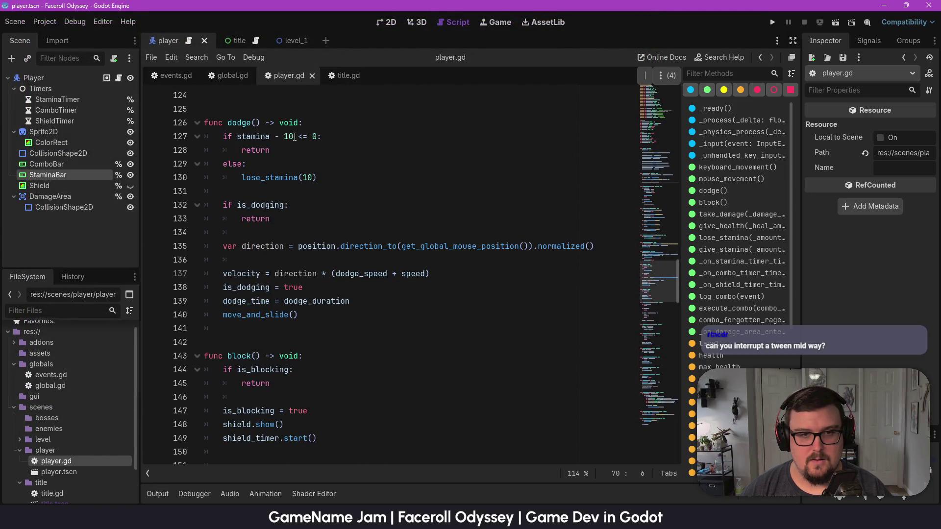
drag(290, 136, 284, 136)
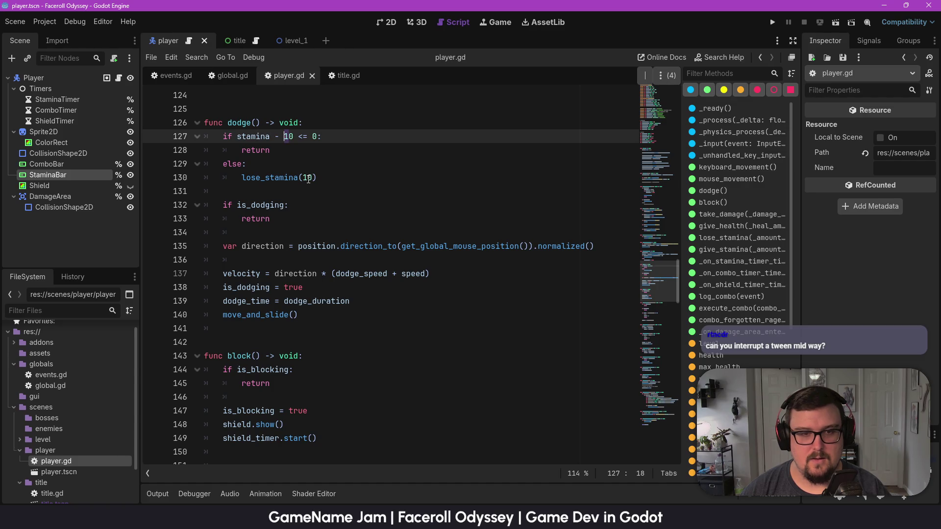
double_click(289, 137)
text(25)
double_click(307, 177)
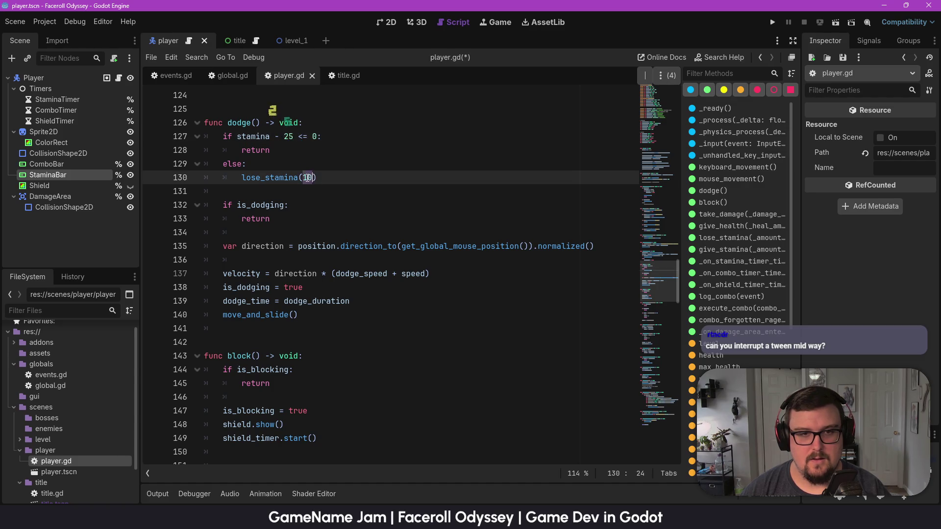
text(25)
- Run the game, start a new game, dash around to test the 25 stamina cost, then close it
click(772, 22)
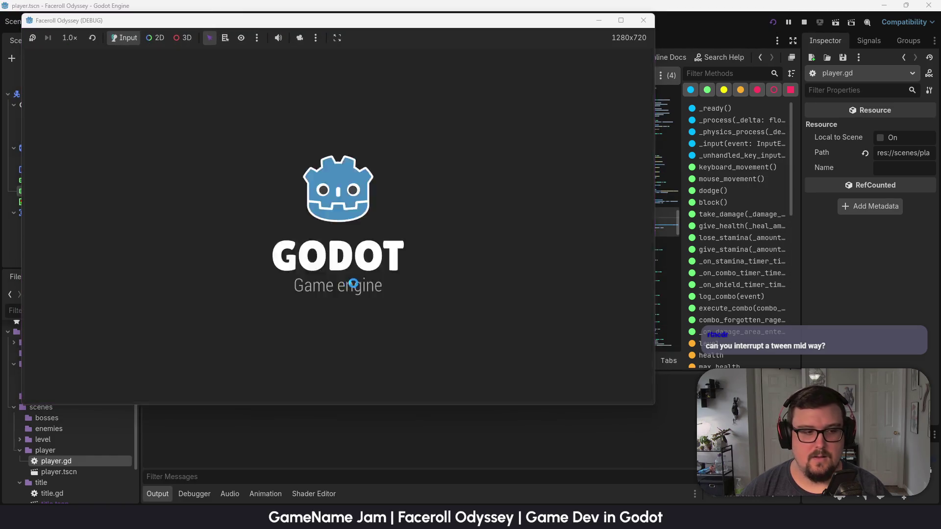
click(318, 330)
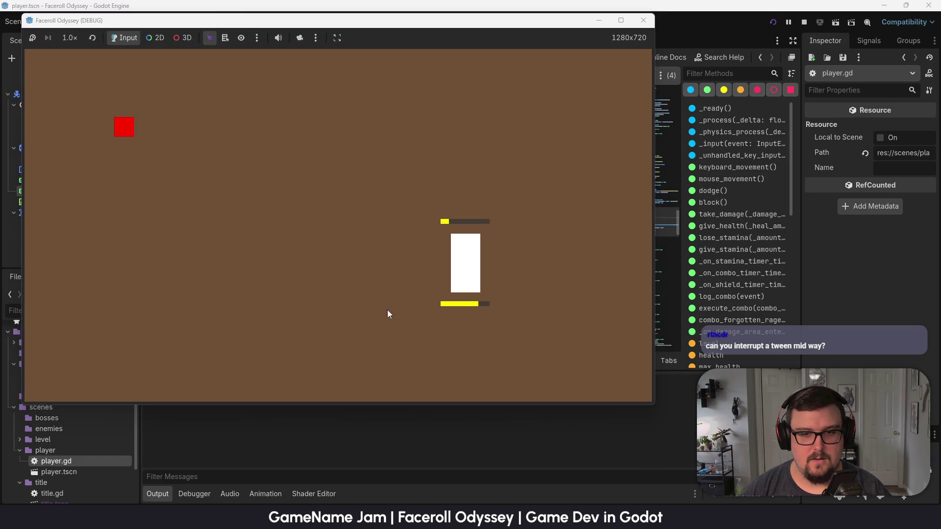
key(space)
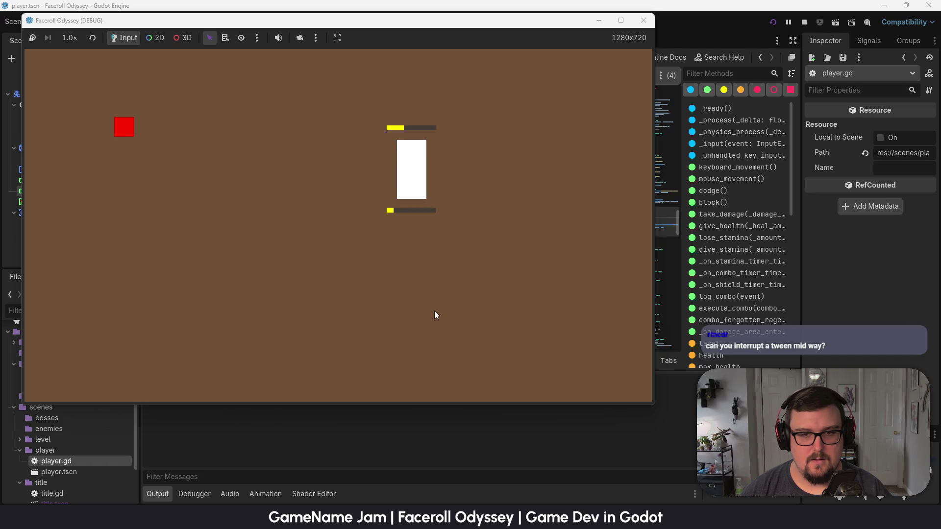
mouse_move(481, 312)
mouse_down()
mouse_move(485, 331)
mouse_move(301, 224)
mouse_move(462, 200)
mouse_move(535, 316)
mouse_move(426, 301)
mouse_move(313, 199)
mouse_up()
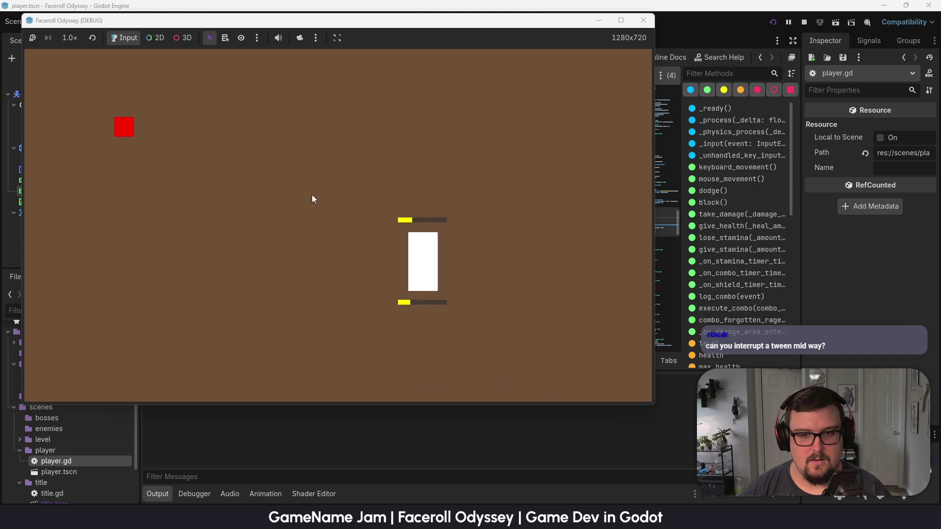
click(275, 198)
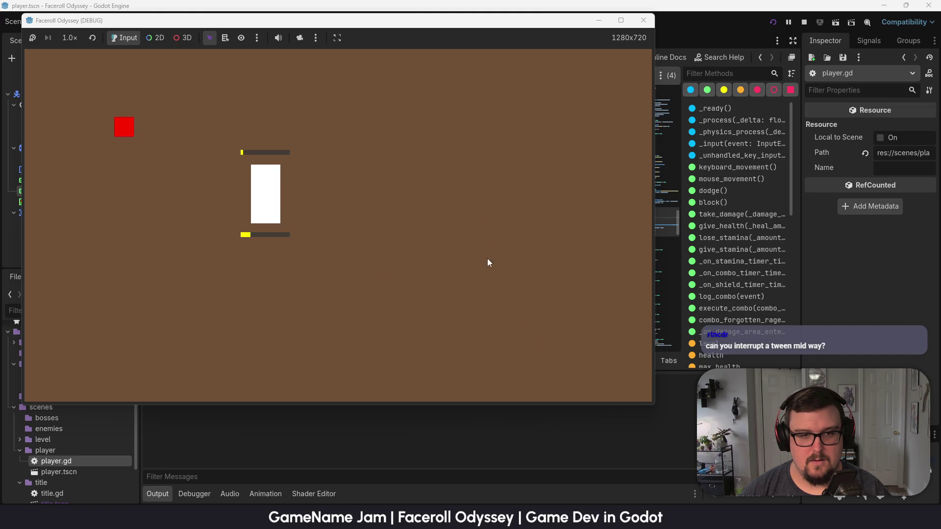
click(523, 299)
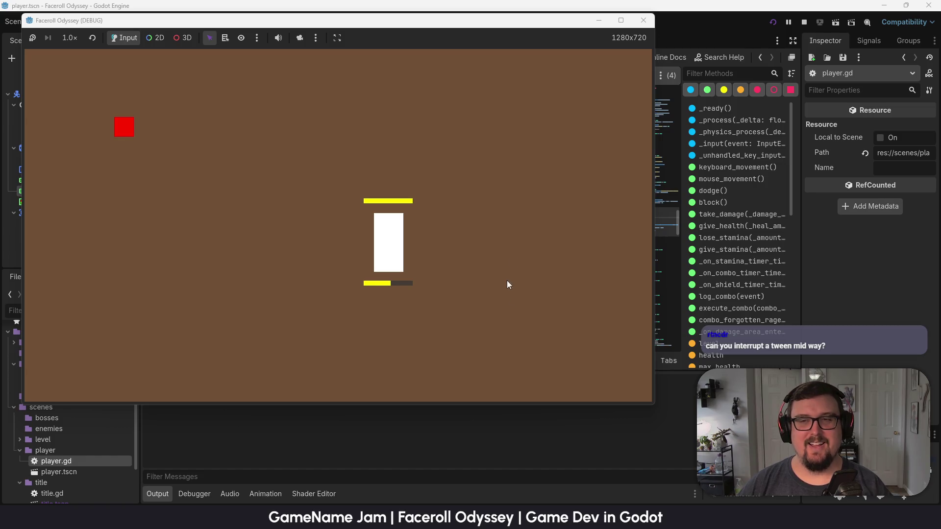
click(644, 21)
scroll(410, 265, up, 15)
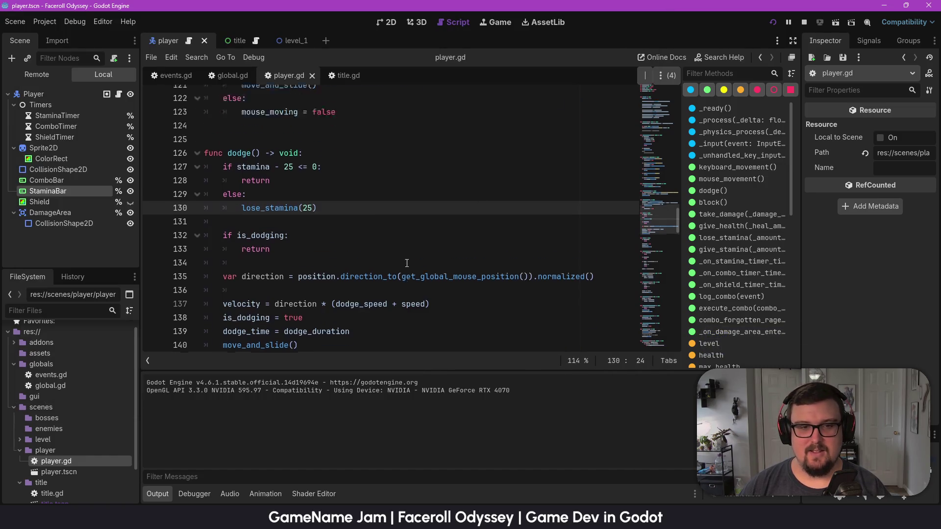
- Comment out the two tween lines, re-enable the direct stamina_bar.value assignment, save, and playtest a dash
scroll(410, 264, up, 2)
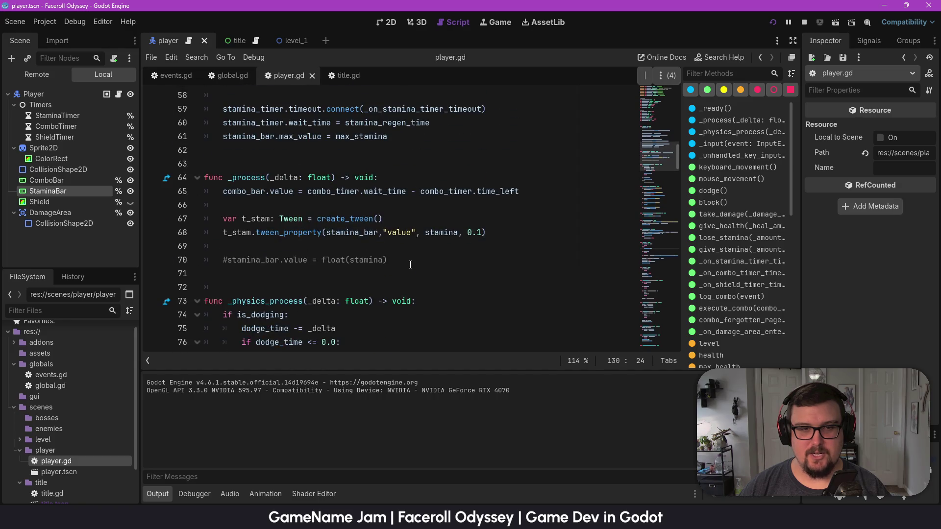
drag(221, 219, 503, 228)
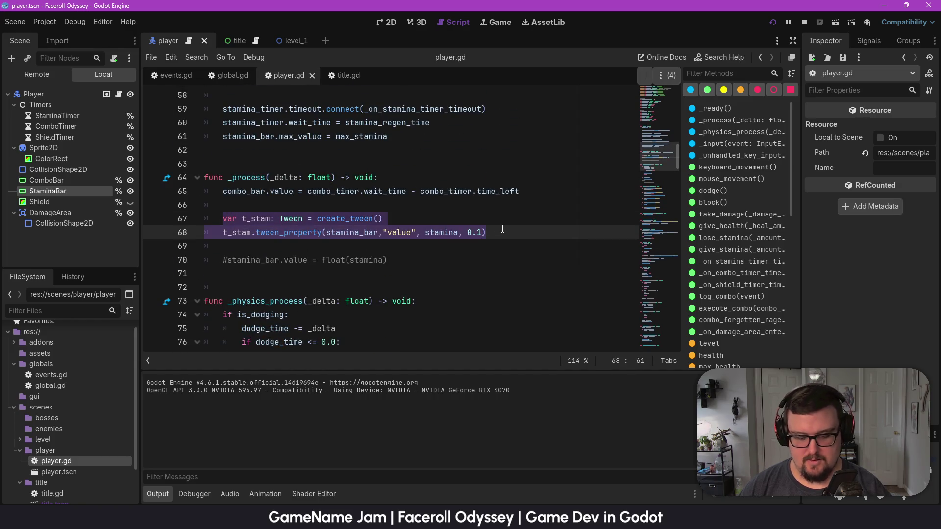
key(ctrl+k)
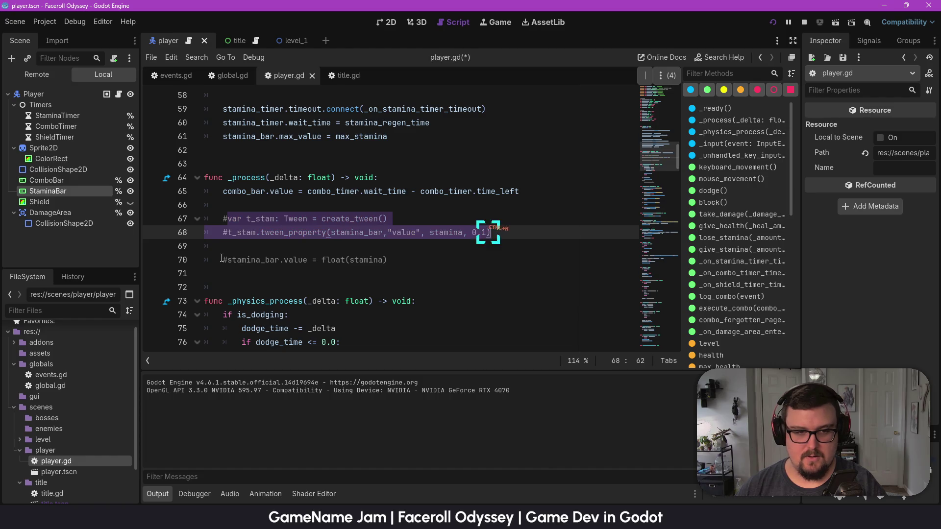
click(222, 258)
key(Right)
text(=)
key(BackSpace)
key(BackSpace)
key(ctrl+s)
key(F5)
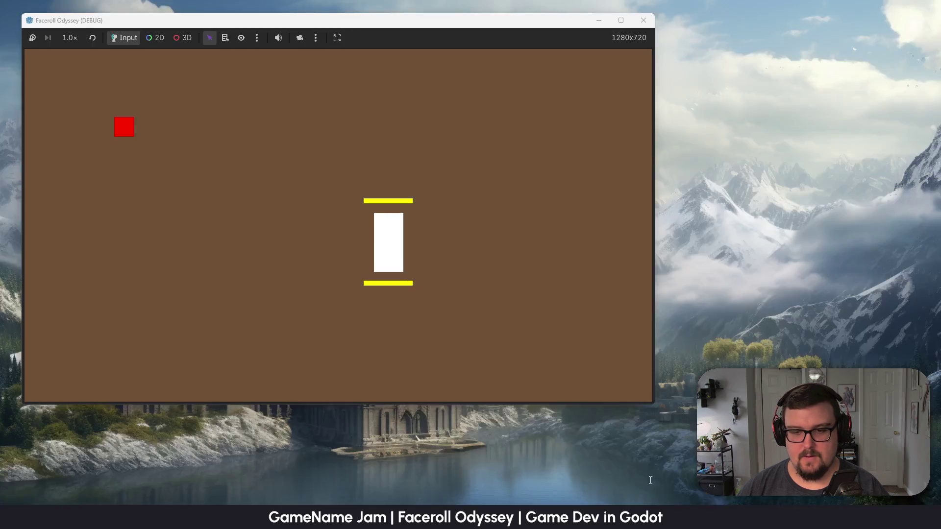
key(space)
key(space)
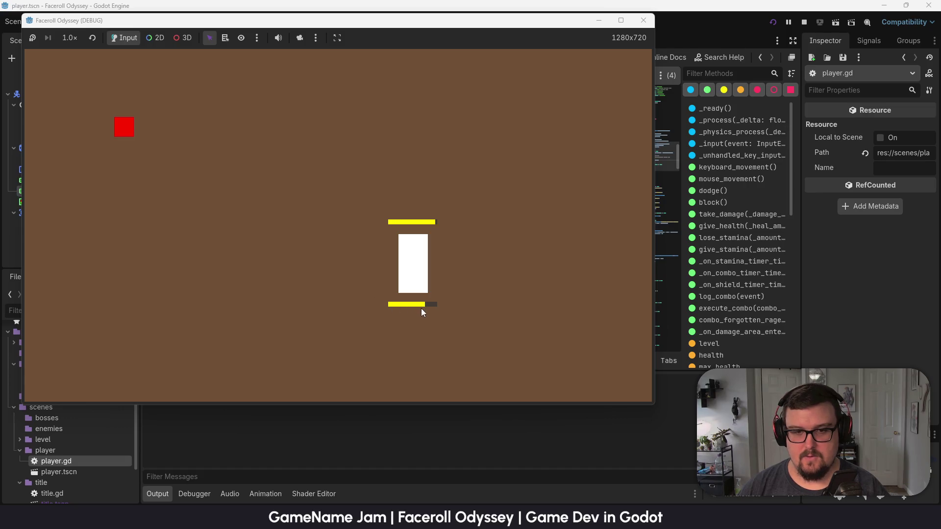
key(F8)
- Restore the tween lines, comment out the direct assignment again, save, and playtest the dash with the tween
click(227, 220)
key(BackSpace)
click(212, 231)
key(BackSpace)
key(BackSpace)
key(Tab)
key(Down)
key(Down)
text(#)
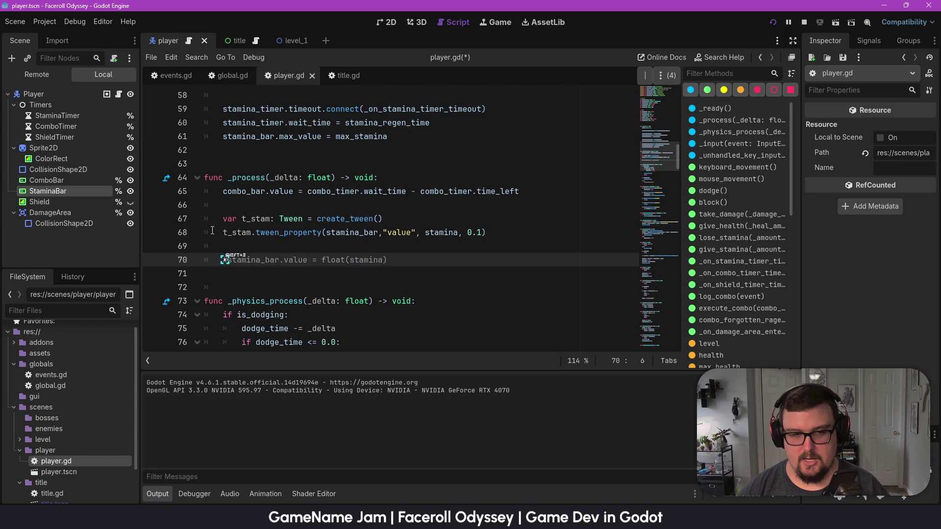
key(ctrl+s)
key(F5)
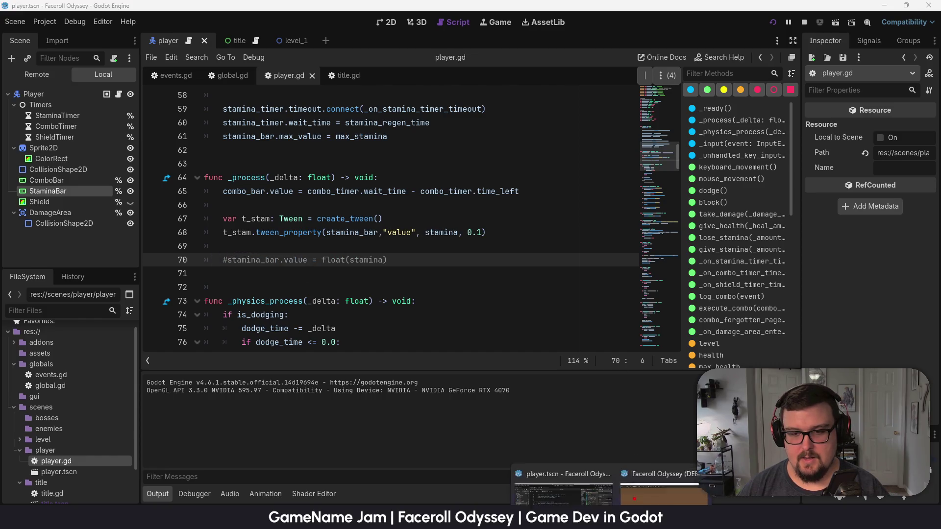
click(475, 198)
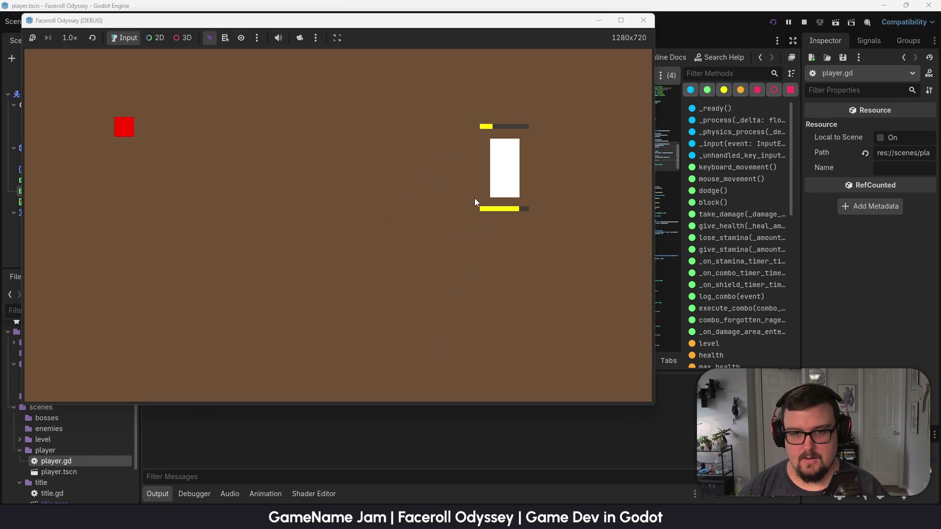
click(373, 230)
click(244, 278)
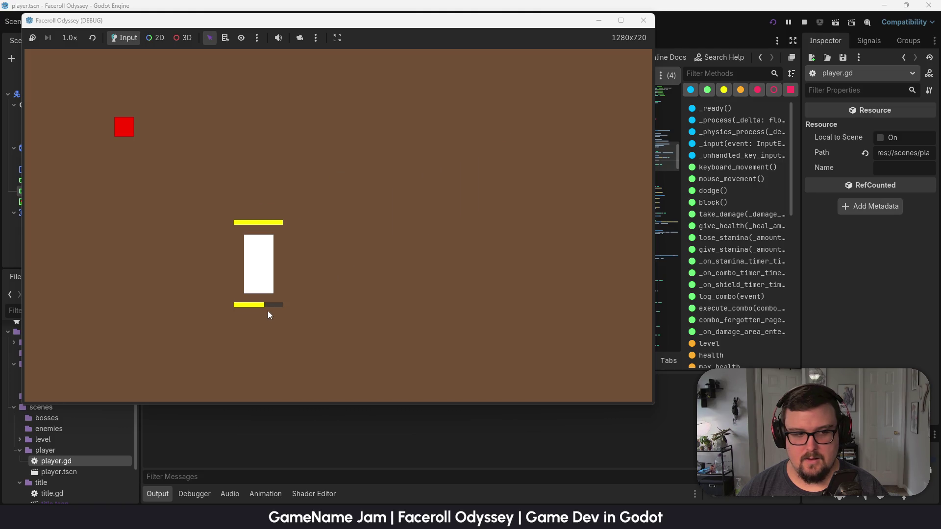
click(650, 22)
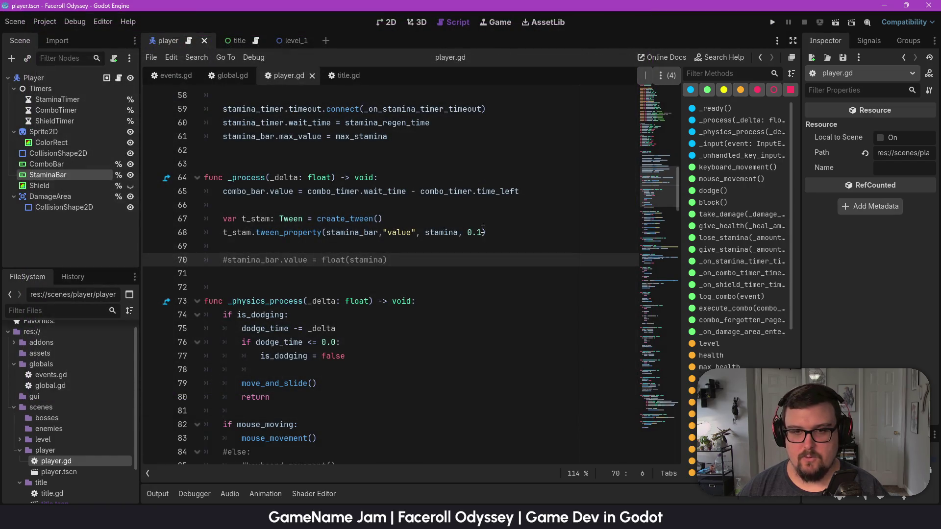
- Change the stamina tween duration to 0.5 and playtest dashing in a new game
double_click(475, 233)
text(0.5)
click(772, 23)
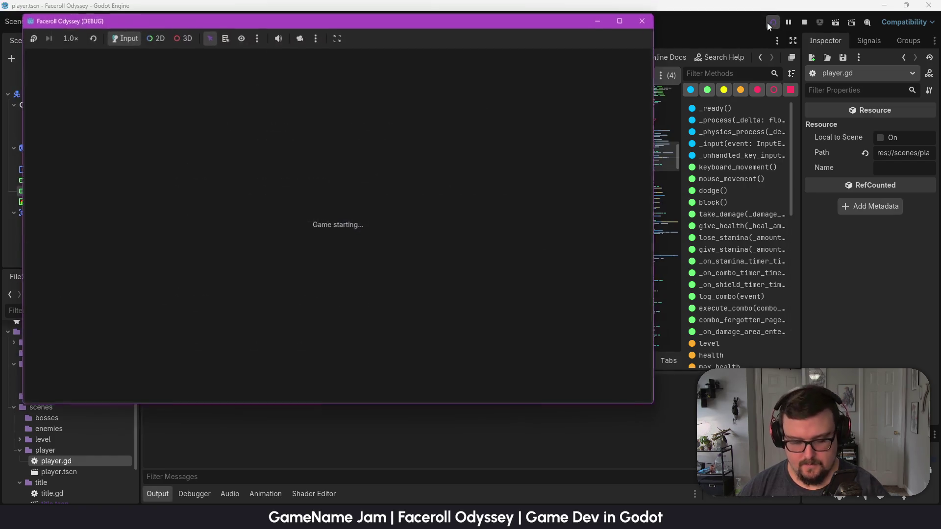
click(357, 323)
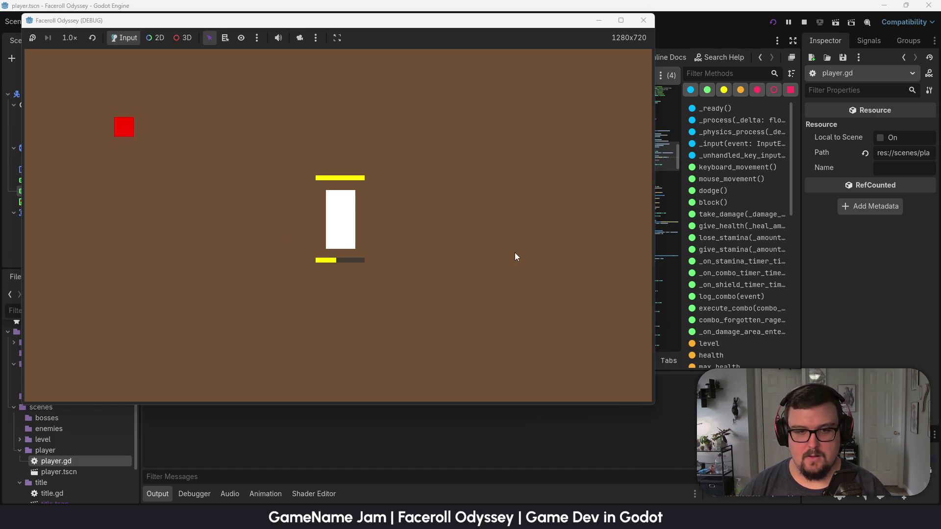
click(515, 257)
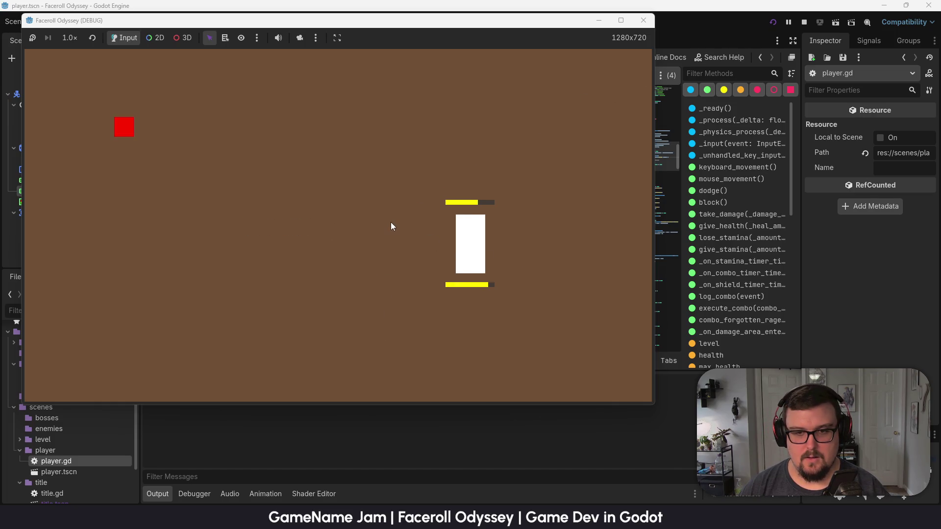
click(279, 152)
click(433, 290)
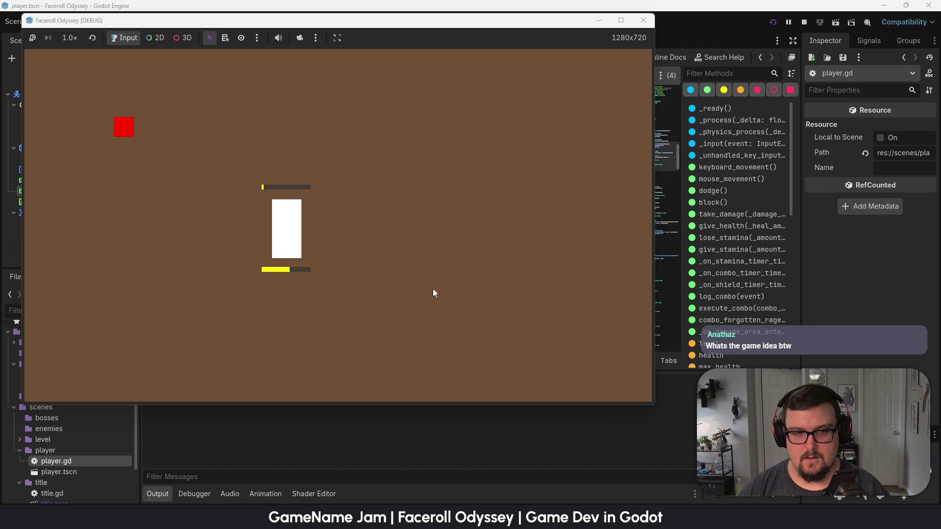
click(482, 294)
click(373, 219)
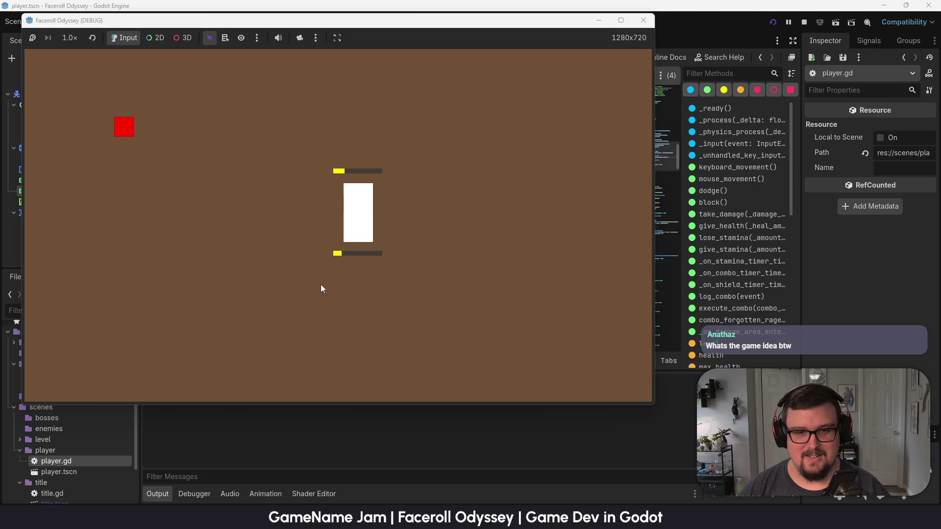
click(643, 20)
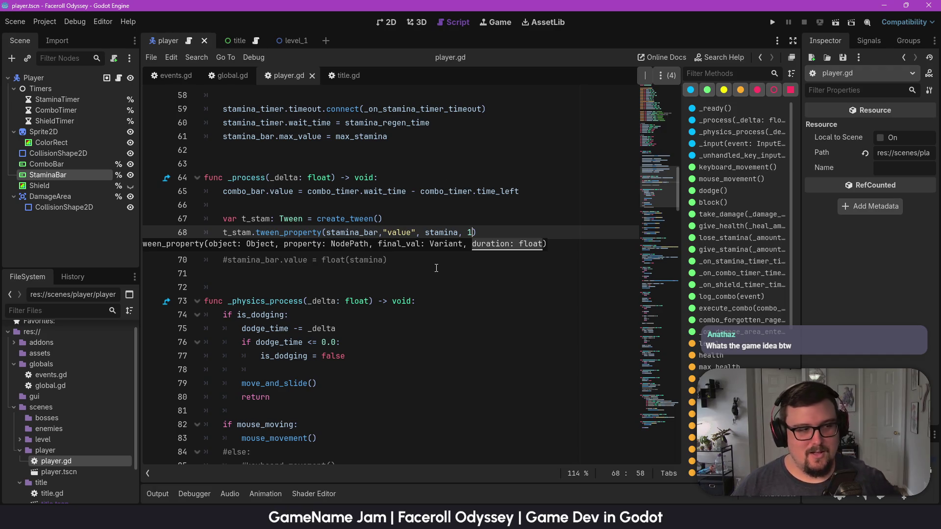
- Delete the commented-out stamina_bar assignment line and save player.gd
drag(387, 260, 175, 263)
key(BackSpace)
key(BackSpace)
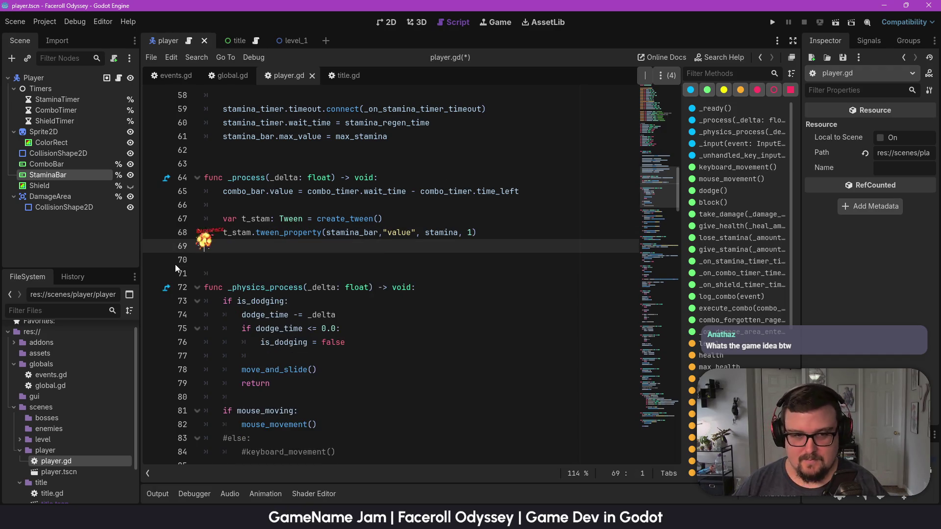
key(ctrl+s)
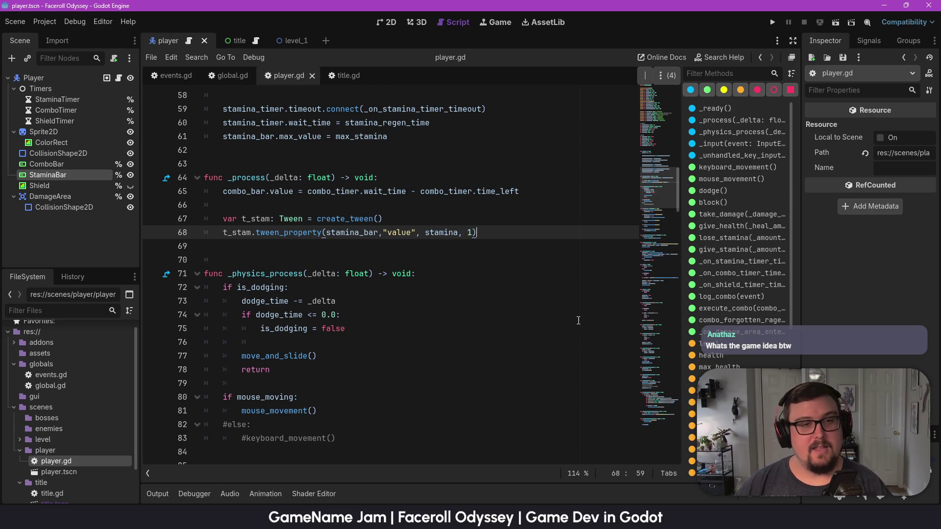
- Check the Jam Notebook note, return to Jam Board, minimize Obsidian, and bring up the GDD in Docs
key(alt+Tab)
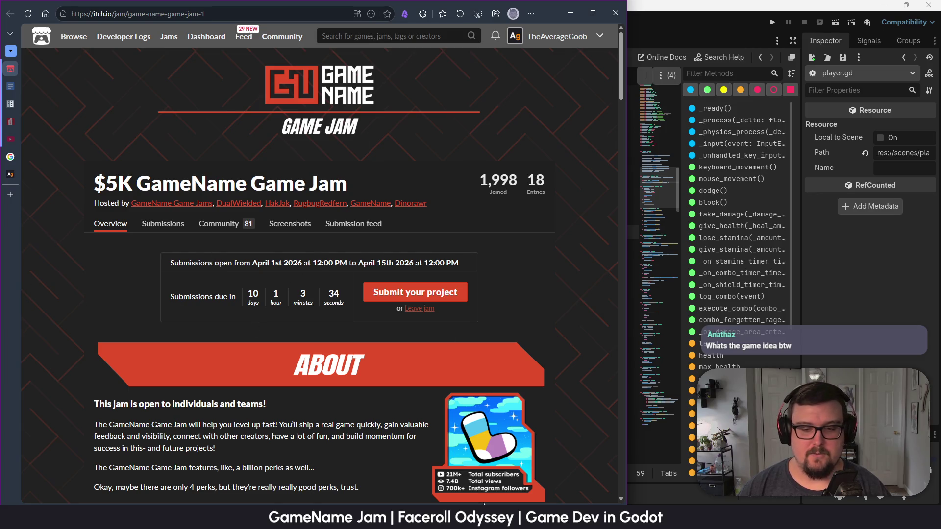
key(alt+Tab)
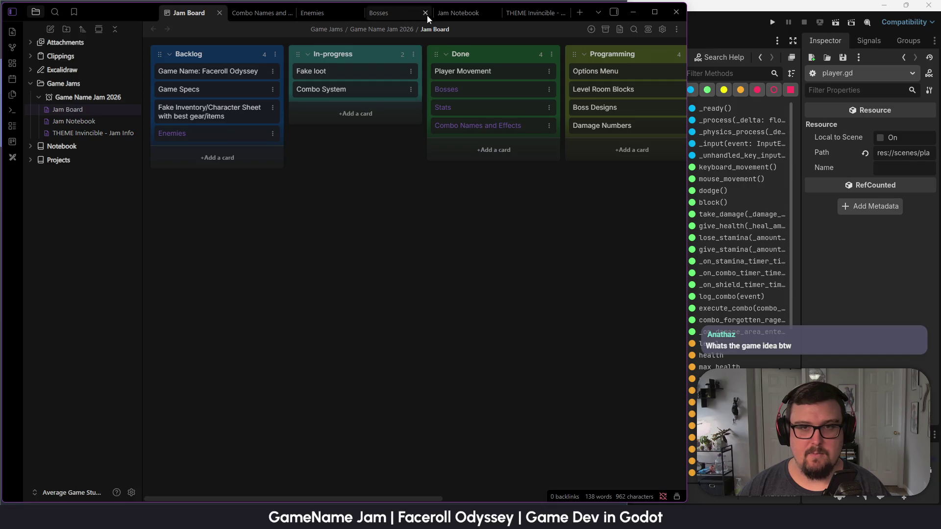
click(466, 15)
scroll(416, 135, down, 3)
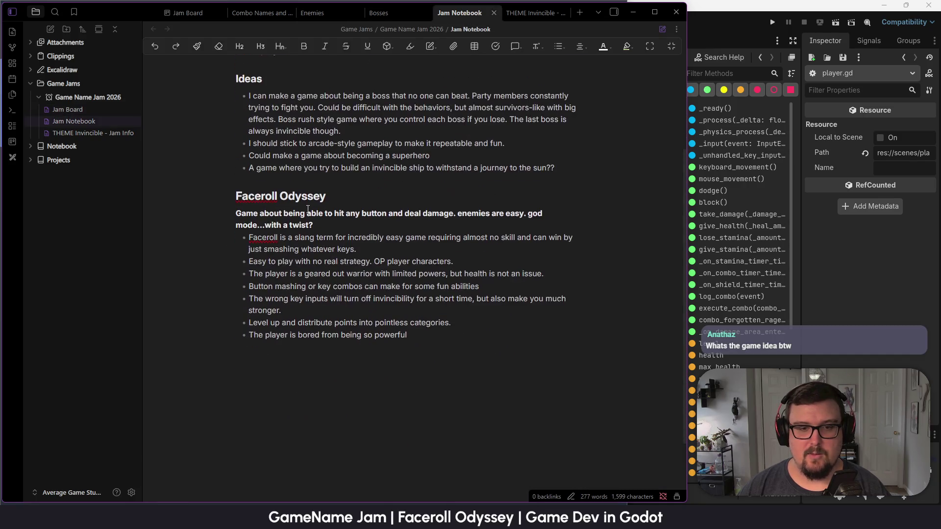
scroll(366, 228, up, 3)
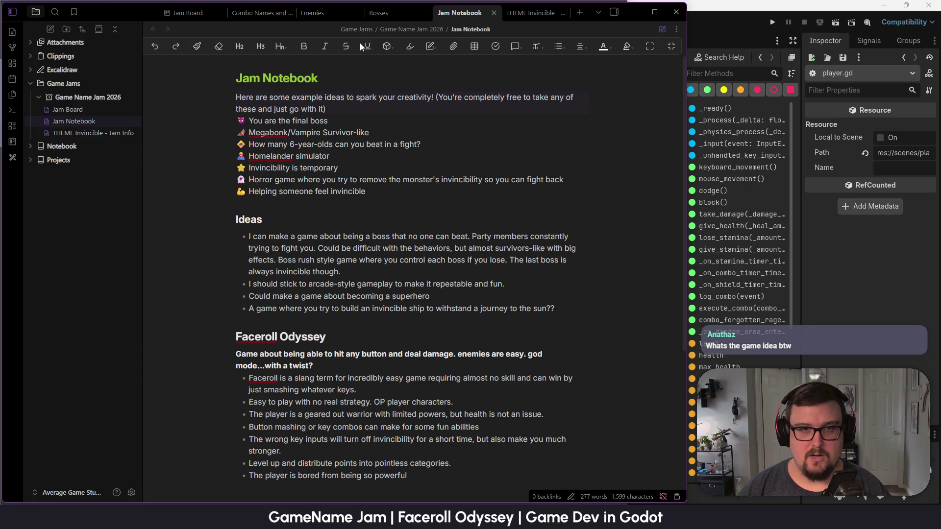
click(185, 11)
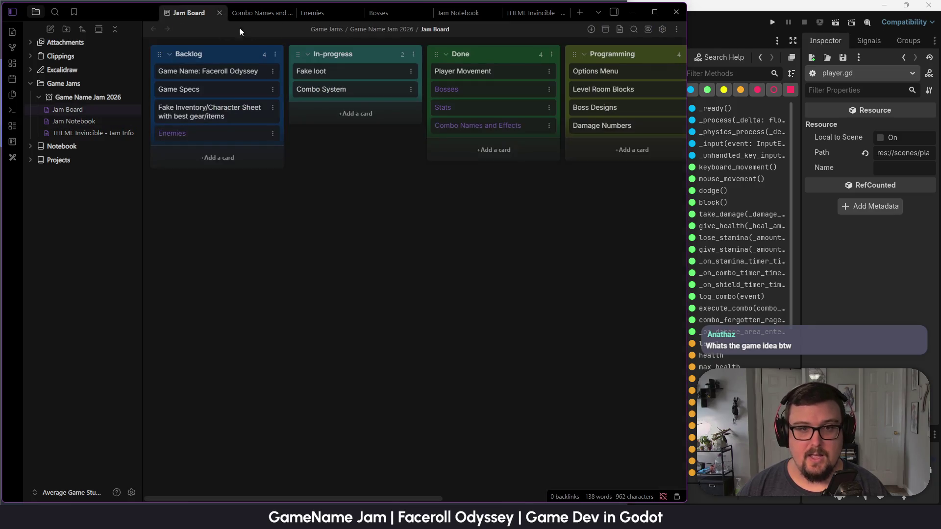
click(633, 12)
click(10, 87)
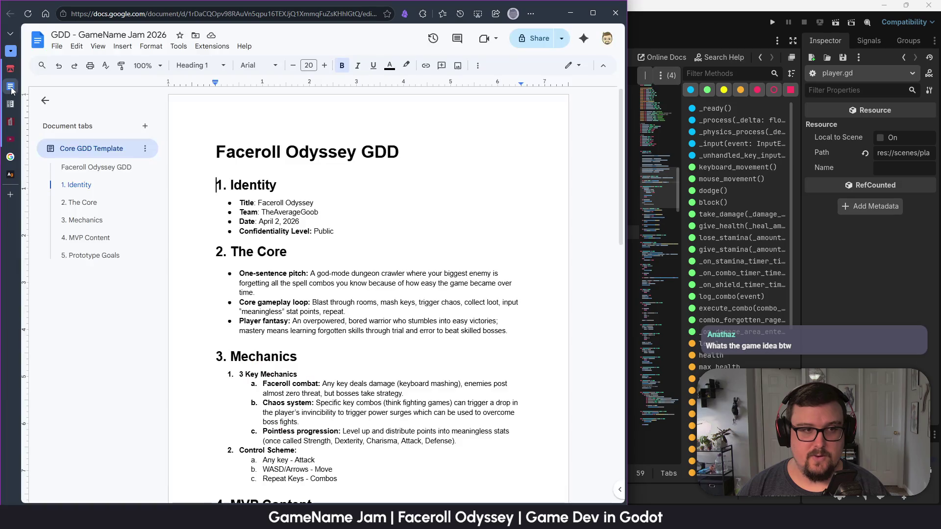
- Scroll the GDD briefly, then switch to the PureRef moodboard-faceroll board
scroll(410, 220, down, 1)
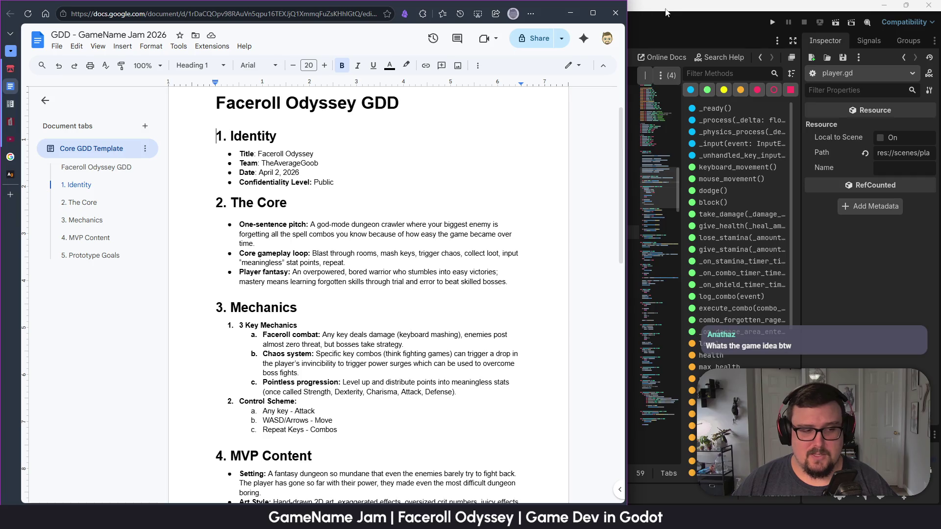
key(alt+Tab)
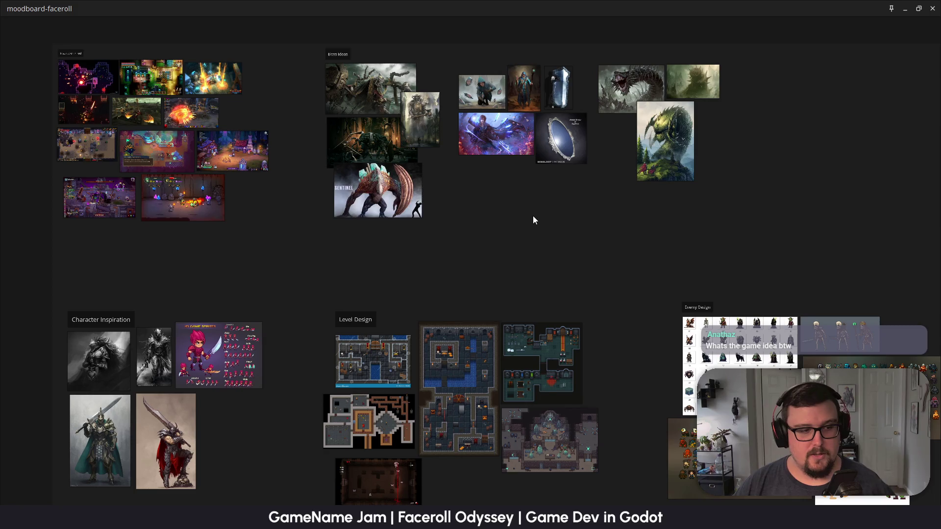
- Pan and zoom around the moodboard's character, level and upper reference groups
scroll(505, 220, down, 3)
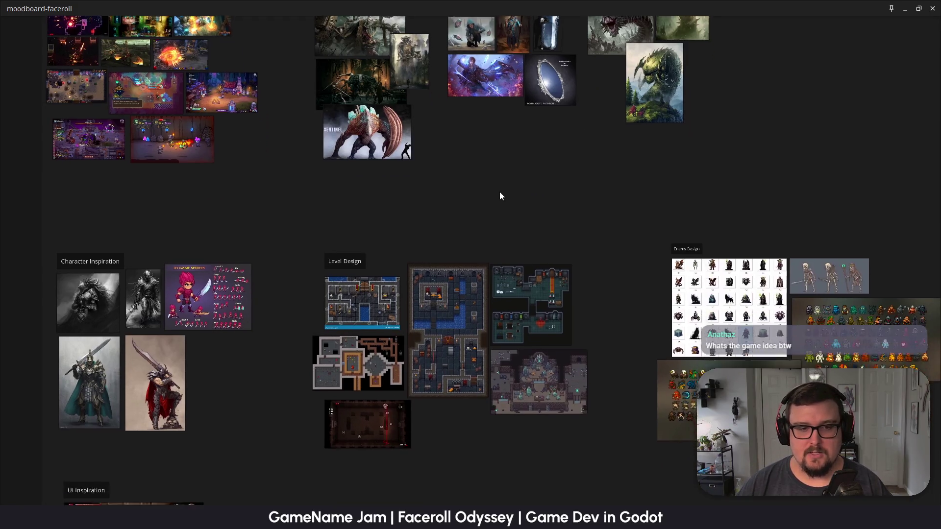
scroll(240, 284, down, 4)
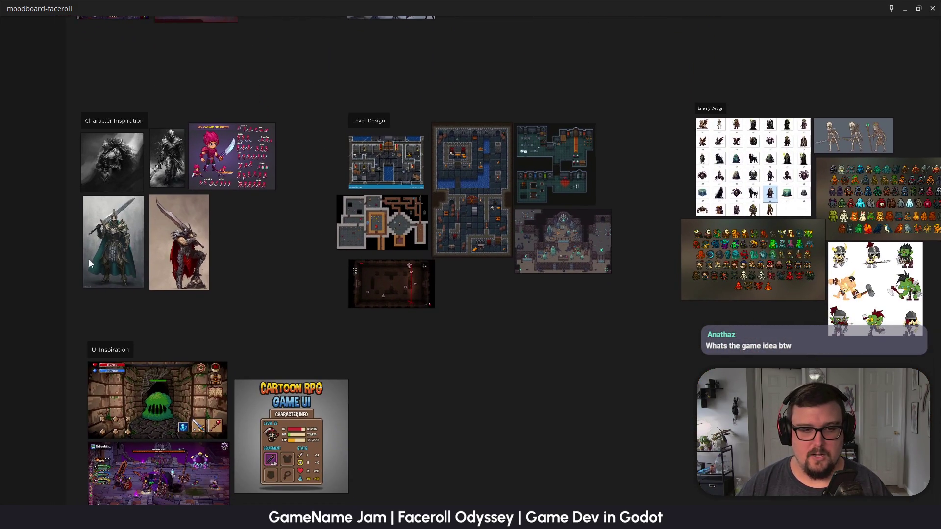
drag(307, 309, 289, 381)
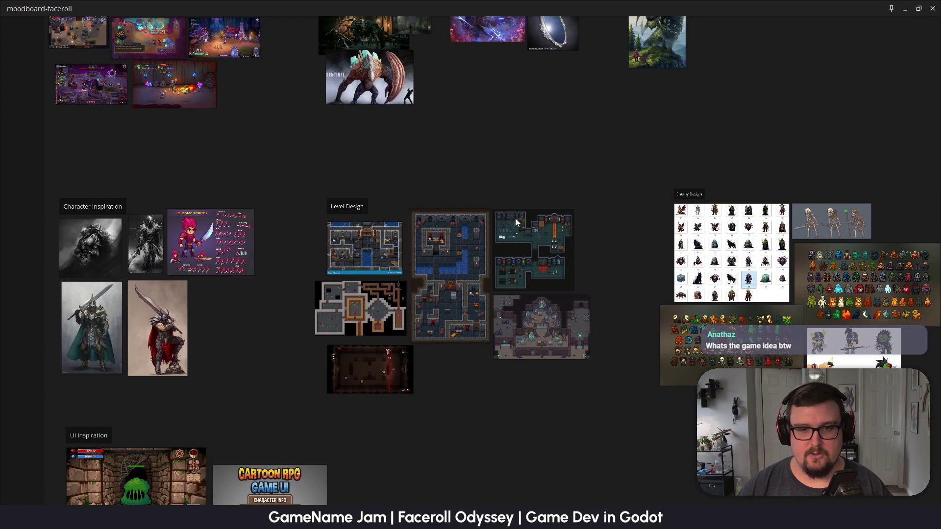
scroll(469, 306, up, 3)
scroll(469, 307, down, 3)
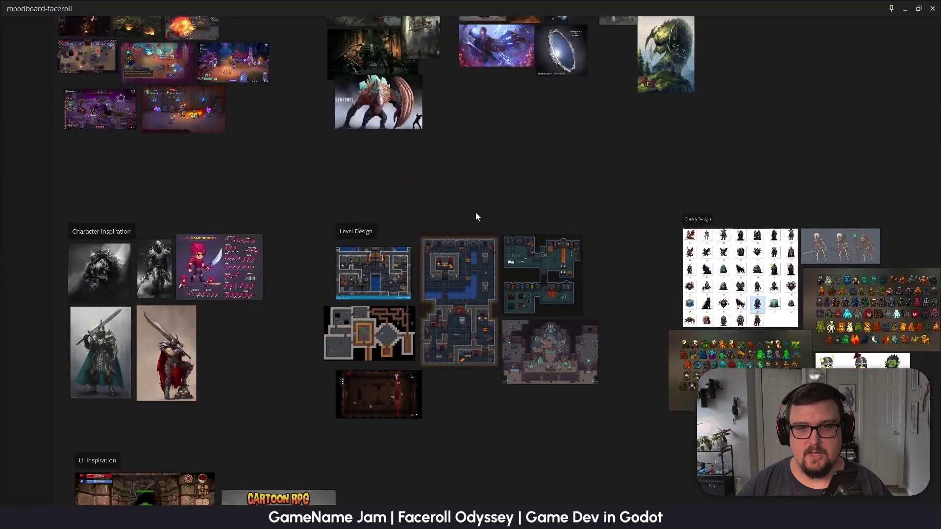
drag(475, 211, 486, 286)
scroll(487, 291, up, 5)
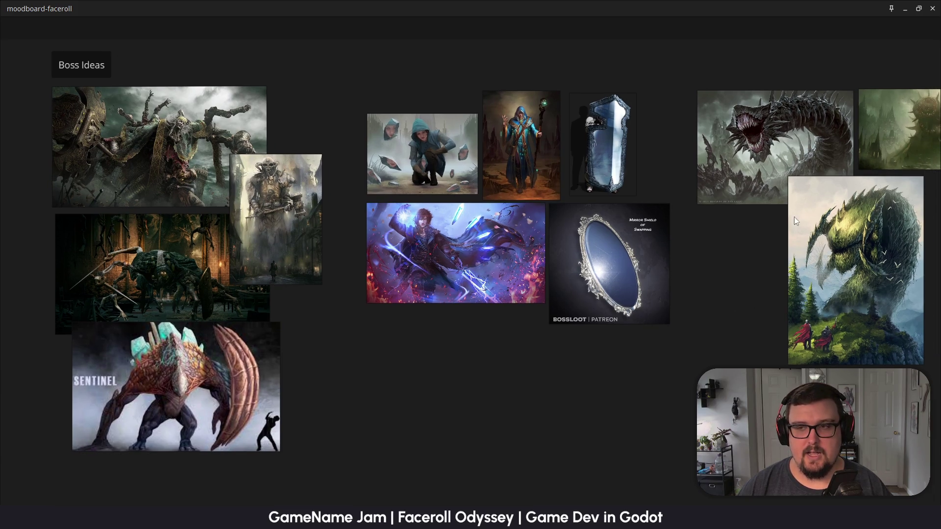
- Frame the Boss Ideas images, zoom back out to the whole board, and minimize PureRef
drag(795, 219, 755, 231)
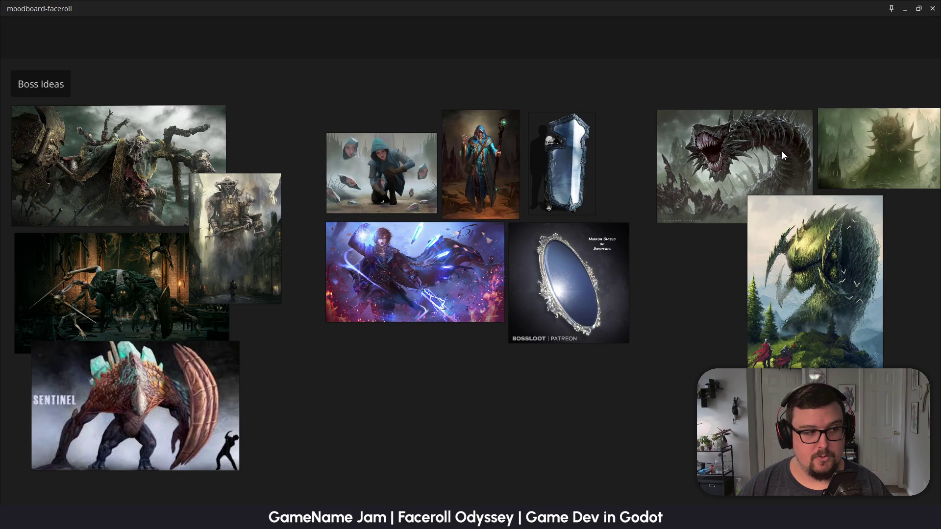
drag(707, 307, 717, 308)
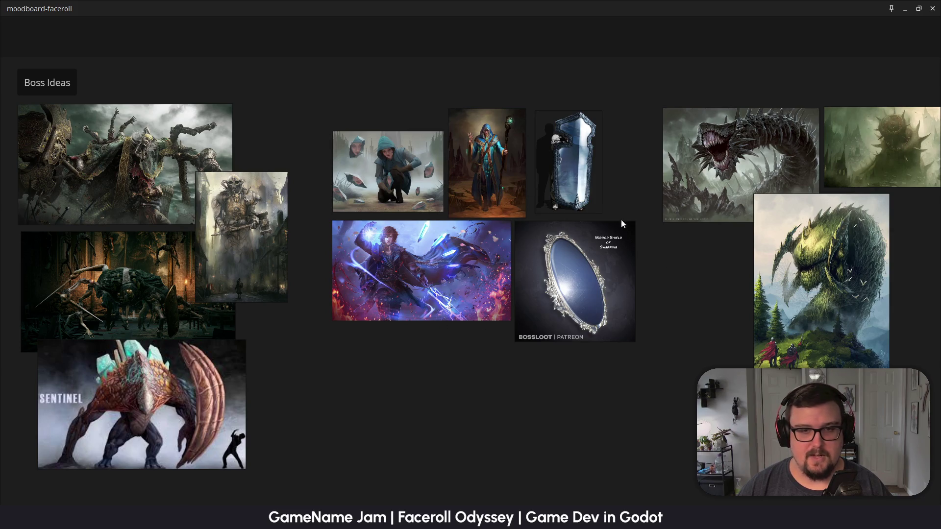
scroll(654, 299, down, 3)
mouse_move(629, 337)
mouse_down()
mouse_move(688, 247)
mouse_move(574, 186)
mouse_up()
scroll(584, 212, down, 2)
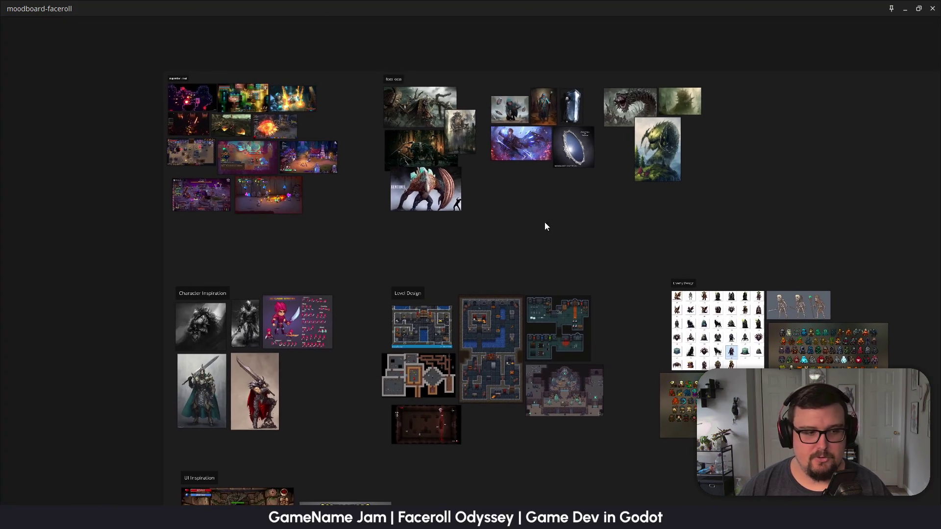
drag(540, 219, 510, 205)
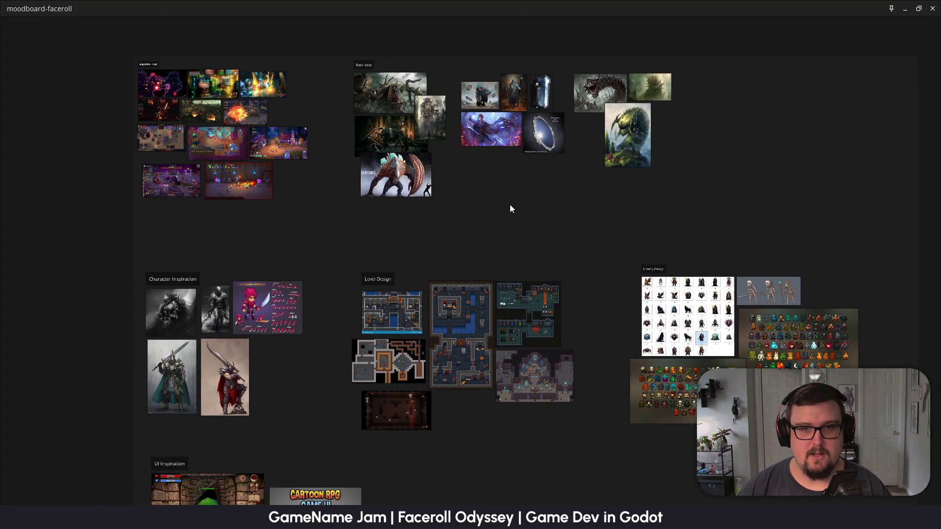
click(905, 9)
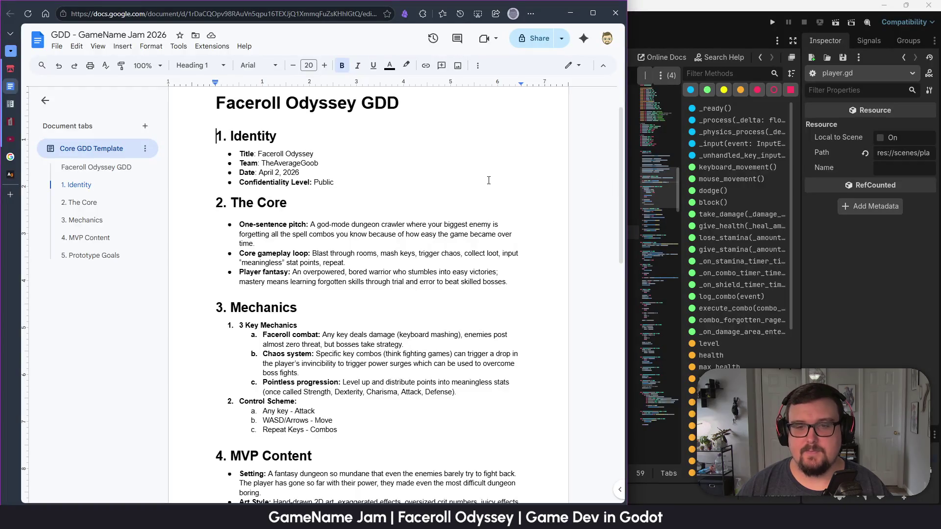
- Save the open scene in Godot, then switch to the browser's Average Game Studio games page
click(380, 263)
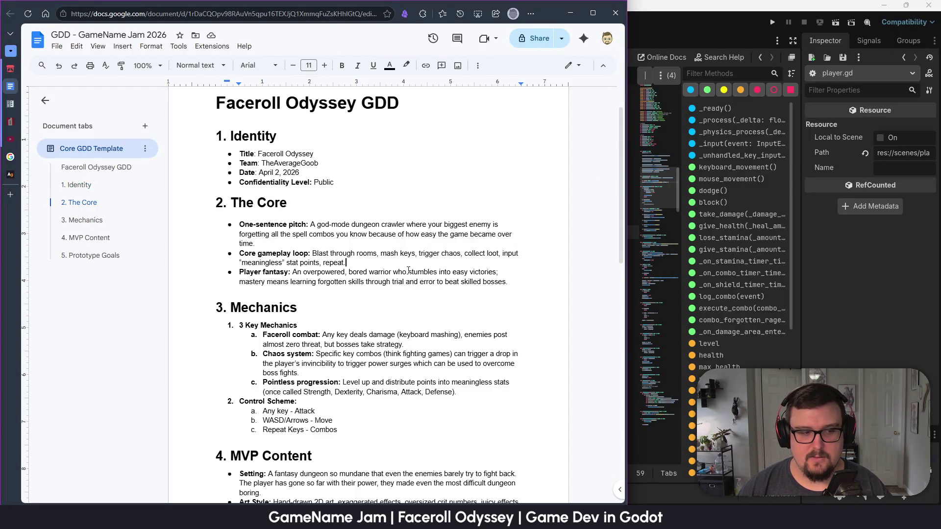
scroll(408, 270, down, 3)
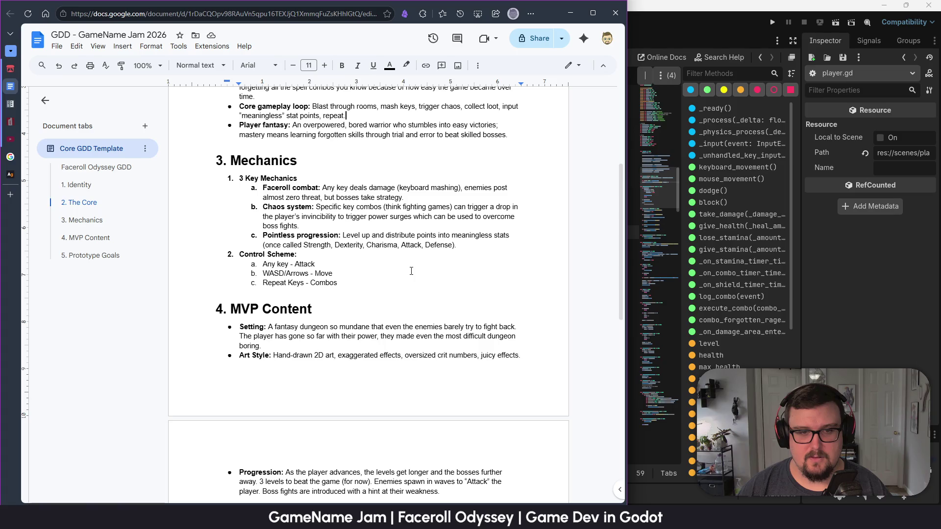
scroll(411, 271, up, 4)
click(477, 177)
key(ctrl+s)
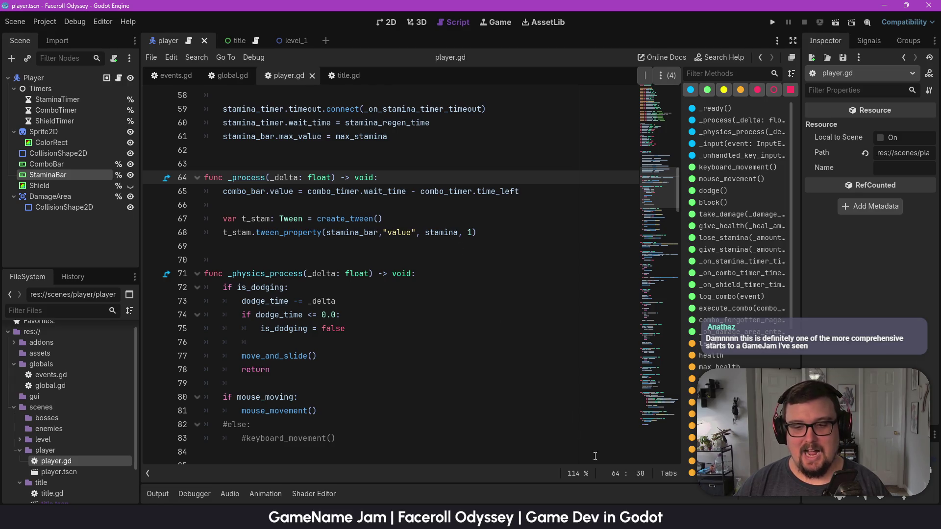
key(alt+Tab)
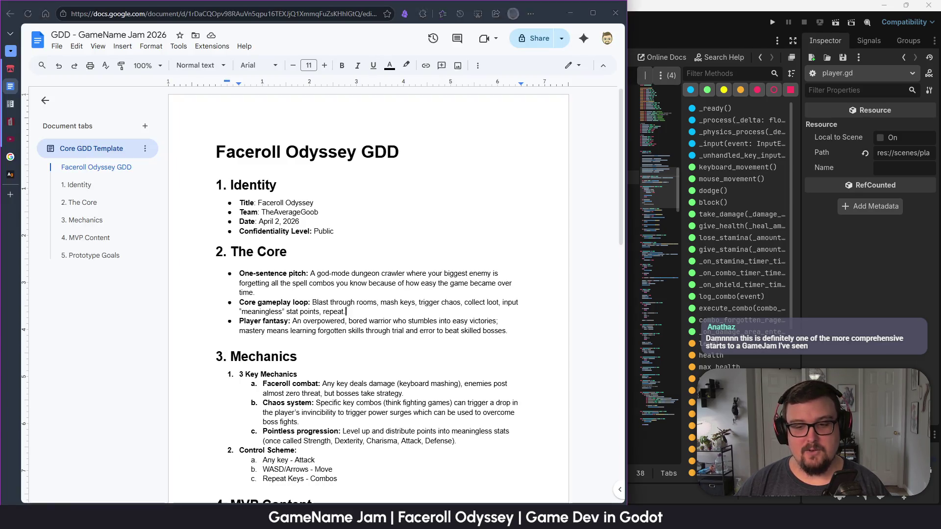
click(11, 174)
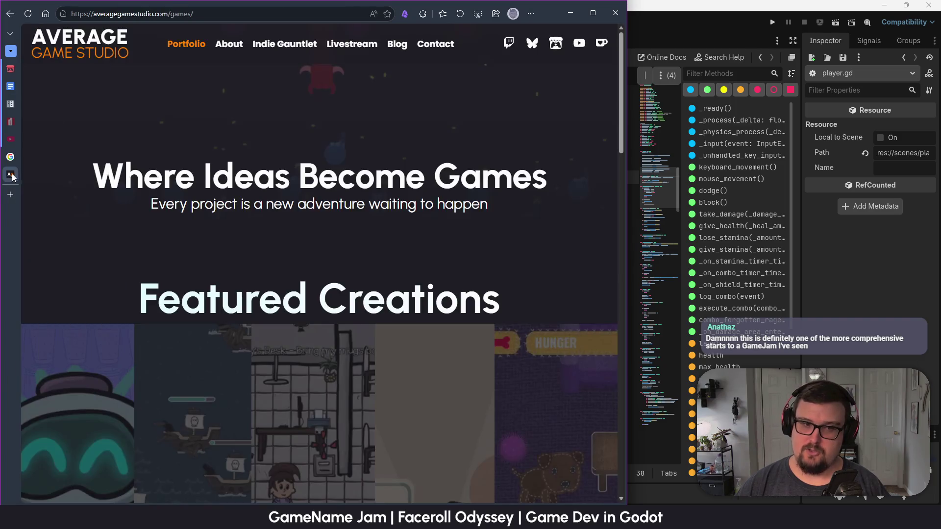
- Scroll through the Average Game Studio portfolio grid and back up, then go to the About page
scroll(282, 280, down, 10)
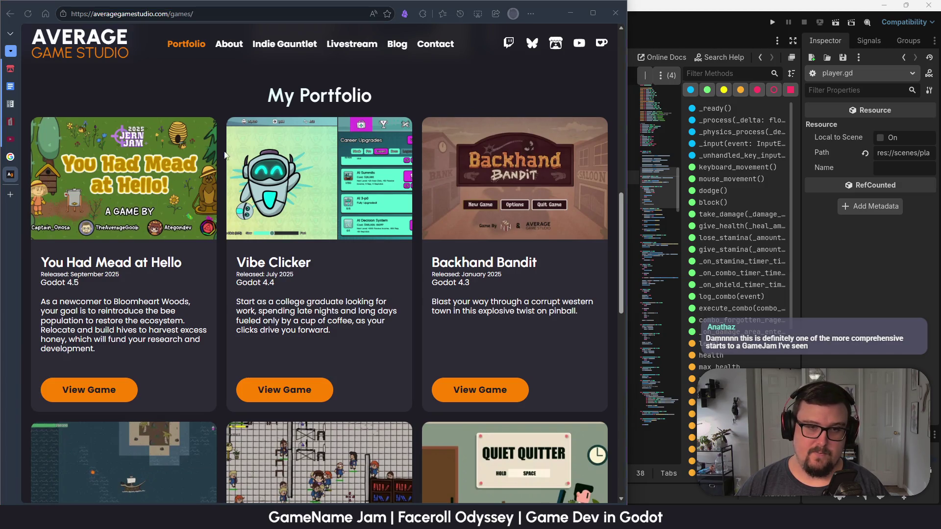
click(271, 88)
scroll(362, 343, down, 7)
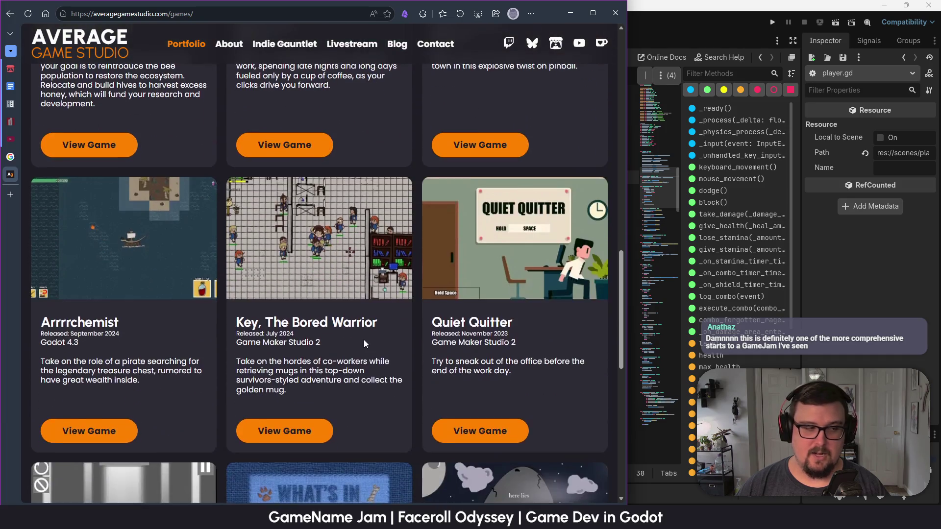
scroll(363, 339, down, 7)
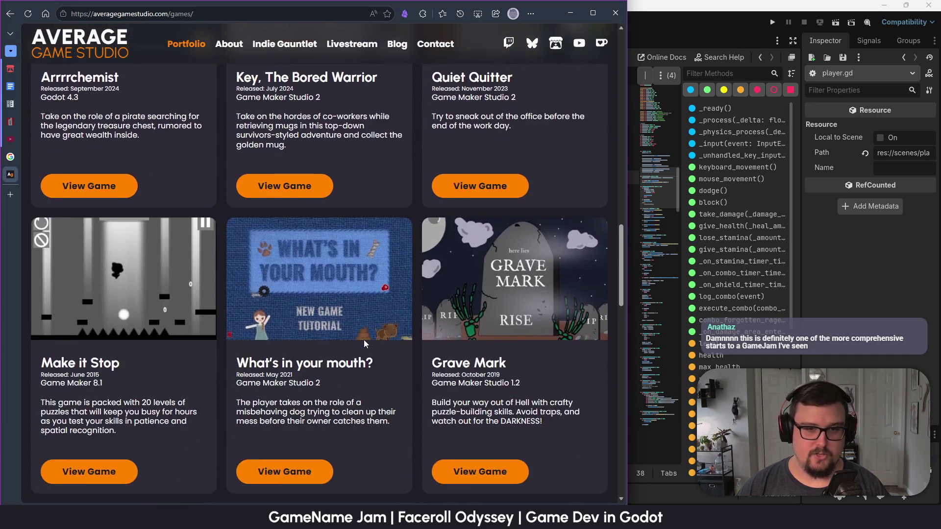
scroll(363, 339, down, 6)
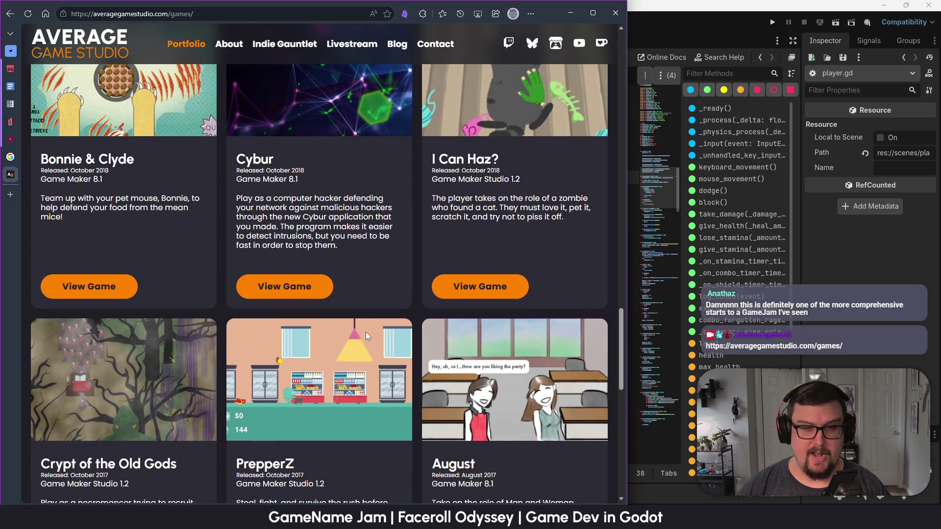
scroll(366, 331, down, 9)
scroll(367, 330, down, 10)
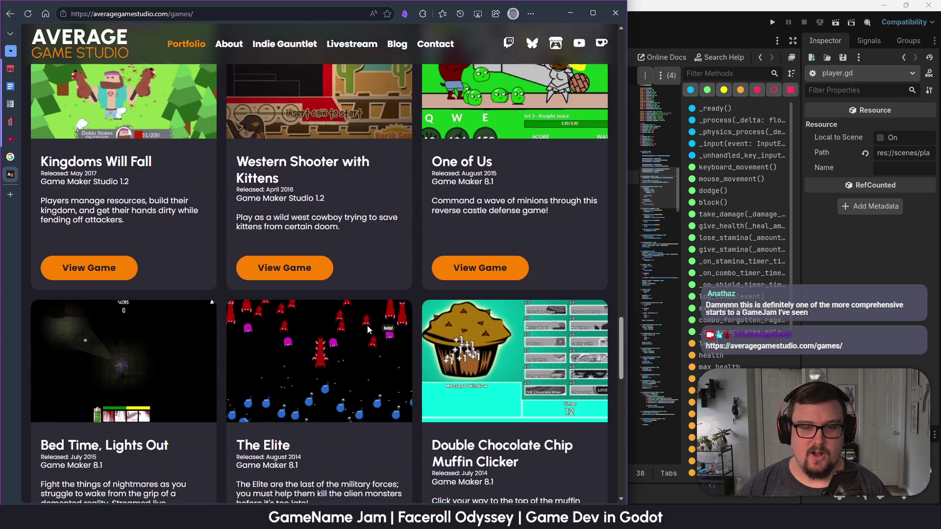
scroll(368, 329, down, 2)
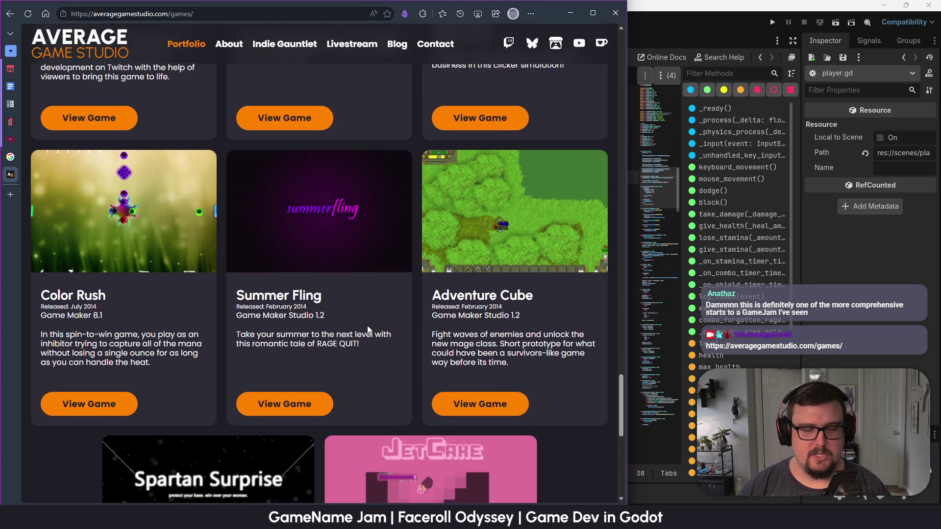
scroll(366, 326, down, 2)
scroll(368, 325, up, 4)
scroll(370, 324, up, 20)
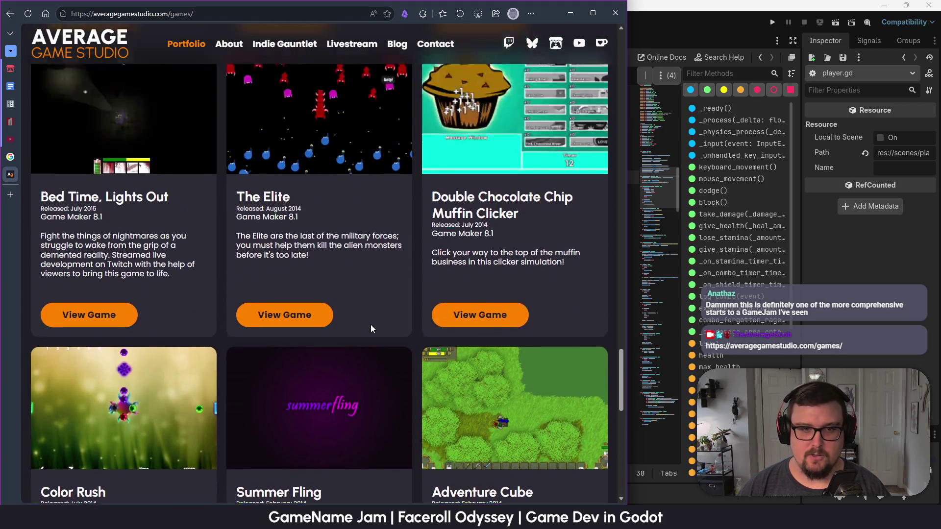
scroll(376, 320, up, 15)
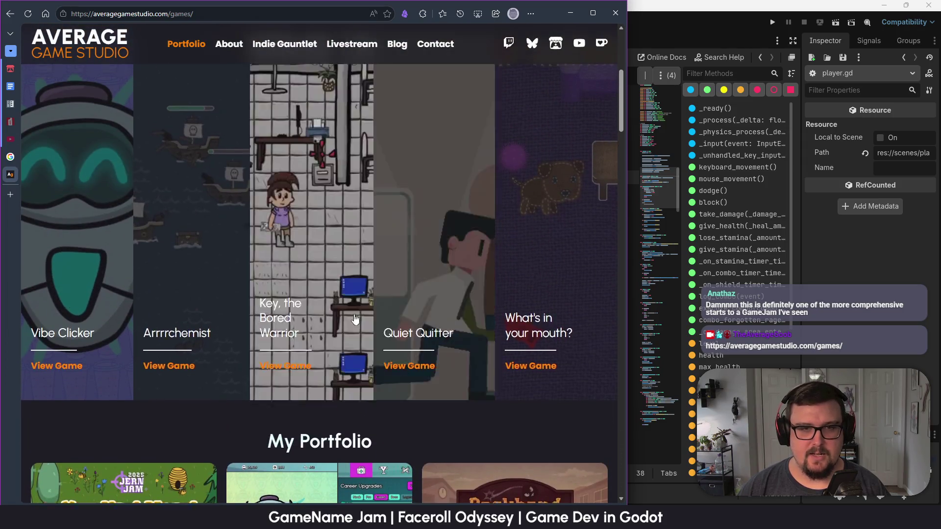
scroll(334, 269, up, 5)
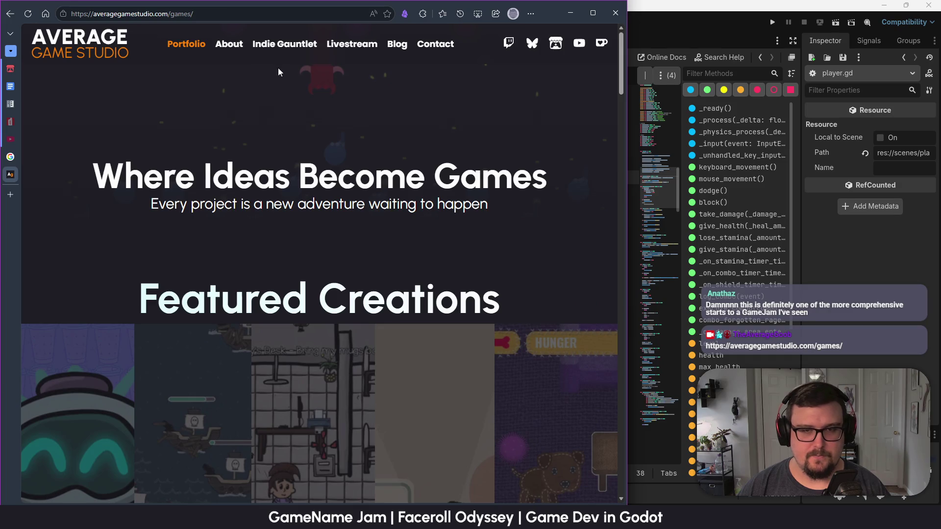
click(234, 44)
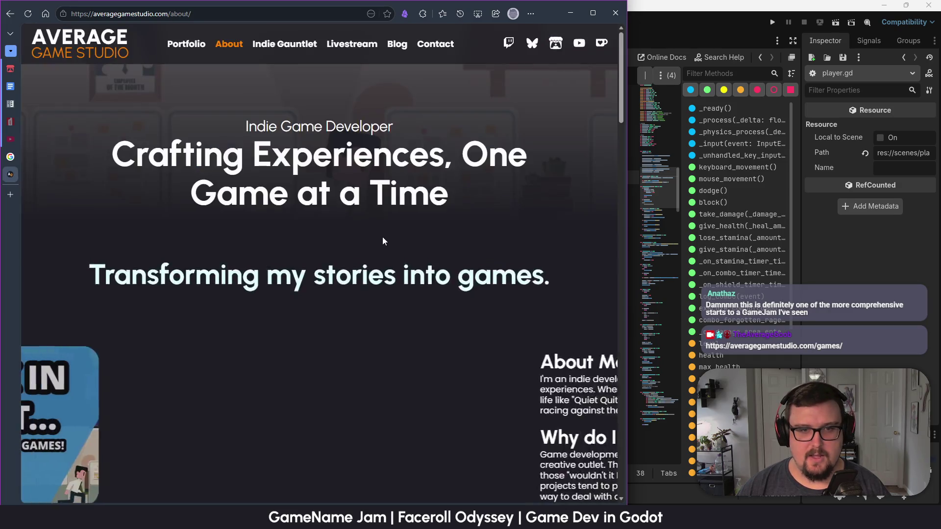
- Scroll through the About page of the Average Game Studio website
scroll(384, 242, down, 12)
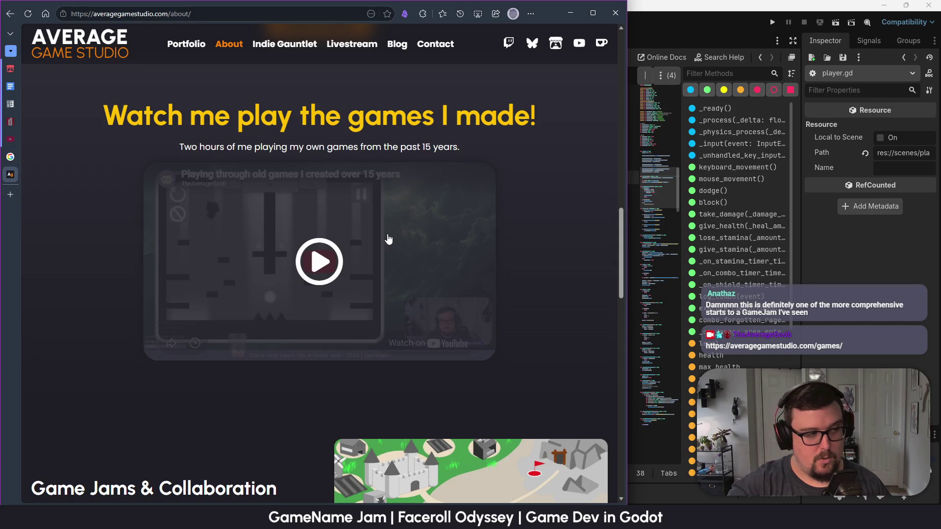
scroll(353, 240, down, 15)
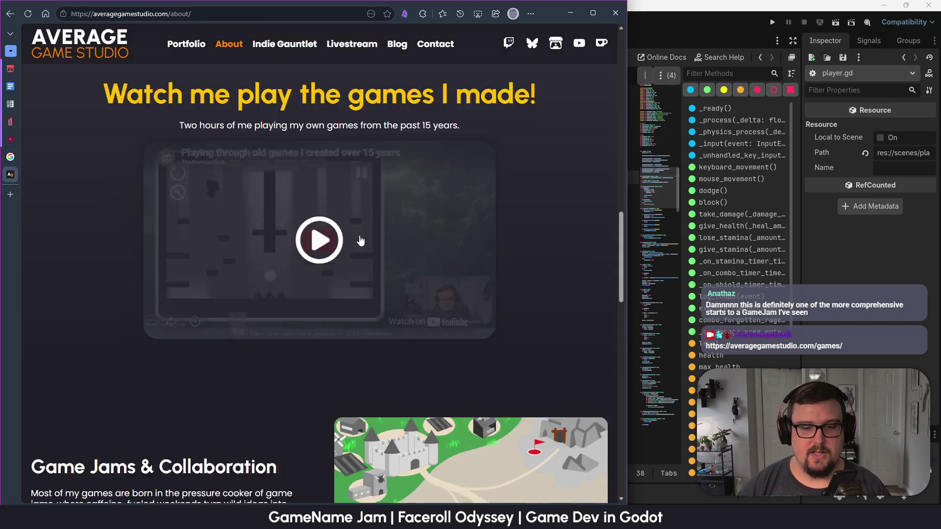
scroll(330, 250, down, 10)
scroll(339, 245, up, 20)
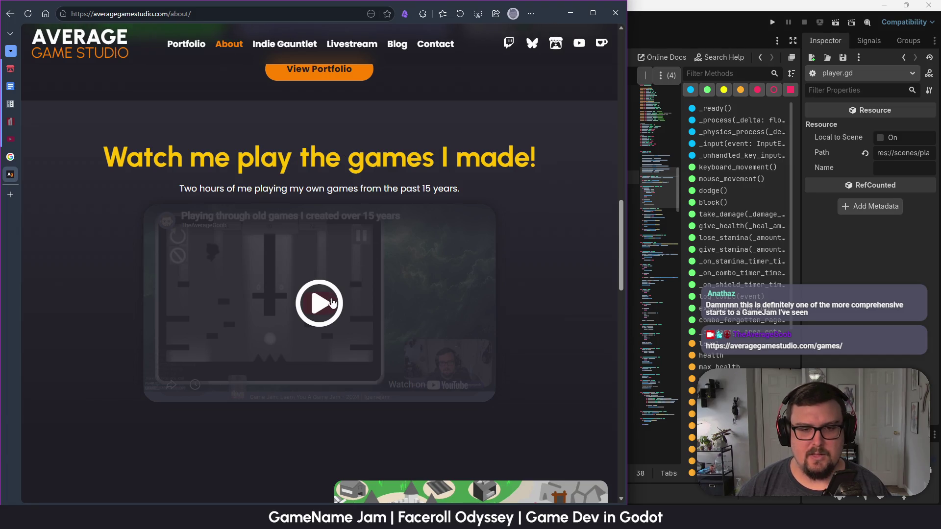
scroll(346, 215, up, 3)
scroll(343, 211, up, 5)
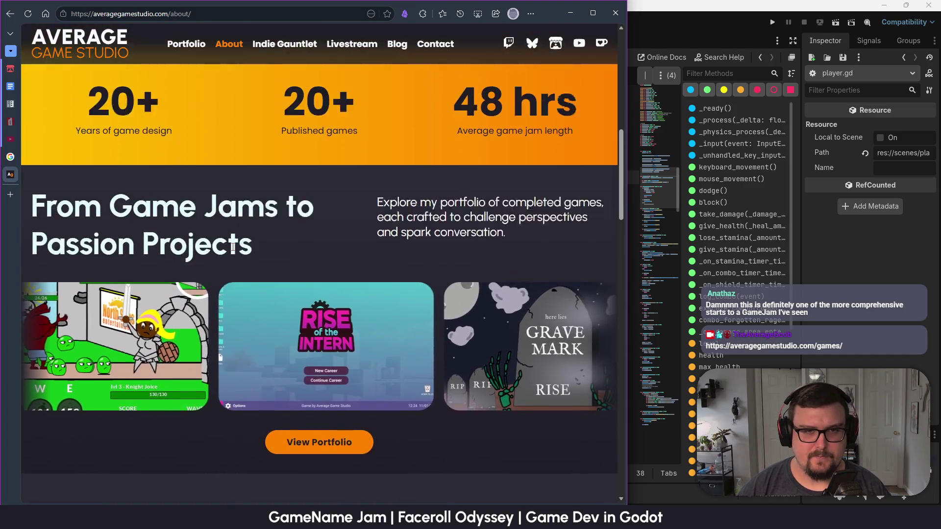
- Go to the Portfolio page's My Portfolio cards, then switch to the GameName Game Jam tab
click(186, 44)
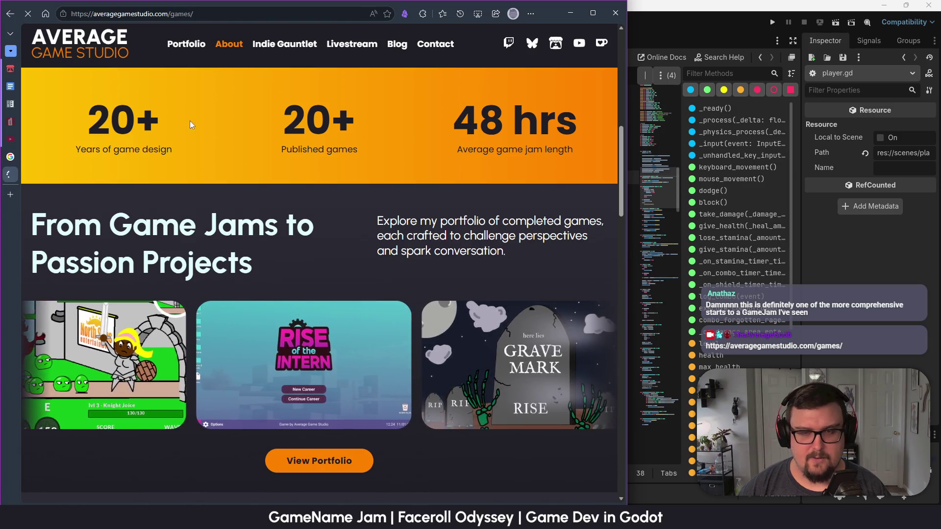
scroll(352, 212, down, 7)
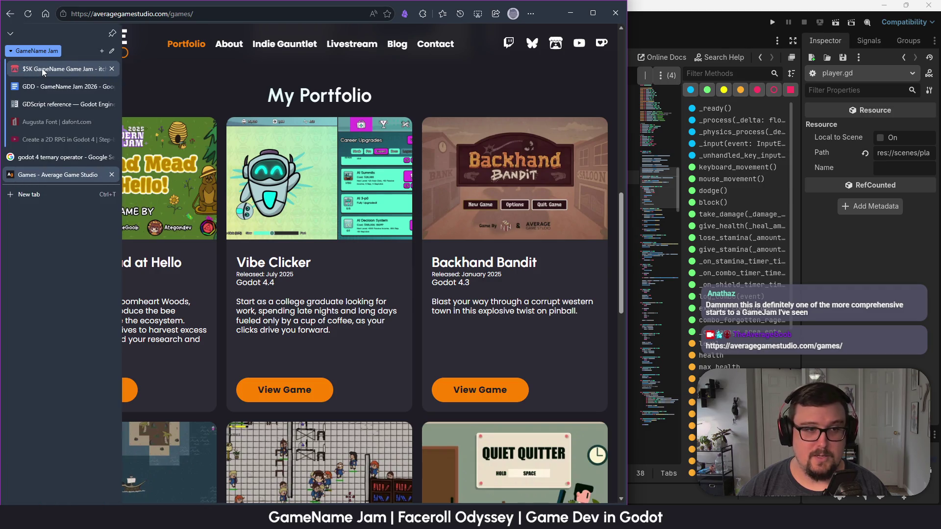
click(42, 68)
- Test-run the game from player.gd with F5, stop it, and return to the browser
key(alt+Tab)
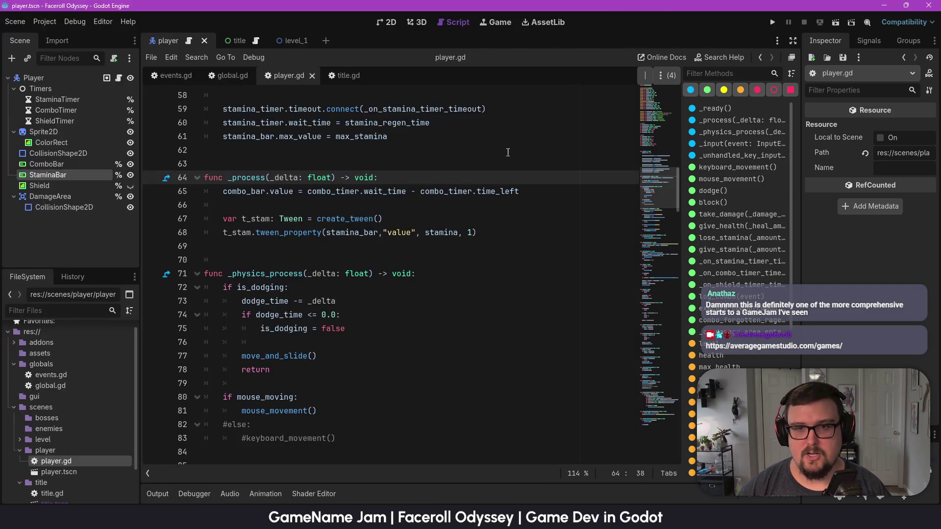
click(463, 204)
click(536, 190)
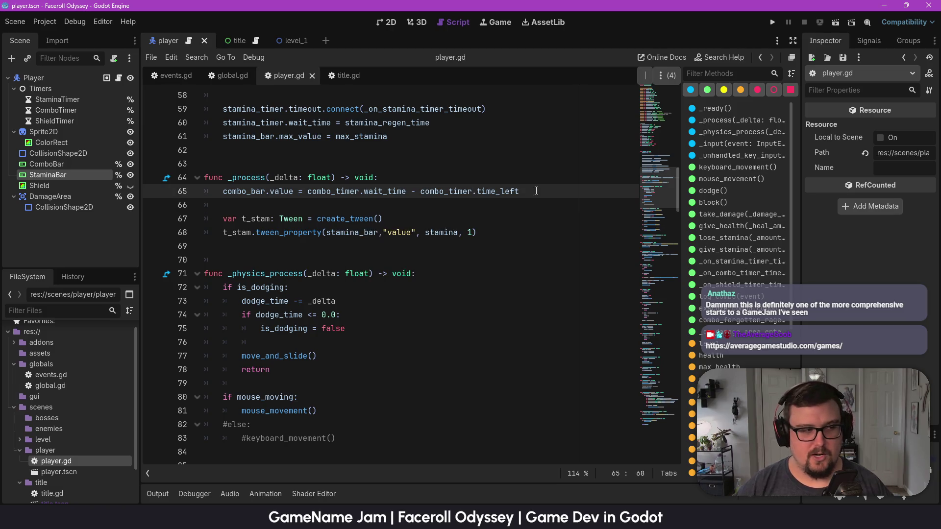
key(F5)
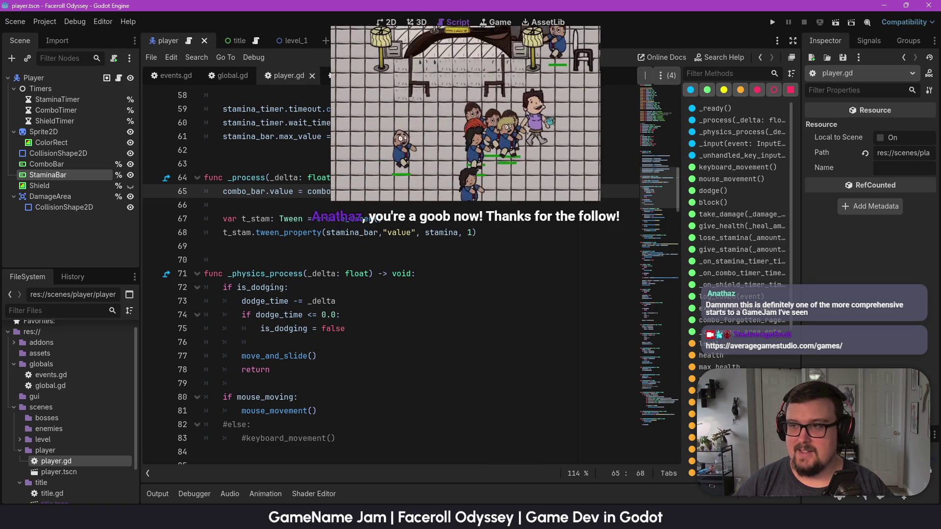
key(Escape)
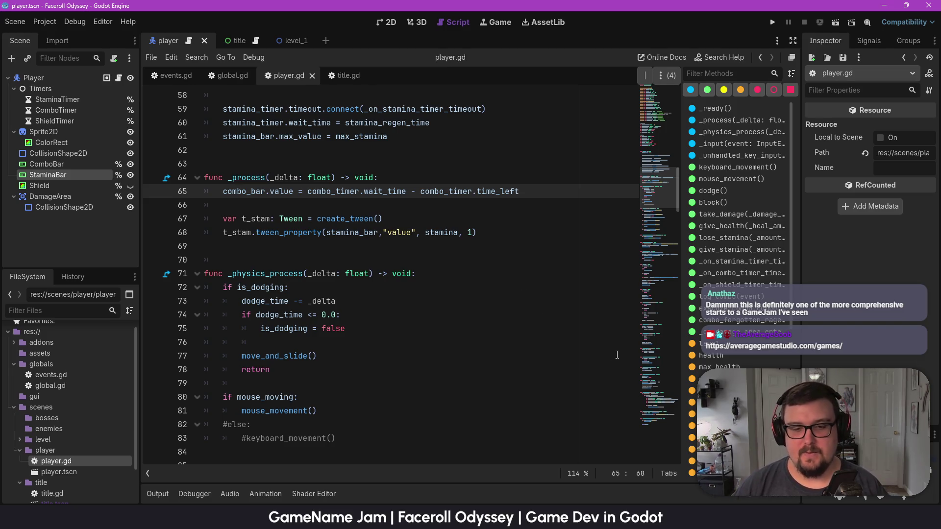
key(alt+Tab)
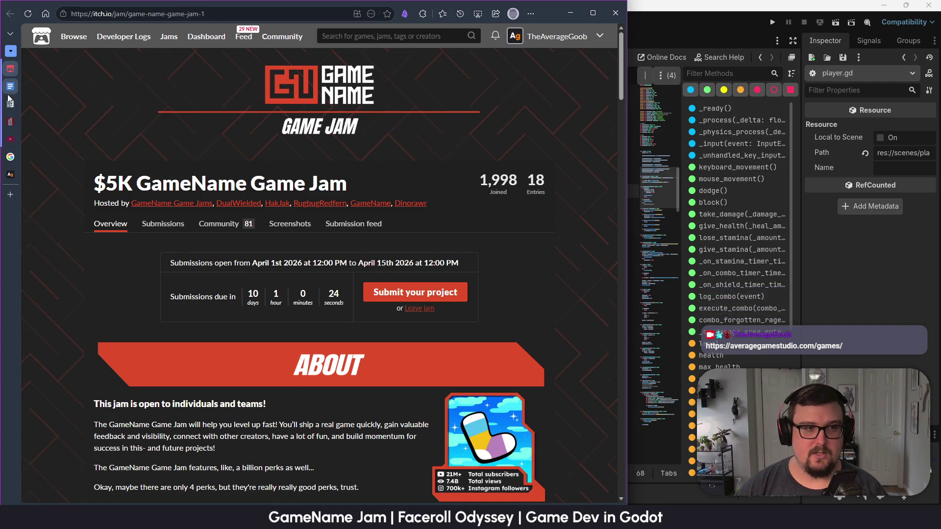
- Look over the You Had Mead at Hello page, then open the Vibe Clicker page from the portfolio
click(42, 175)
click(114, 392)
scroll(257, 265, down, 4)
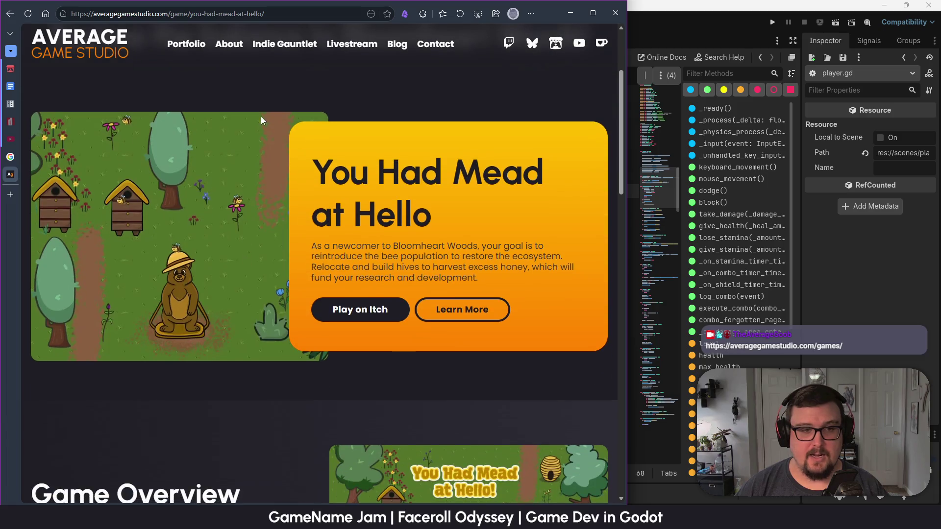
scroll(281, 242, down, 6)
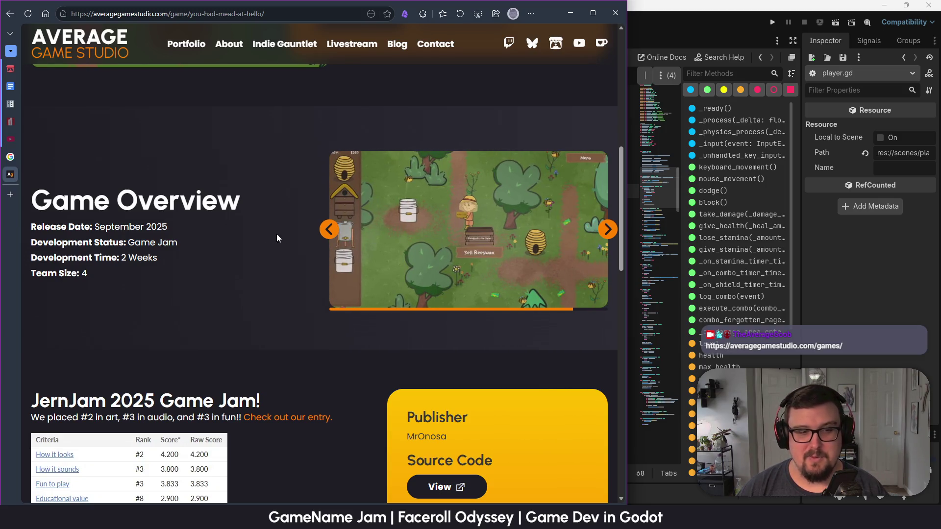
key(alt+Left)
click(293, 385)
scroll(322, 273, down, 7)
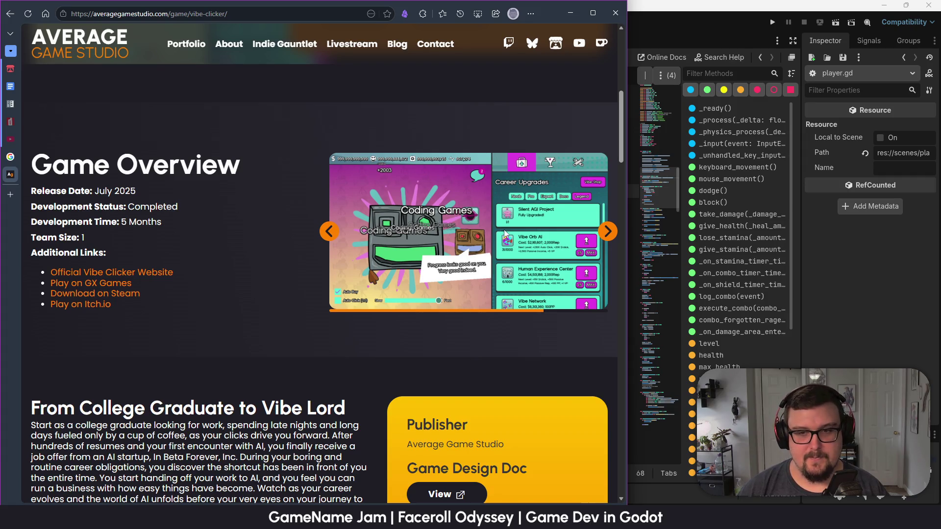
- Flip through the Vibe Clicker screenshots and read the Post-mortem Notes
mouse_move(509, 235)
mouse_down()
mouse_move(381, 235)
mouse_move(541, 235)
mouse_move(439, 241)
mouse_move(437, 232)
mouse_up()
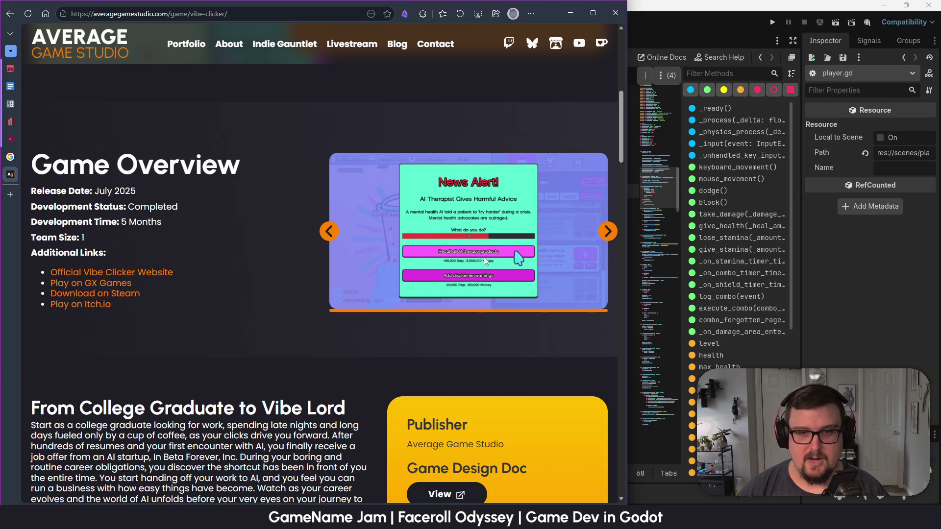
scroll(255, 278, down, 12)
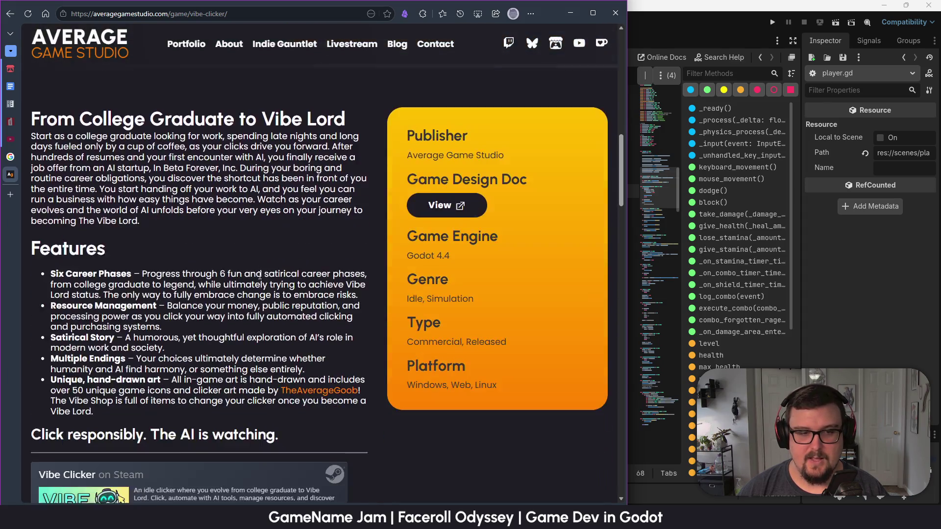
scroll(325, 319, down, 9)
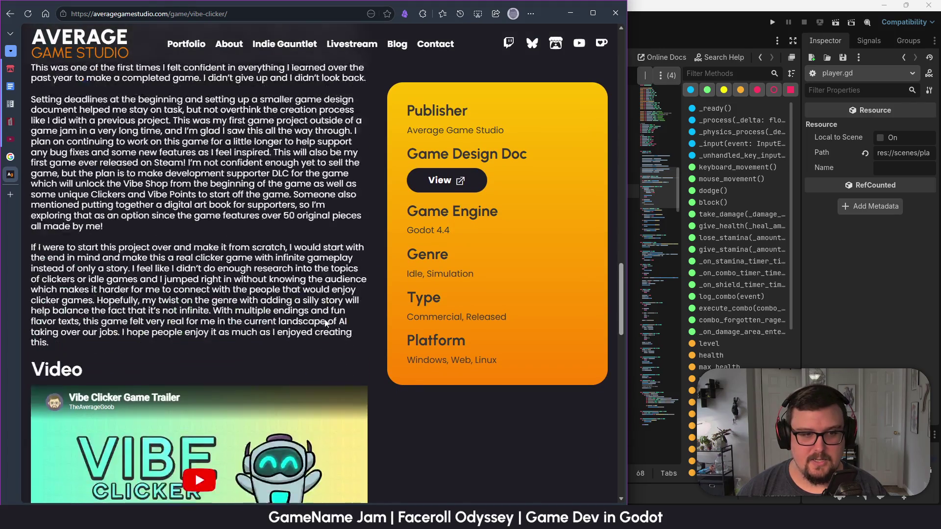
scroll(325, 319, up, 6)
drag(33, 89, 196, 286)
click(163, 240)
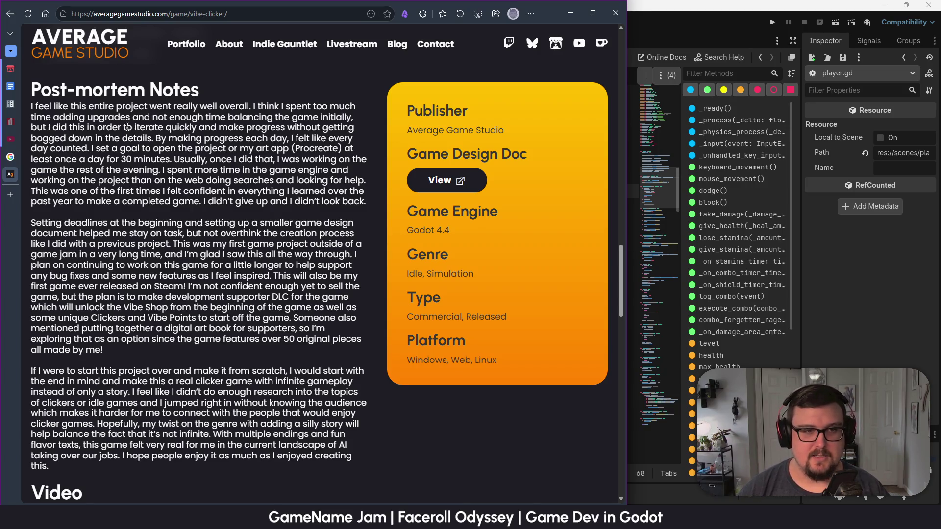
- Scroll the rest of the Vibe Clicker page and open its Game Design Doc
scroll(153, 298, down, 4)
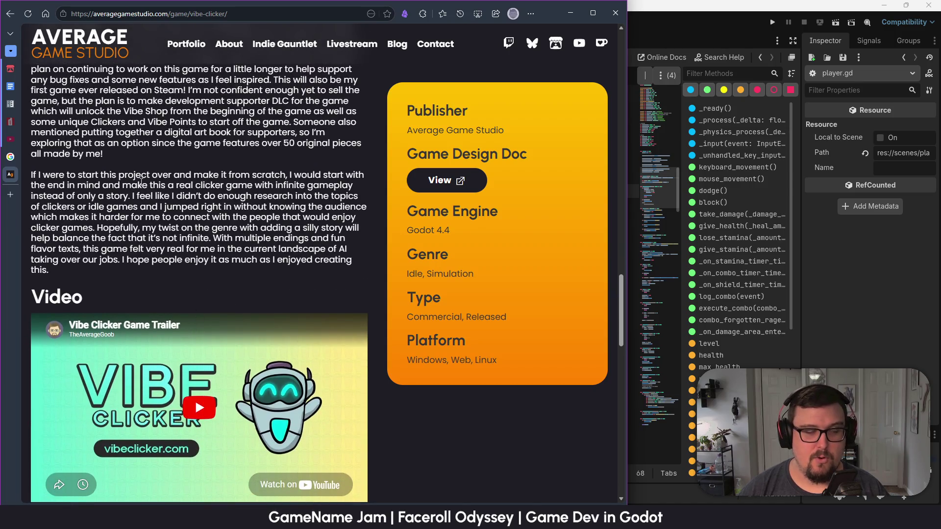
scroll(170, 210, up, 3)
scroll(171, 210, down, 5)
scroll(177, 231, down, 6)
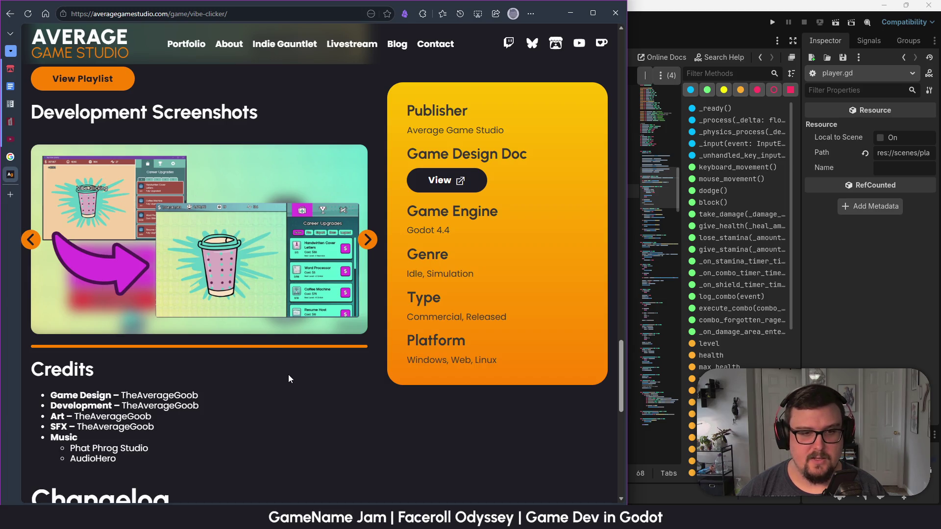
scroll(294, 378, down, 7)
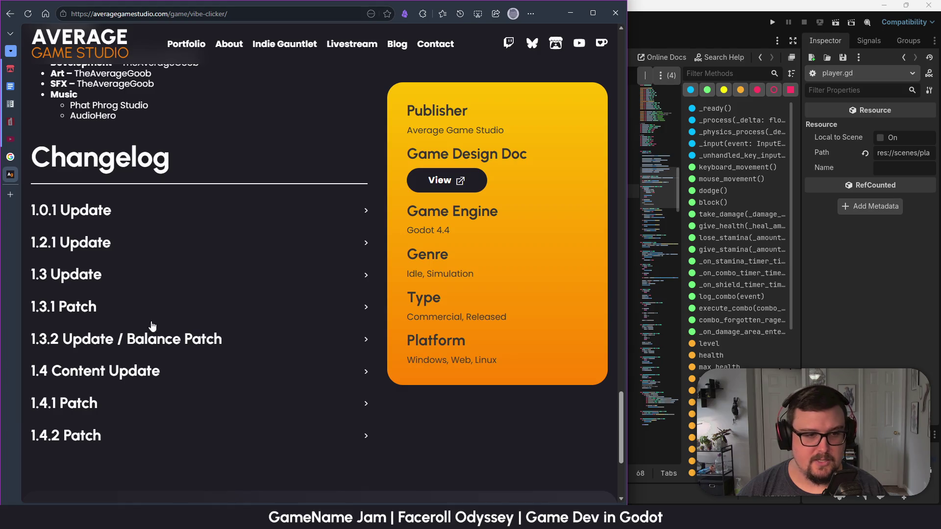
scroll(337, 372, down, 4)
scroll(340, 363, up, 20)
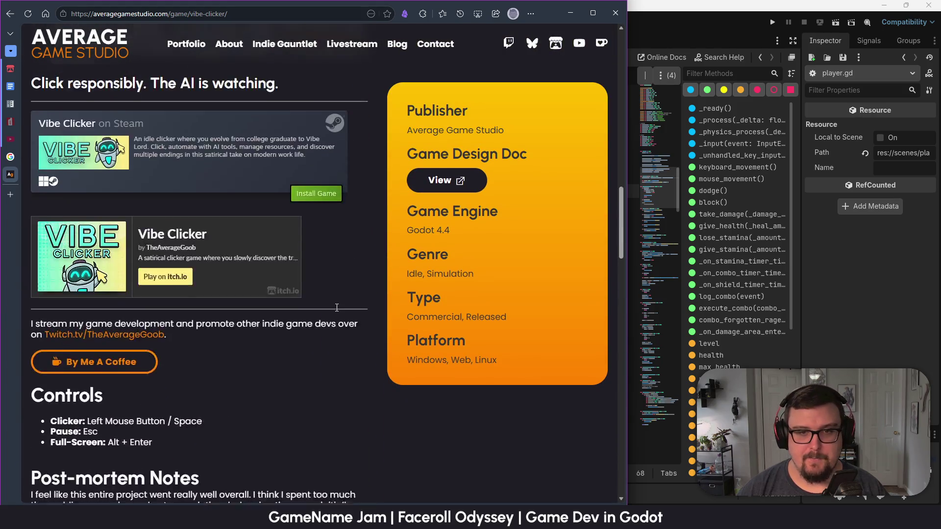
scroll(337, 307, up, 4)
click(436, 176)
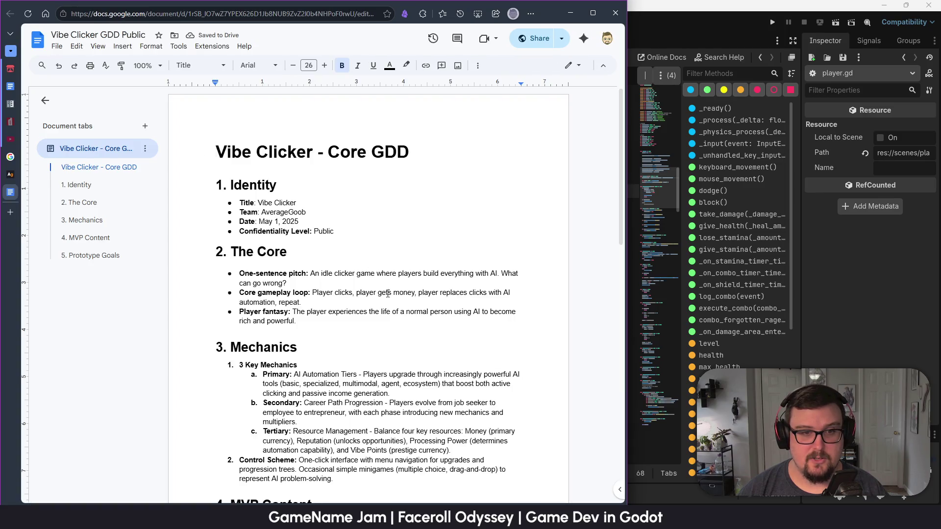
- Skim the Vibe Clicker Core GDD, then go back to the Vibe Clicker game page tab
scroll(382, 264, down, 7)
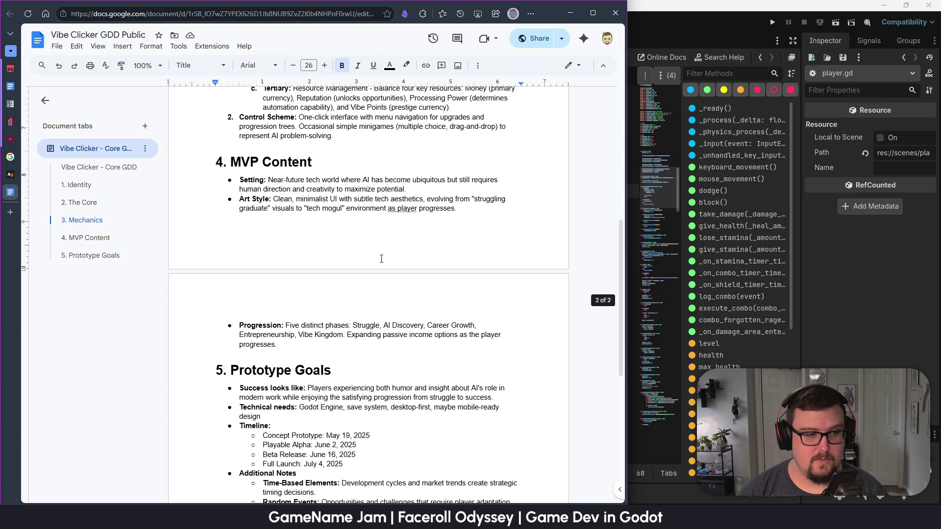
scroll(381, 258, down, 3)
scroll(378, 265, up, 10)
scroll(372, 273, down, 8)
scroll(373, 273, up, 8)
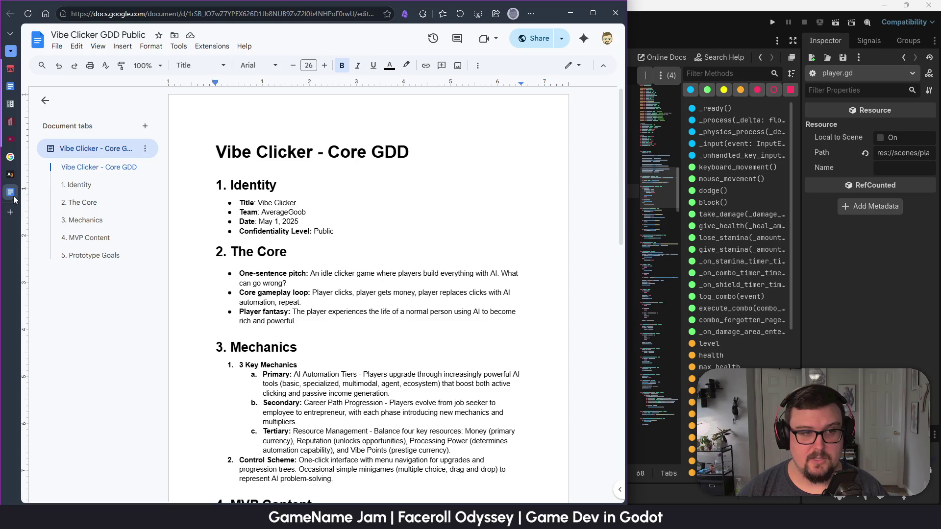
mouse_move(14, 198)
click(39, 175)
scroll(290, 180, up, 10)
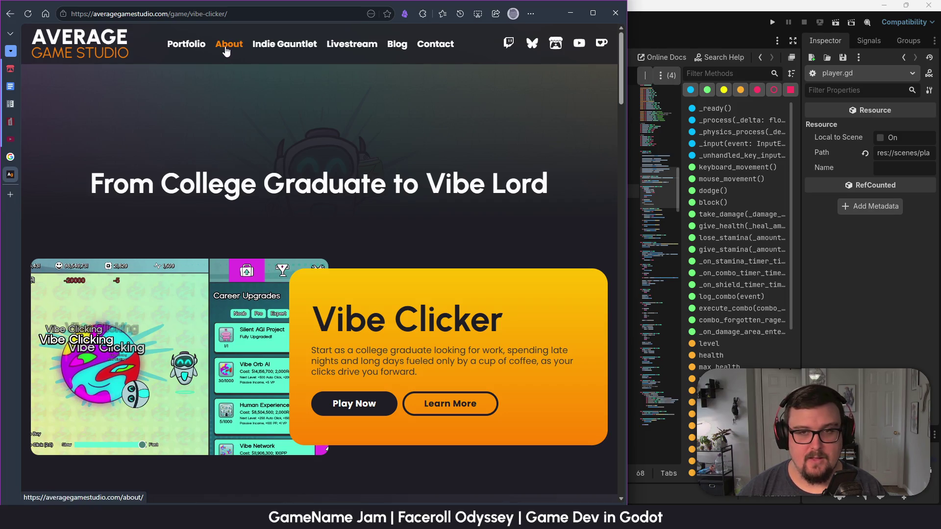
- Show the My Portfolio list on the Portfolio page, then minimize the browser to reach Godot
click(200, 48)
scroll(238, 147, down, 10)
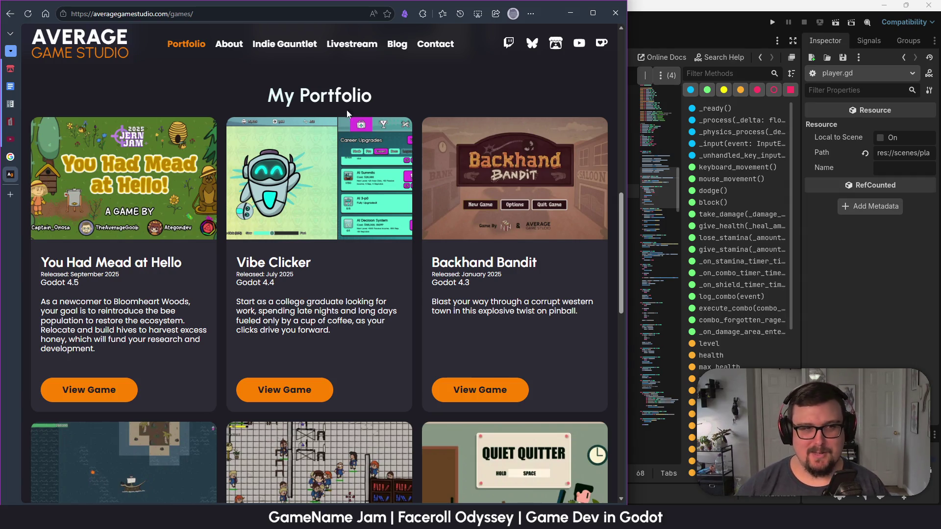
click(570, 14)
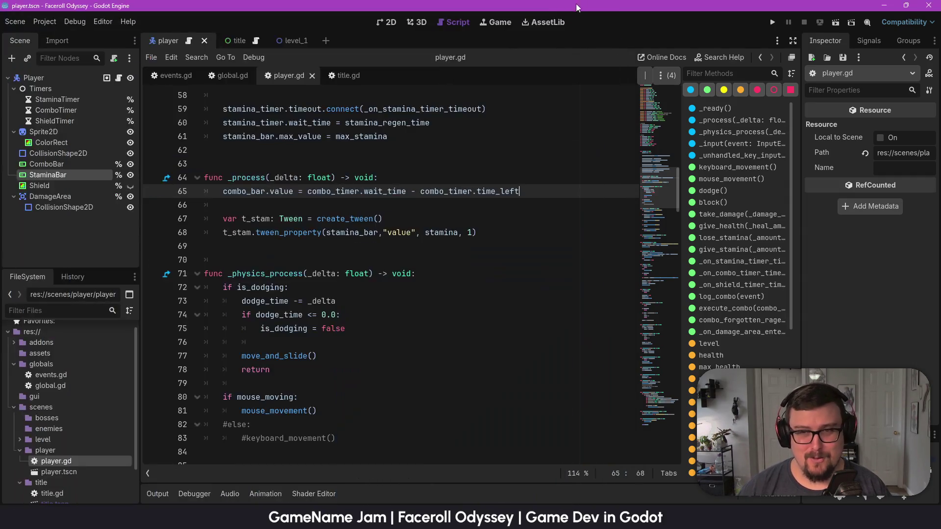
- Save player.gd and switch to the 2D view, deselecting the StaminaBar node
key(ctrl+s)
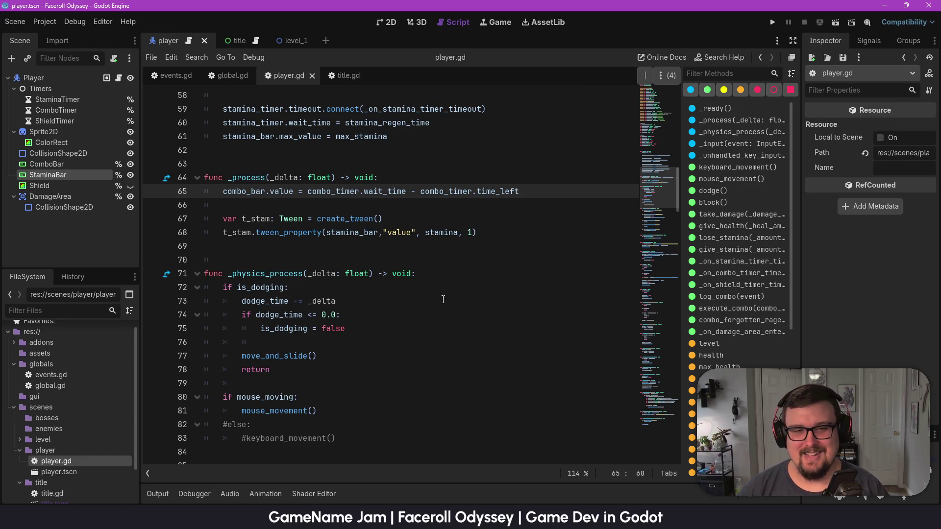
click(507, 233)
click(390, 23)
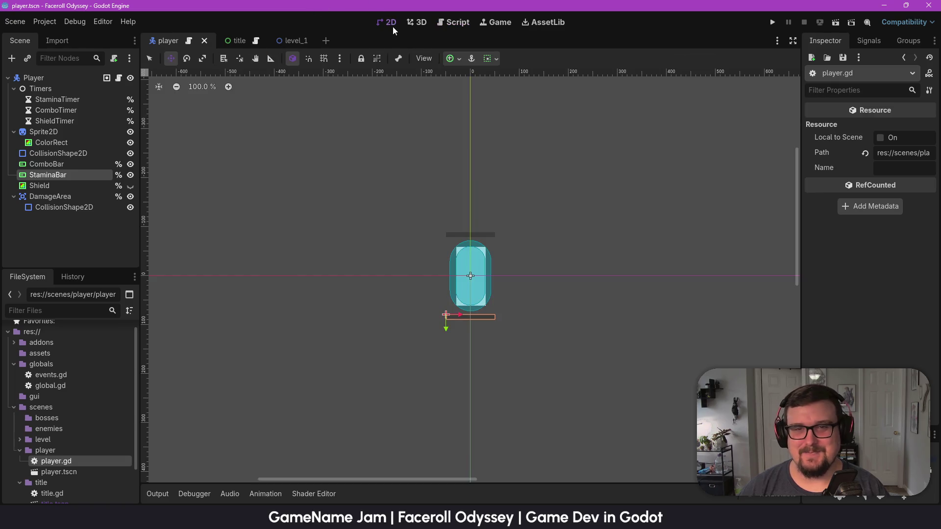
key(q)
click(560, 263)
scroll(569, 295, down, 2)
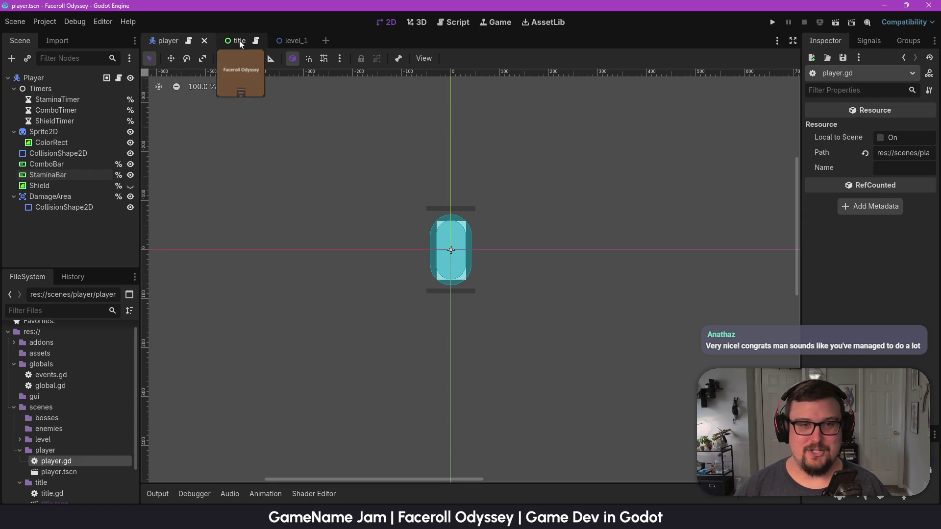
- Return to player.gd and scroll through its process and input code
click(446, 24)
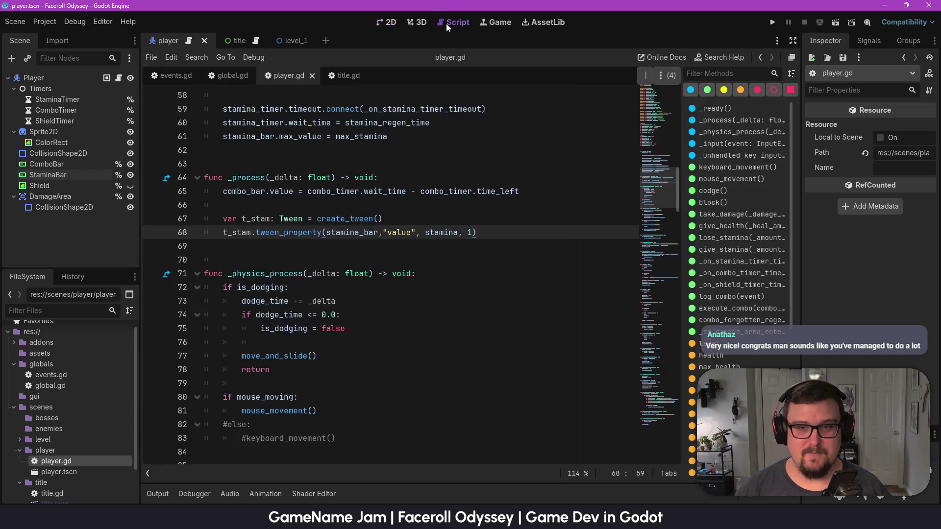
scroll(411, 263, up, 5)
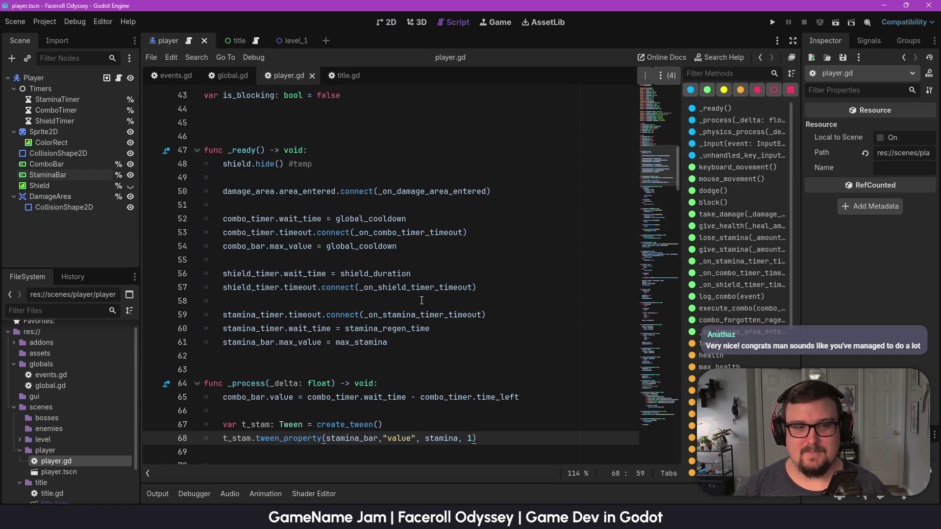
scroll(421, 301, down, 6)
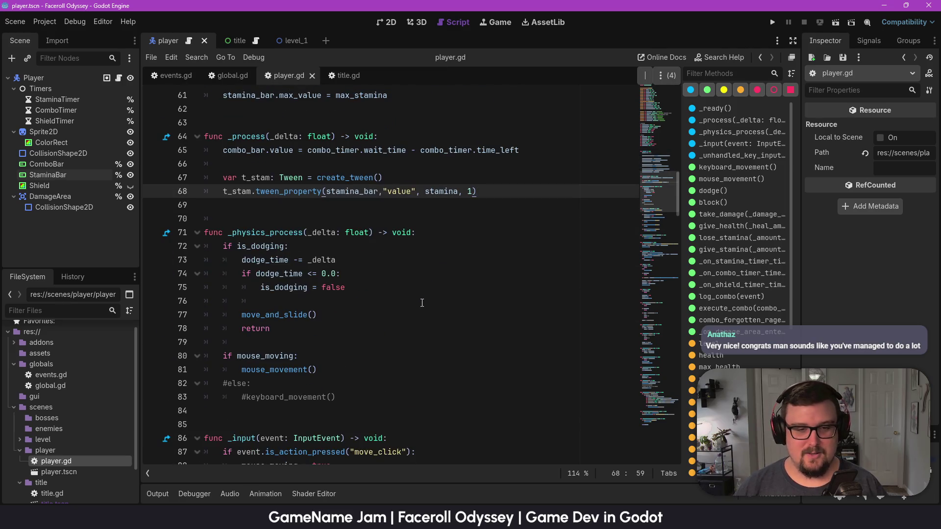
scroll(420, 297, down, 3)
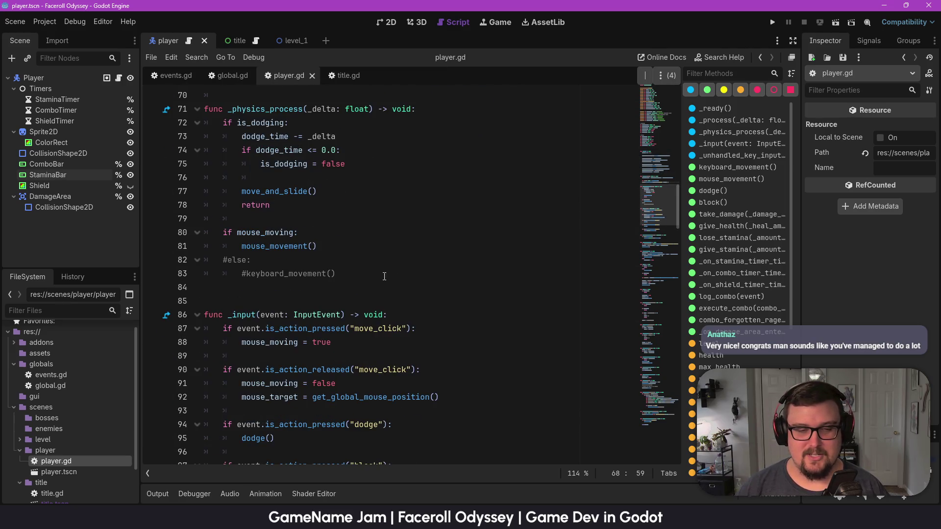
scroll(374, 273, down, 4)
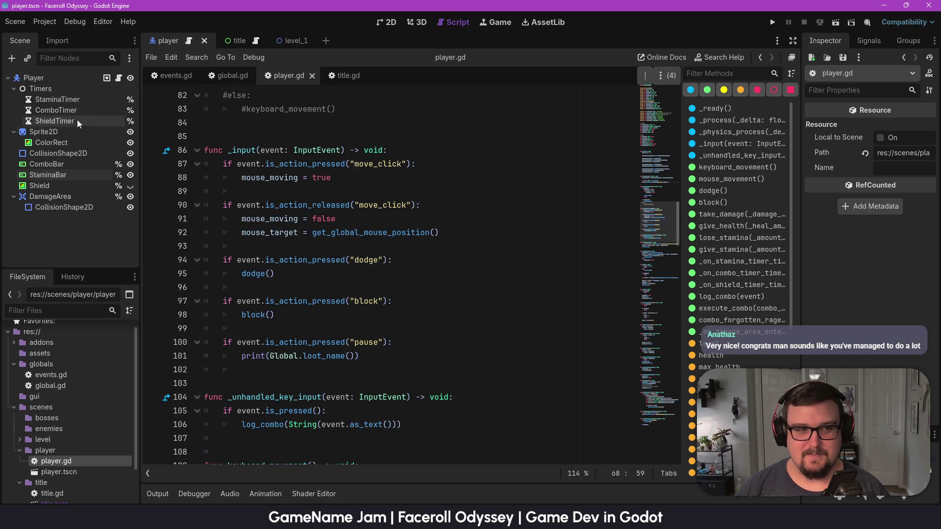
- Select the Player node in the 2D workspace and open the level_1 scene
click(46, 76)
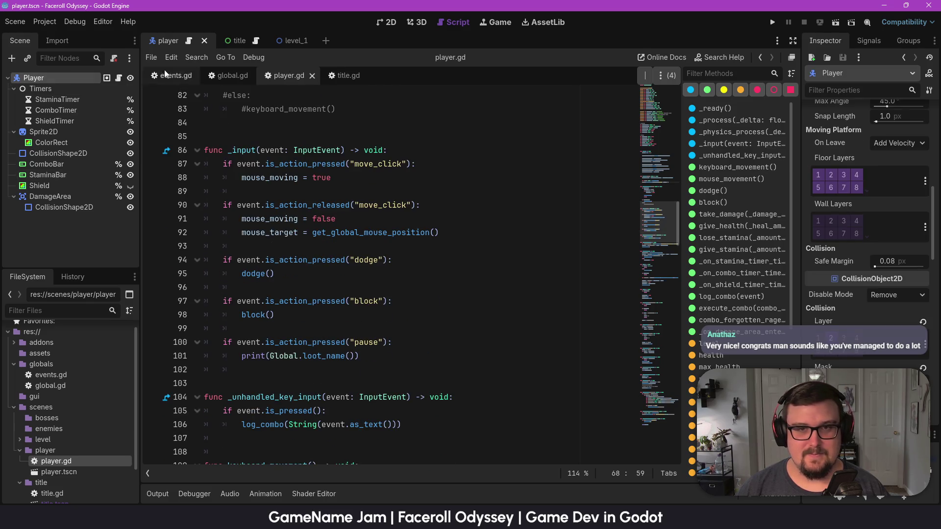
click(391, 23)
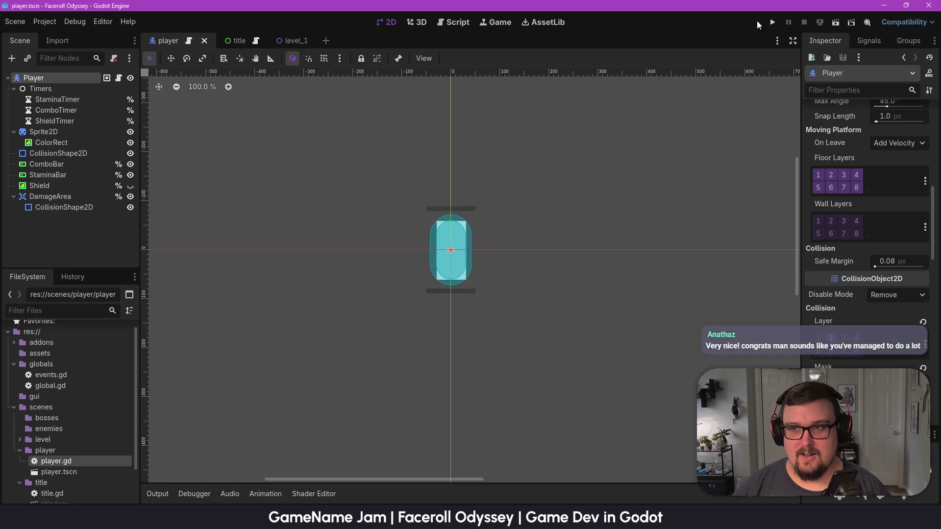
click(462, 24)
click(417, 22)
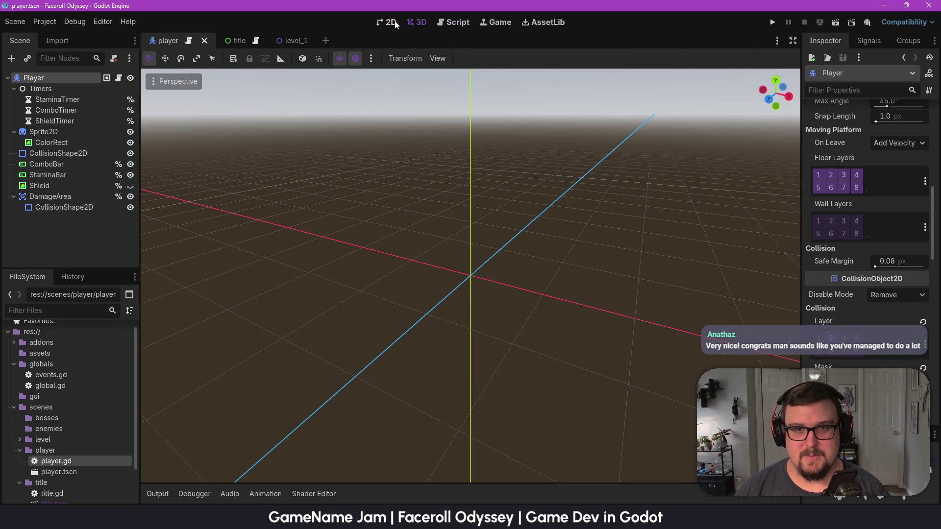
click(390, 22)
click(296, 42)
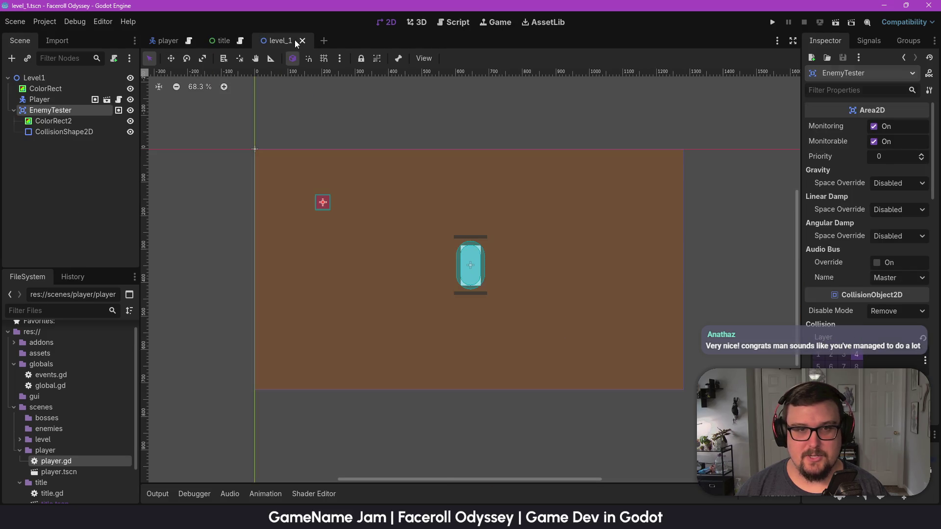
key(ctrl+d)
click(353, 221)
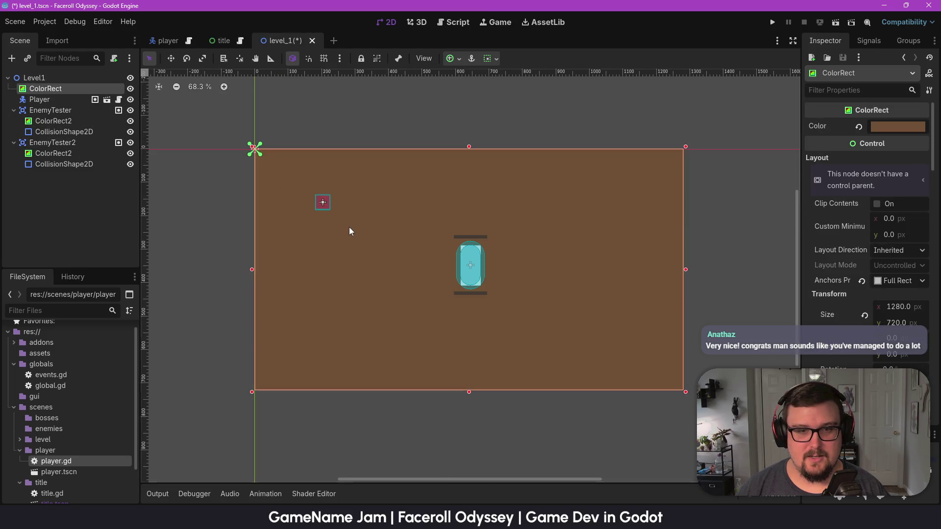
click(52, 142)
key(w)
mouse_move(370, 242)
mouse_down()
mouse_move(657, 238)
mouse_move(406, 387)
mouse_up()
key(ctrl+d)
key(ctrl+d)
drag(370, 328, 678, 339)
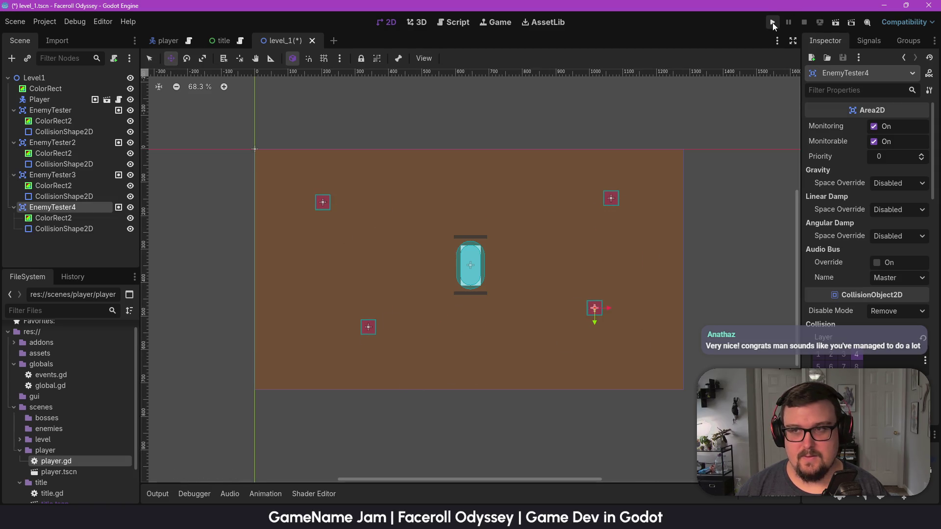
click(773, 23)
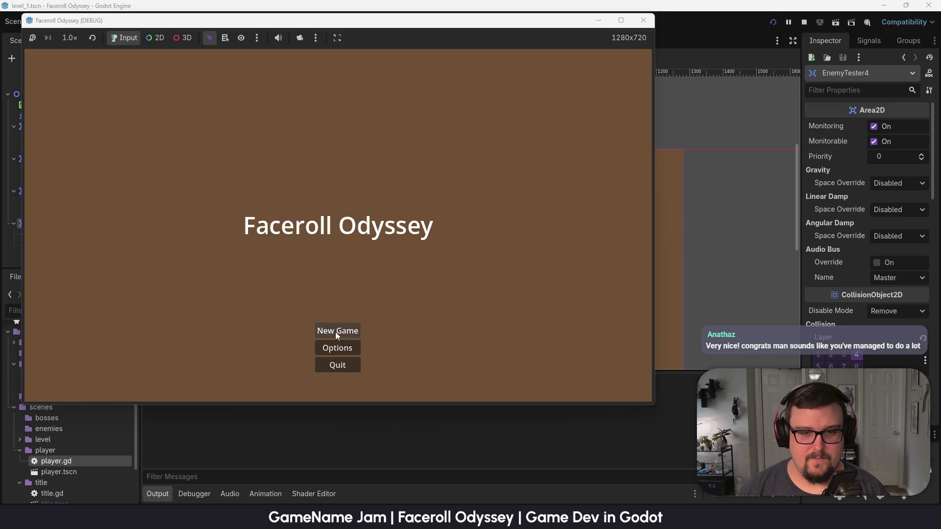
click(335, 331)
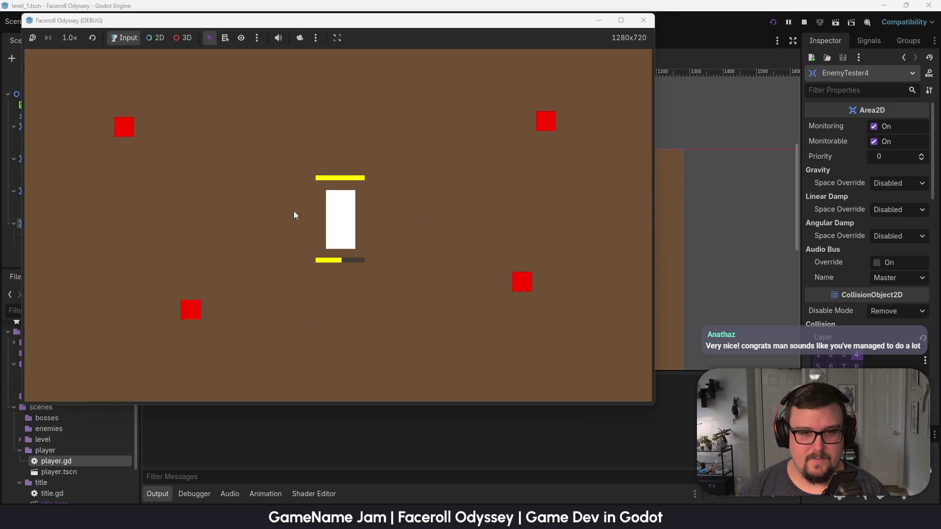
mouse_move(130, 191)
mouse_down()
mouse_move(187, 110)
mouse_move(538, 158)
mouse_move(568, 129)
mouse_move(537, 202)
mouse_move(423, 315)
mouse_move(172, 272)
mouse_move(132, 146)
mouse_move(381, 216)
mouse_move(328, 217)
mouse_move(374, 155)
mouse_move(488, 216)
mouse_move(395, 253)
mouse_move(289, 140)
mouse_move(466, 203)
mouse_move(454, 183)
mouse_move(324, 239)
mouse_move(313, 230)
mouse_up()
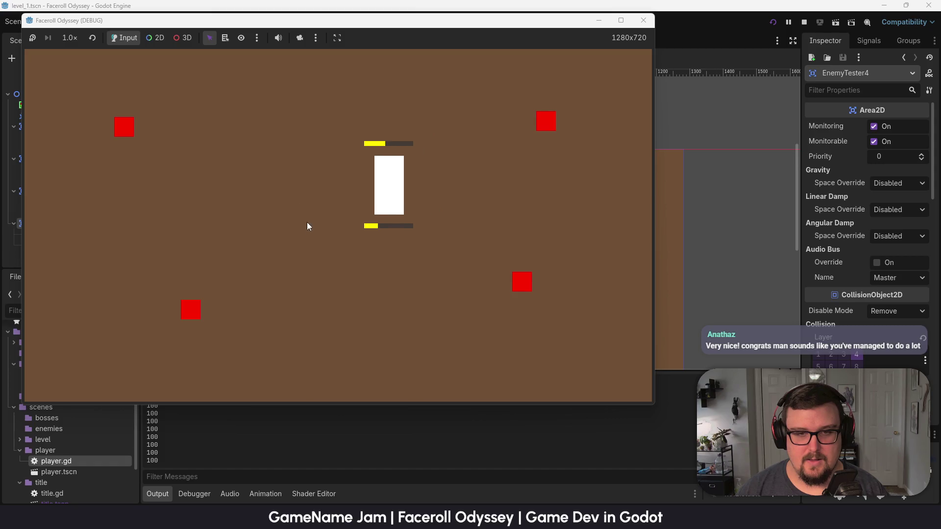
mouse_move(468, 197)
mouse_down()
mouse_move(558, 125)
mouse_move(609, 226)
mouse_move(412, 363)
mouse_move(185, 336)
mouse_move(98, 292)
mouse_move(109, 146)
mouse_move(214, 84)
mouse_move(524, 104)
mouse_move(584, 134)
mouse_move(515, 285)
mouse_move(337, 311)
mouse_up()
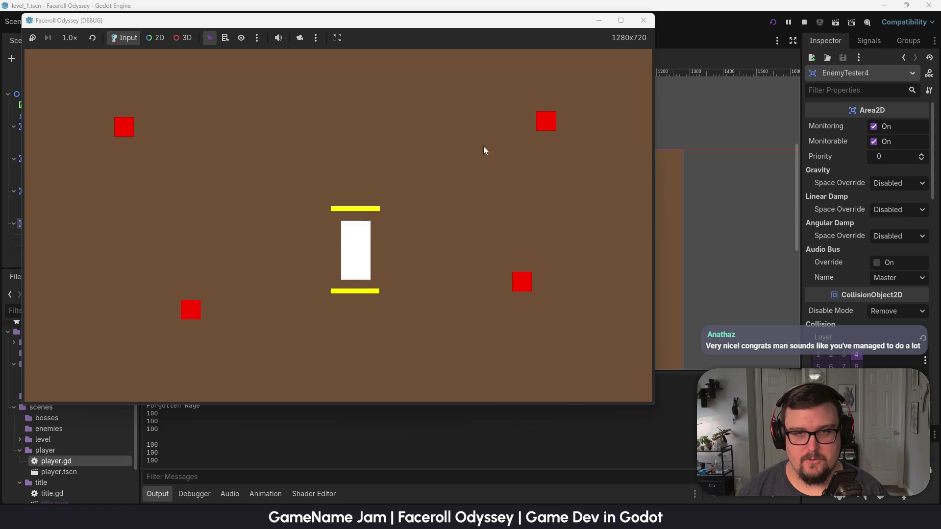
click(643, 21)
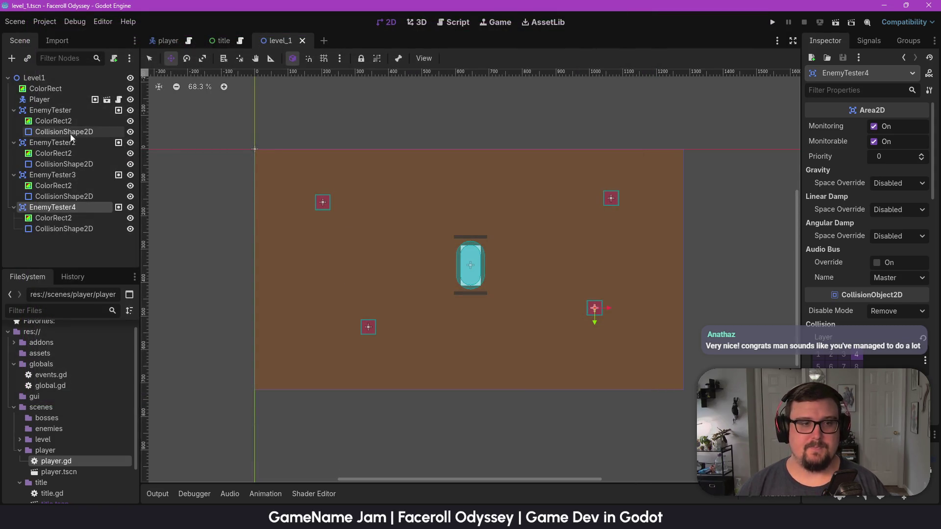
click(54, 142)
ctrl+click(57, 174)
ctrl+click(59, 208)
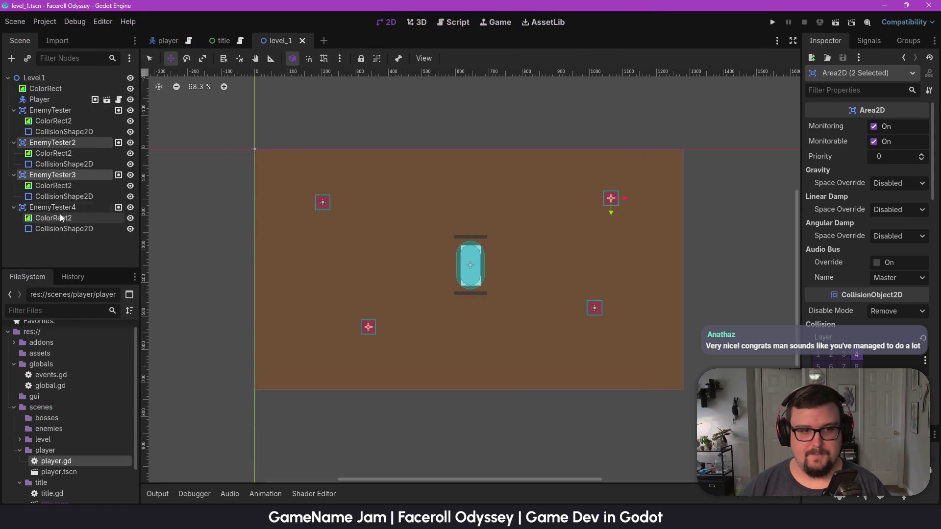
key(Delete)
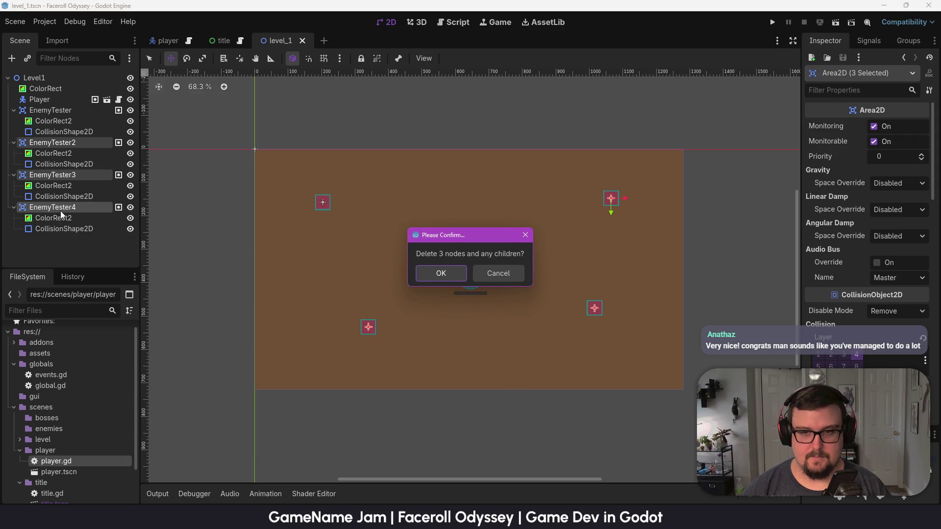
key(Return)
key(ctrl+s)
key(q)
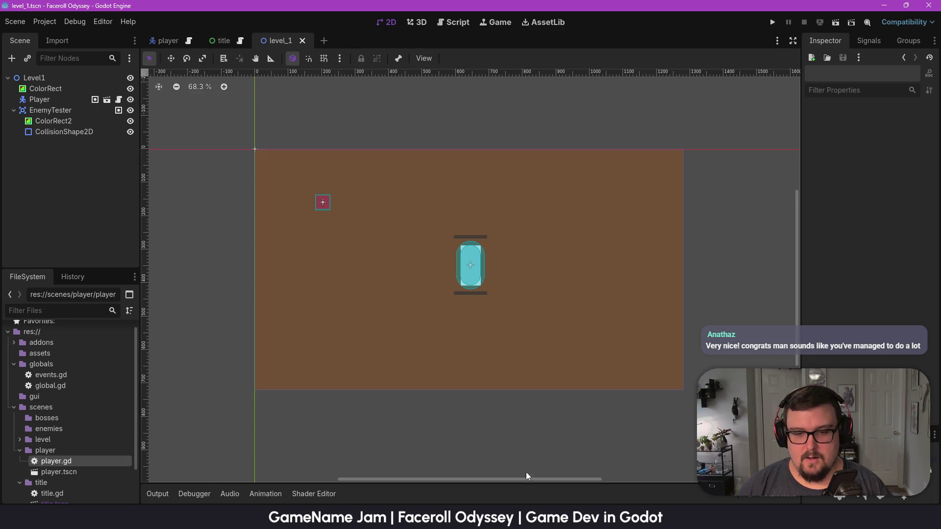
key(alt+Tab)
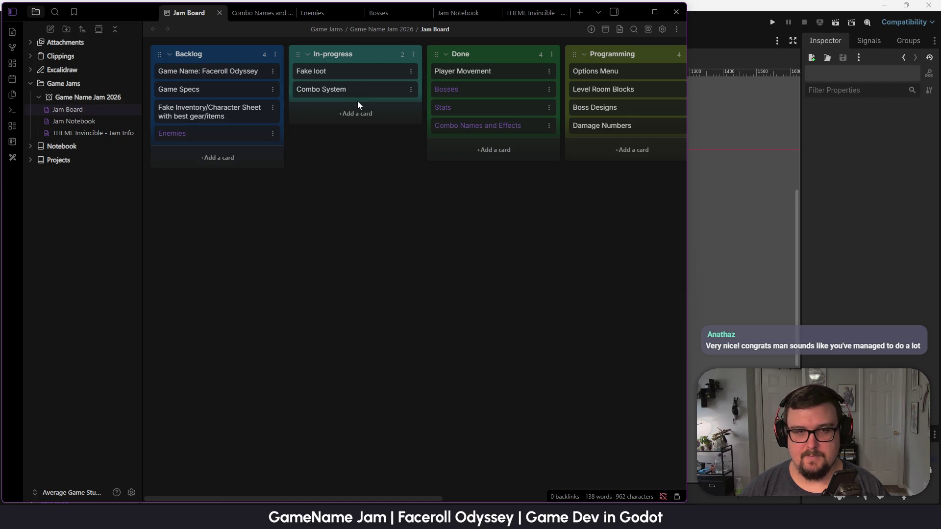
- Create a Player Movement 1 note from the Jam Board's Player Movement card and close its pane
right_click(464, 70)
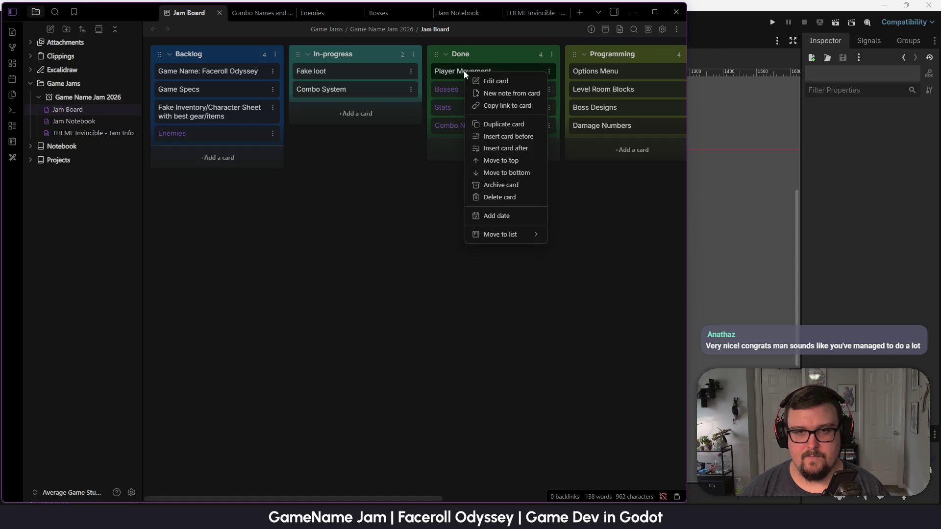
click(491, 94)
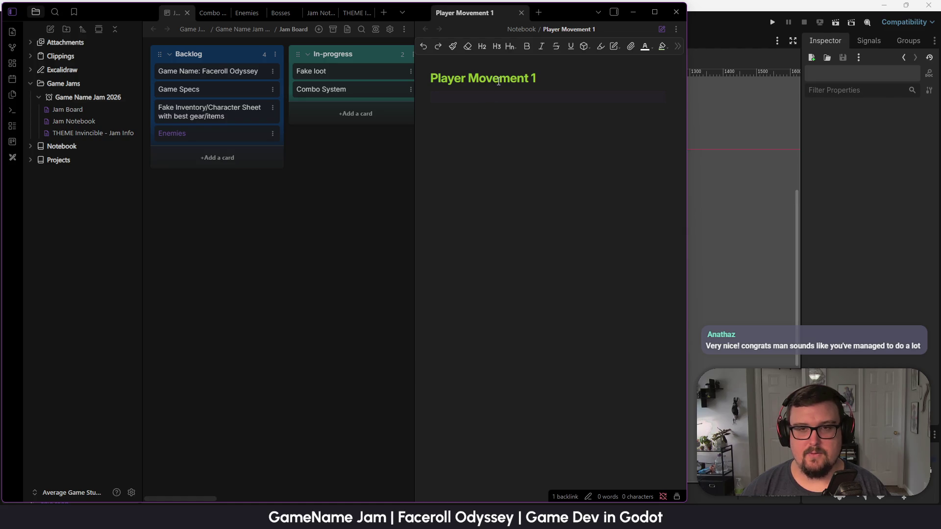
click(521, 12)
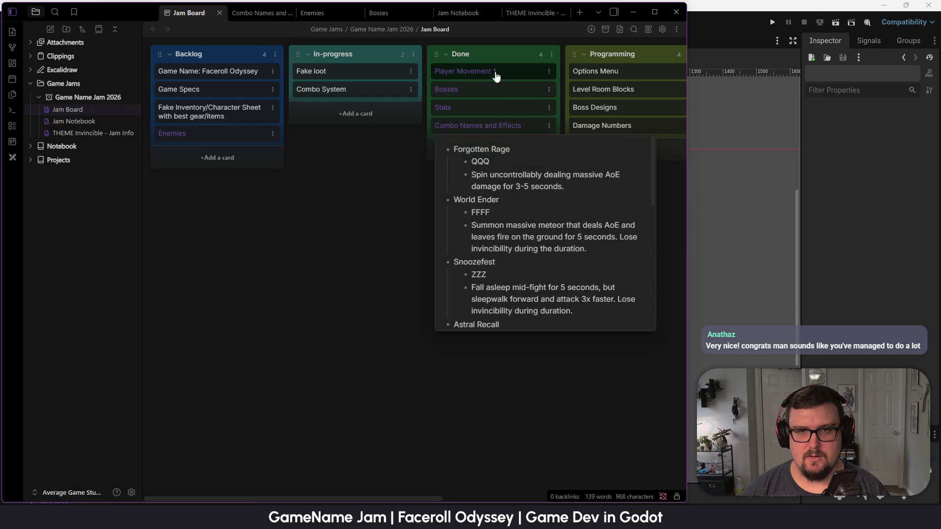
- Scroll across the Jam Board and open the Player Movement 1 note
mouse_move(488, 73)
scroll(481, 204, right, 5)
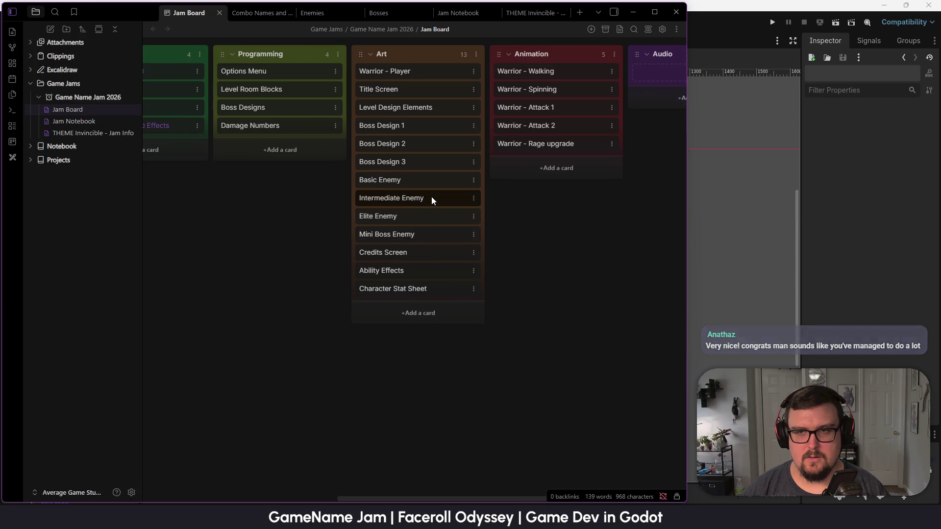
scroll(431, 196, left, 5)
scroll(355, 189, left, 2)
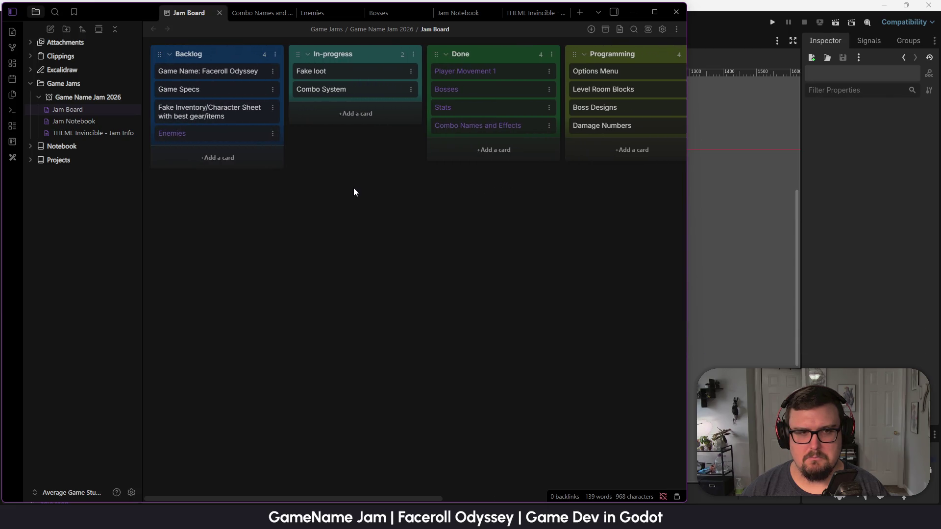
scroll(354, 188, right, 2)
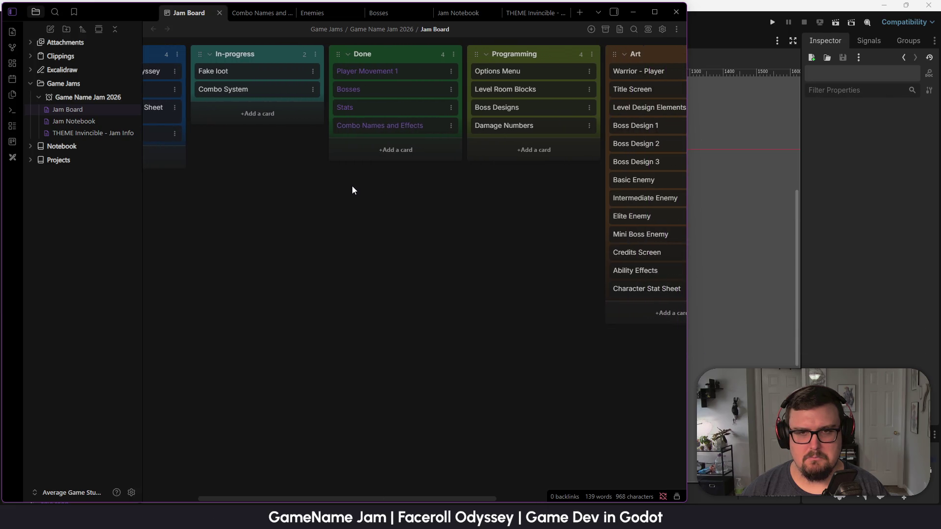
click(370, 71)
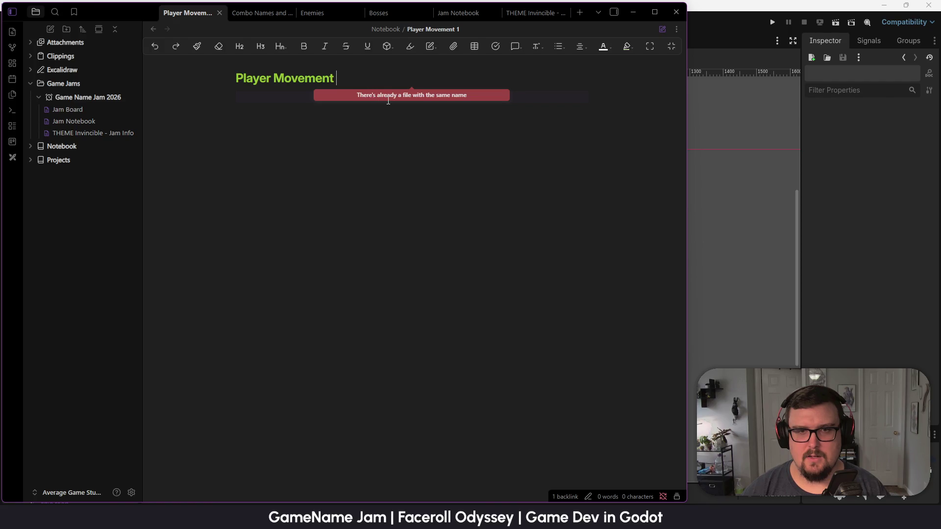
- Retitle the note from Player Movement 1 to Player Movement FRO
click(305, 106)
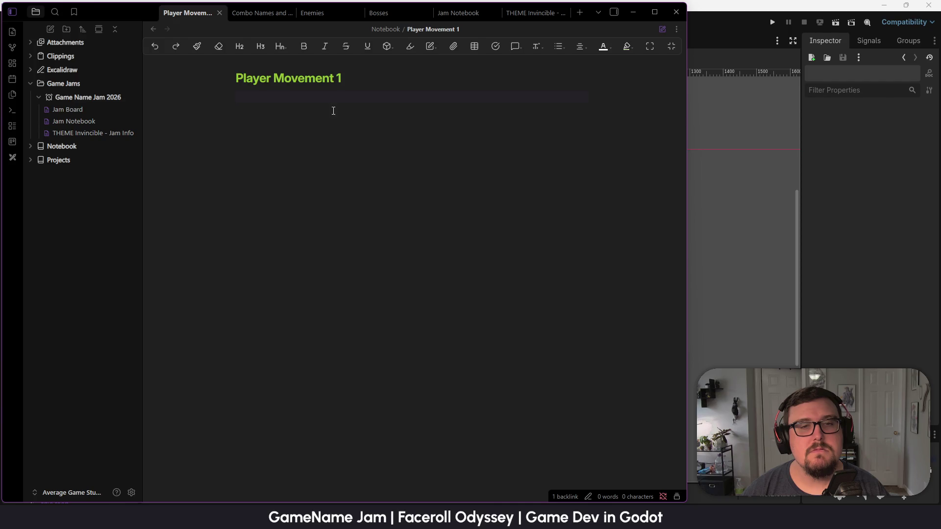
key(BackSpace)
text(FRO)
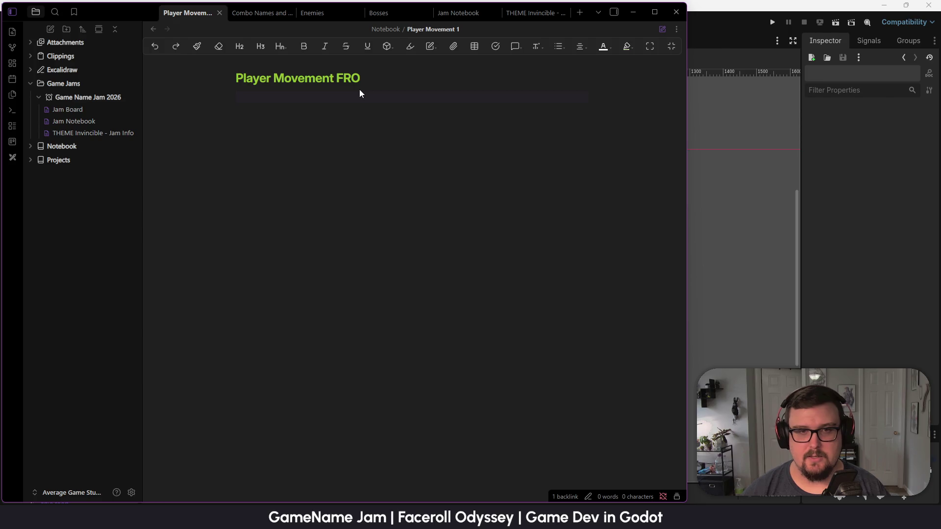
click(355, 97)
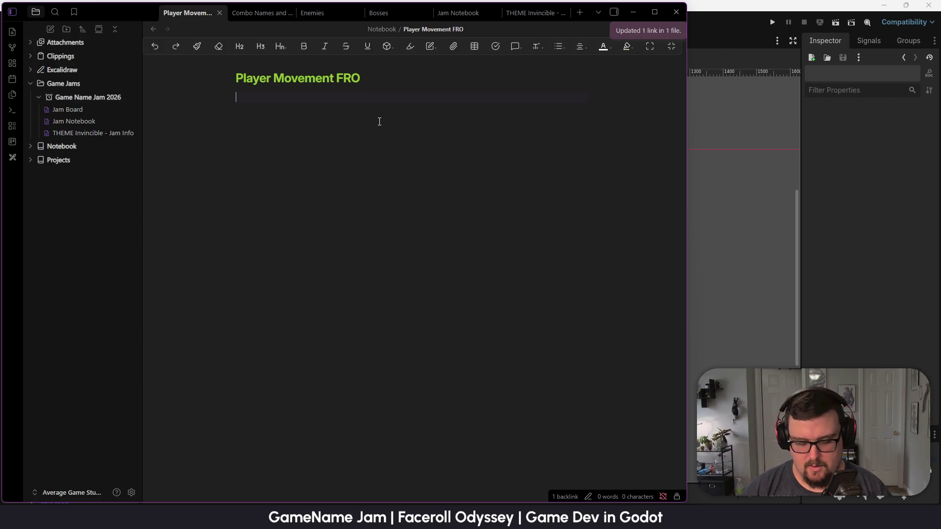
- Write that WASD movement overrides the combo system and ask playtesters what they think
text(N)
key(BackSpace)
text(Mouse movement)
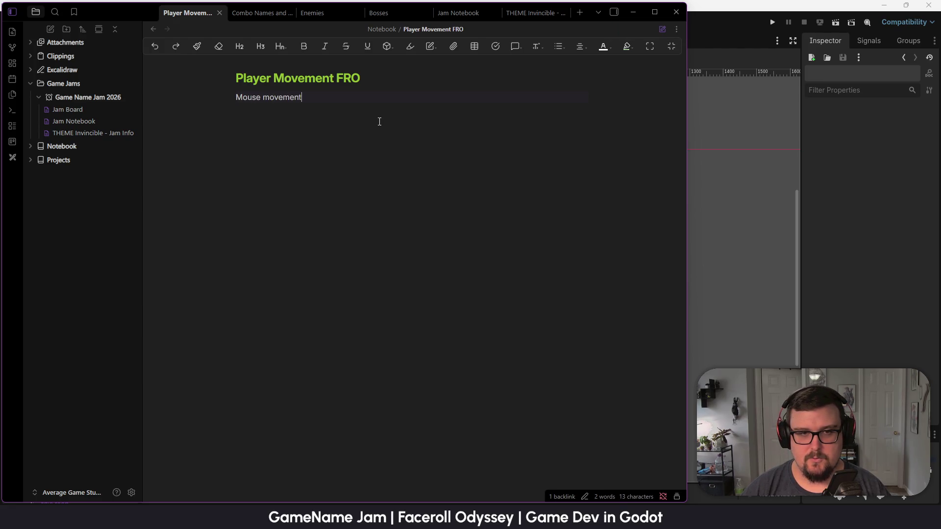
text(s currently implemen)
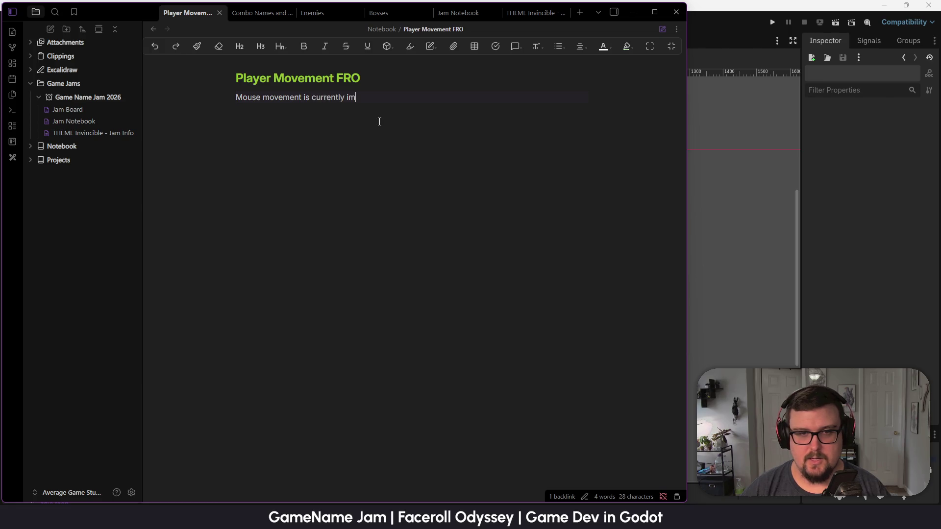
text(ted - the)
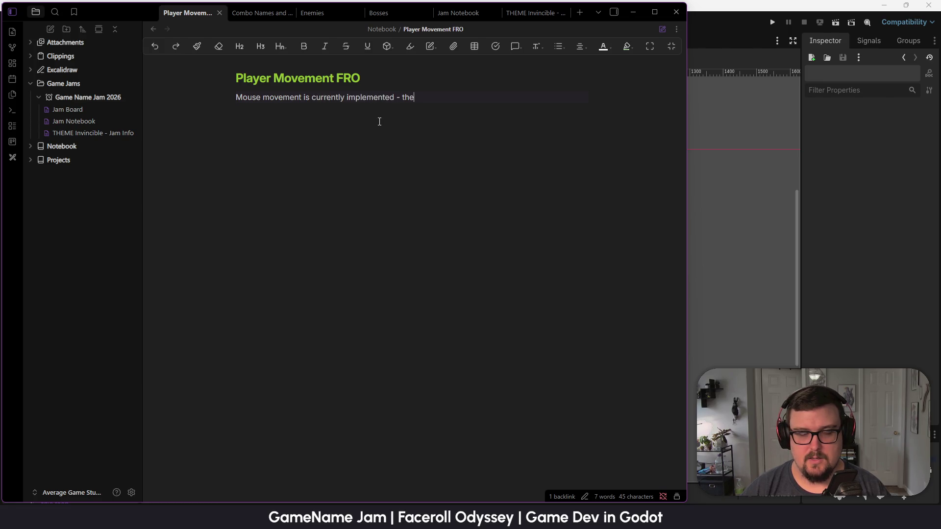
text(WASD movement ov)
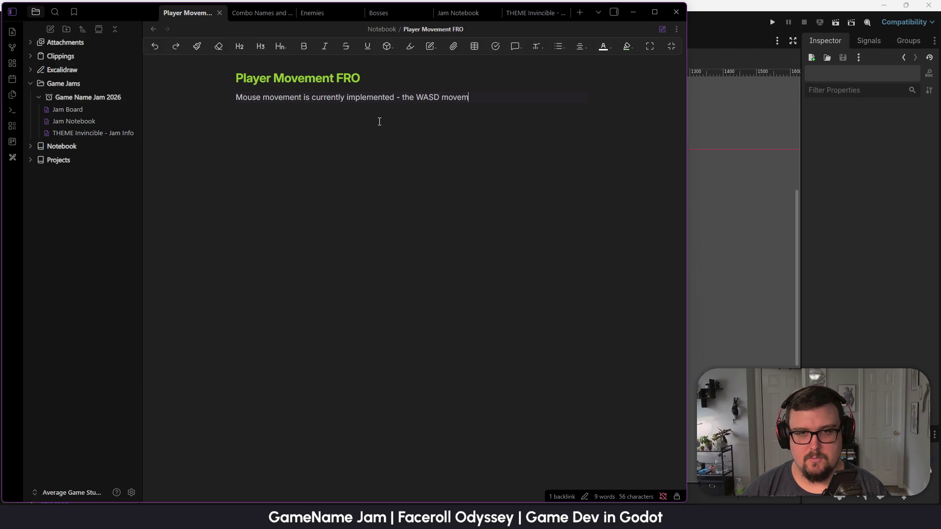
text(errides the combo)
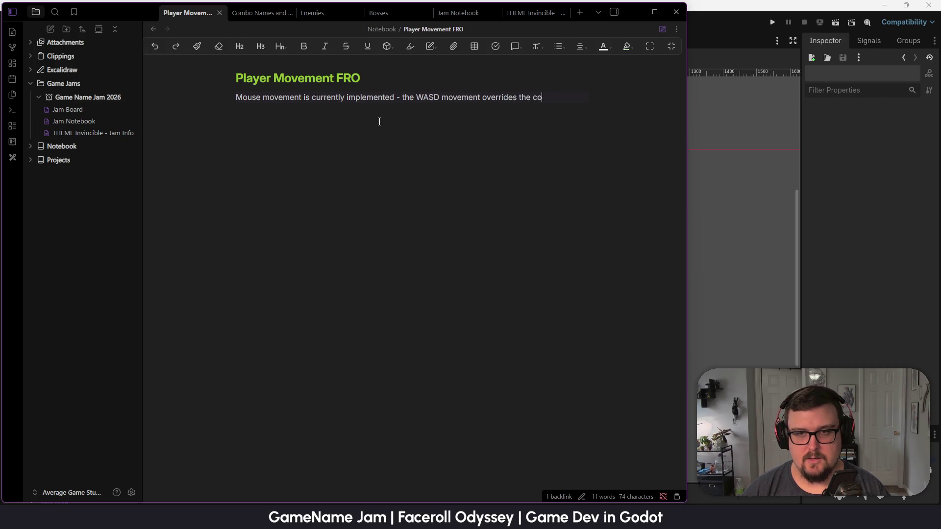
text( system a)
key(BackSpace)
key(BackSpace)
text(, so I'm )
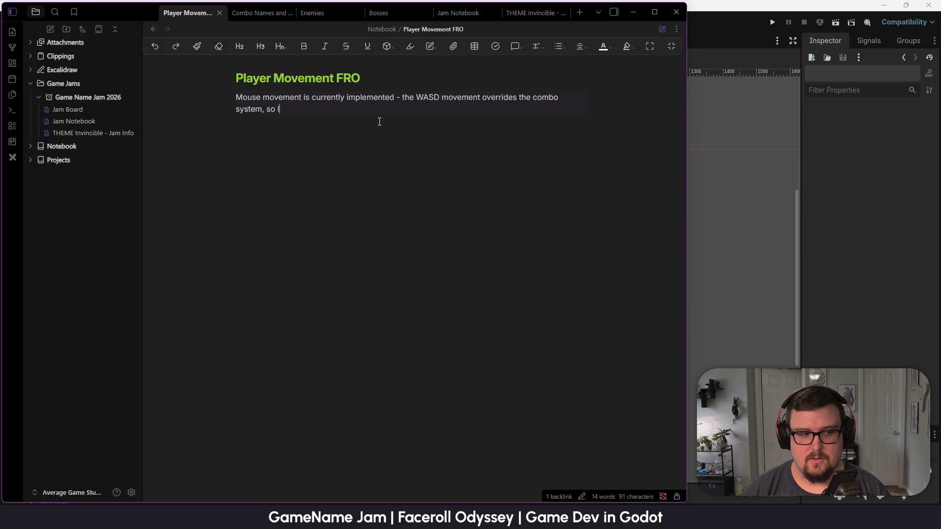
text(not sure if I want to )
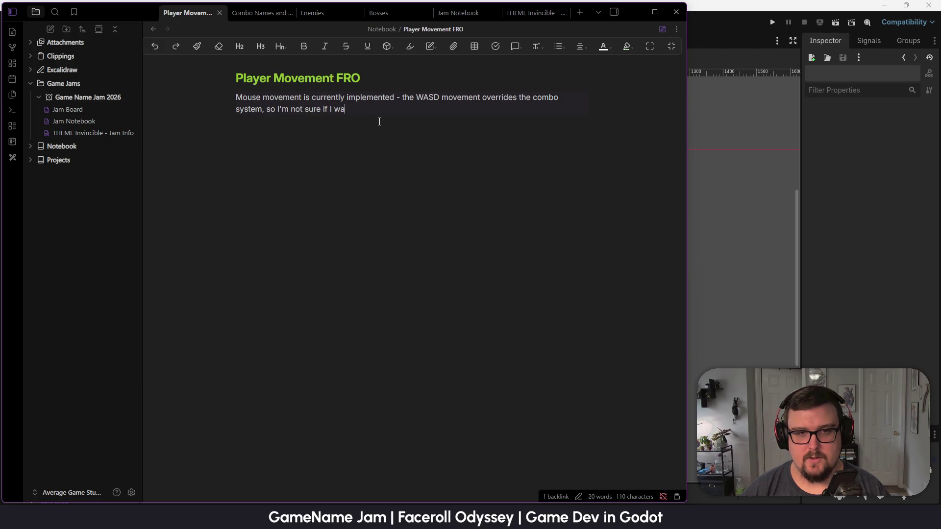
text(have WASD movement.)
text( Maybe someone will playtest for me and let me know what ht)
key(BackSpace)
key(BackSpace)
text(they think.)
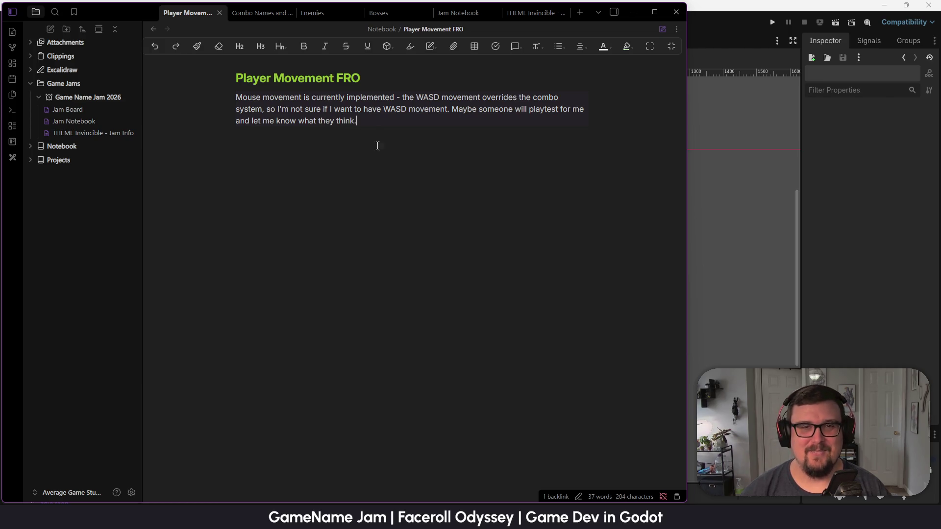
- Open the Jam Board, then bring Godot's script workspace to the front
click(71, 110)
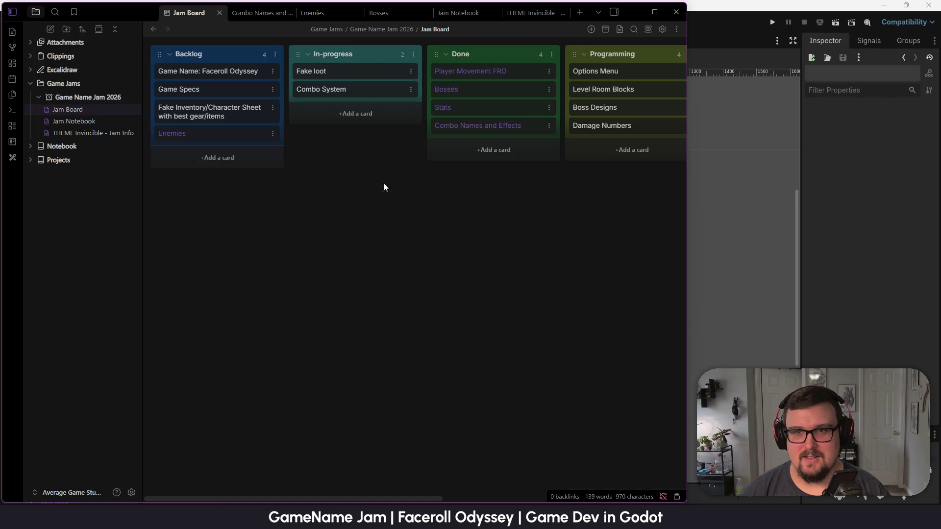
click(735, 4)
click(451, 22)
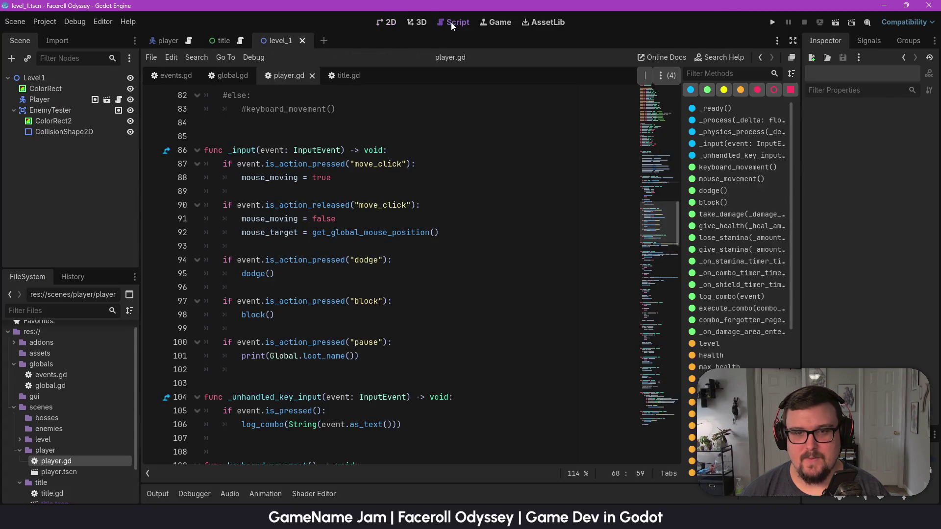
- Review the combos dictionary in global.gd, then switch back to Obsidian's Jam Board
click(226, 75)
scroll(346, 292, up, 3)
scroll(346, 292, down, 4)
scroll(346, 292, down, 6)
scroll(348, 285, up, 2)
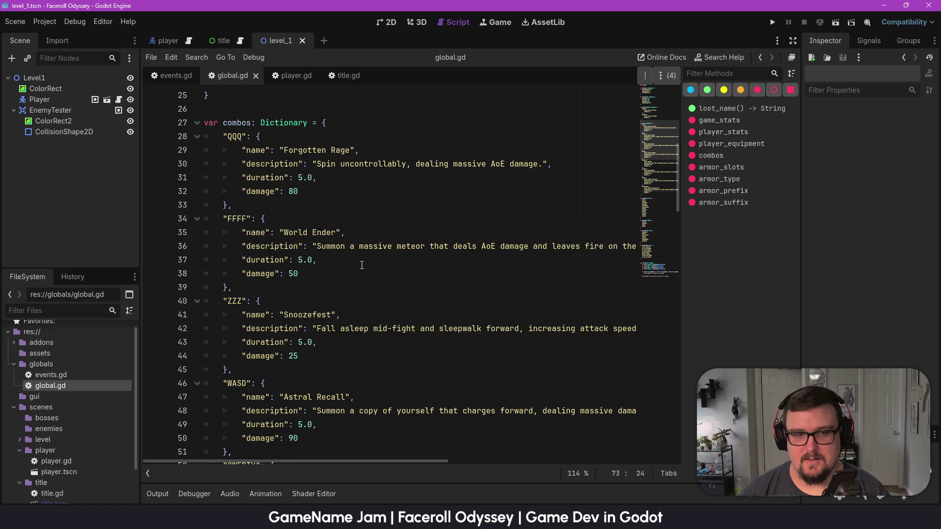
scroll(407, 304, down, 1)
key(alt+Tab)
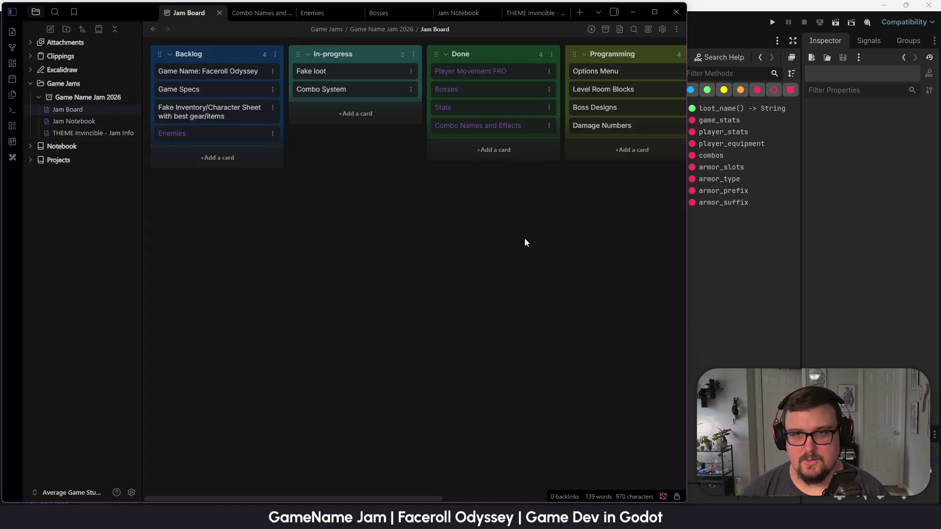
- Create a new Combo System note from the Jam Board's Combo System card
scroll(522, 242, right, 5)
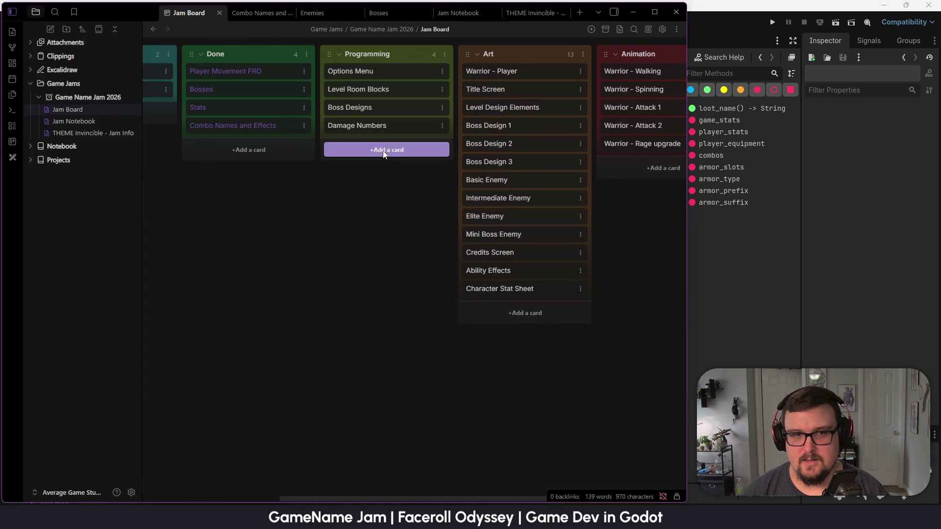
scroll(337, 218, left, 5)
right_click(332, 90)
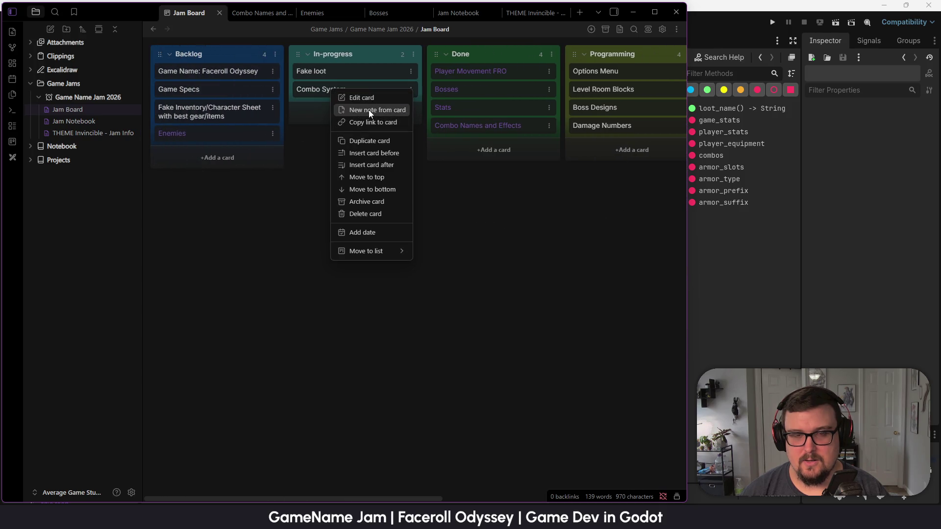
click(369, 110)
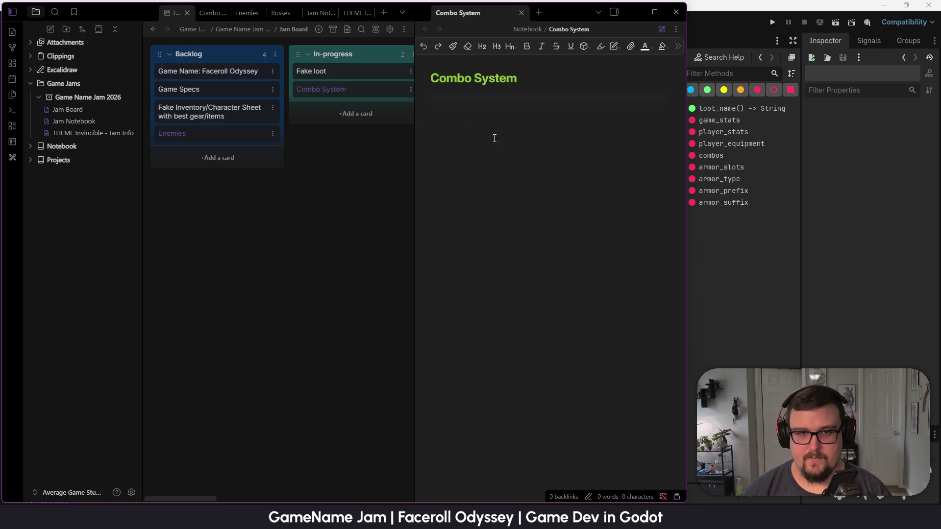
- Select the combos dictionary entries from QQQ onward in Godot's global.gd script
click(737, 5)
scroll(338, 320, down, 10)
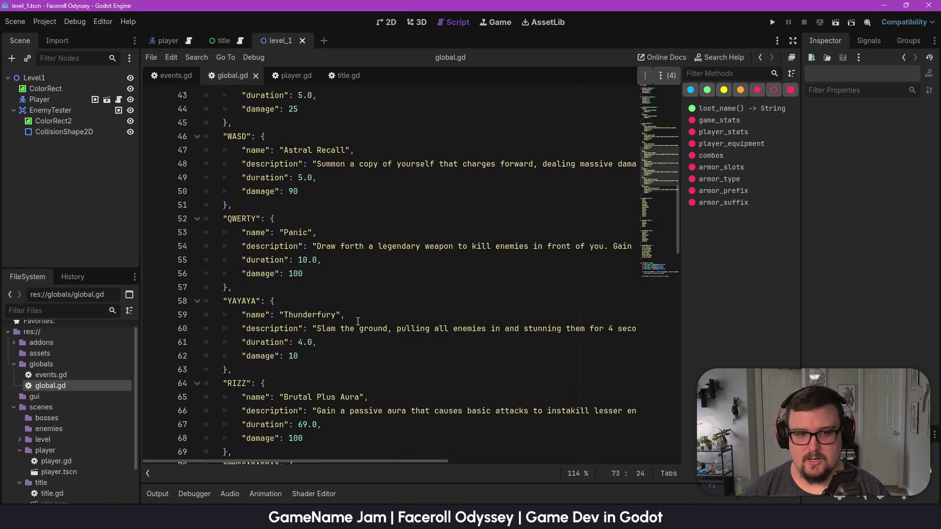
click(302, 363)
scroll(301, 363, up, 12)
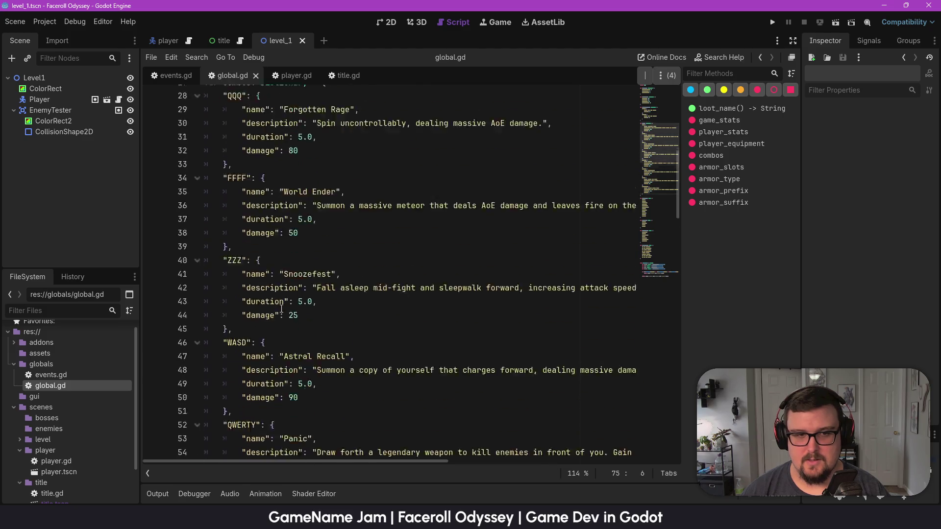
shift+click(223, 218)
click(382, 286)
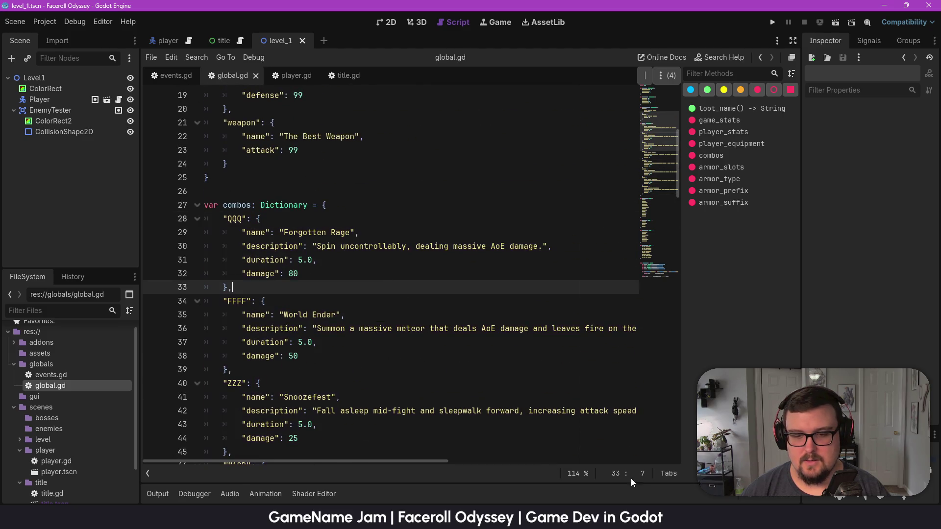
- Paste the combos into the Combo System note, keeping their original indentation
key(alt+Tab)
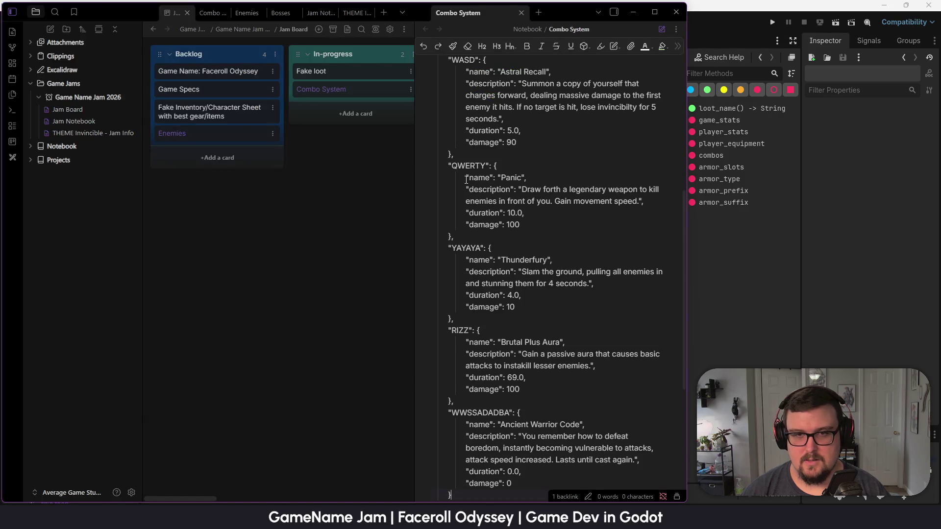
scroll(491, 212, up, 5)
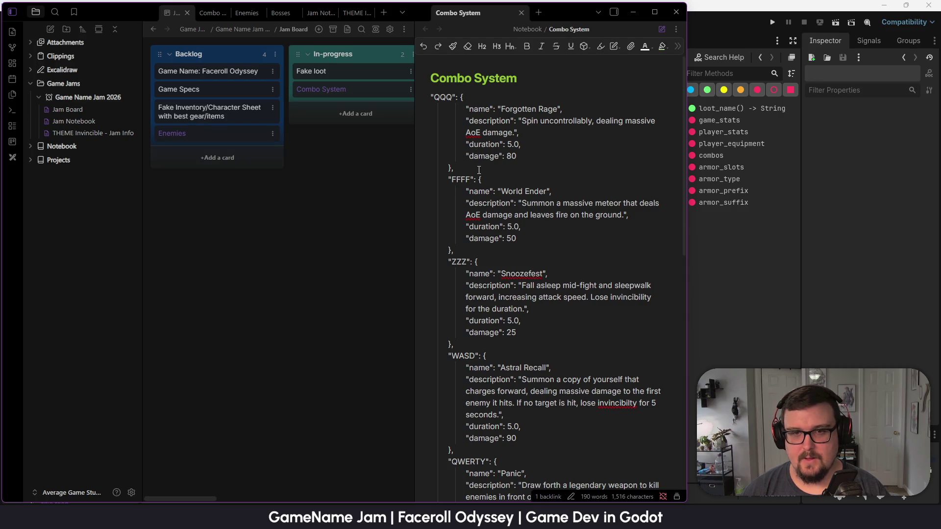
scroll(495, 190, down, 10)
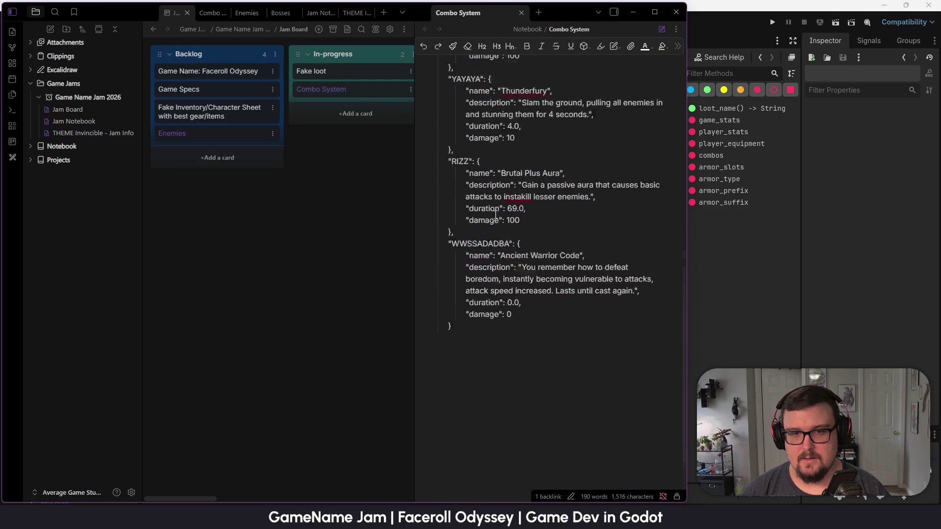
key(ctrl+a)
key(shift+Tab)
click(491, 265)
key(ctrl+z)
scroll(510, 245, up, 10)
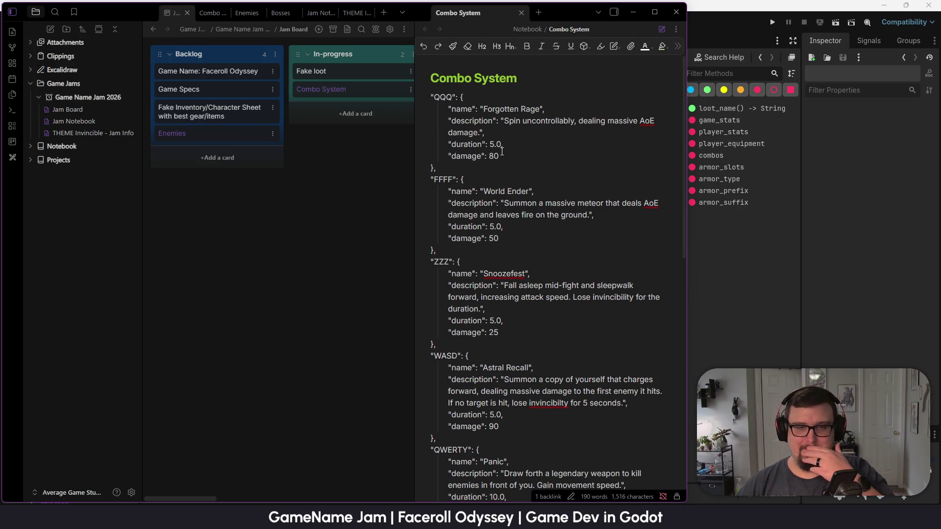
scroll(269, 169, right, 5)
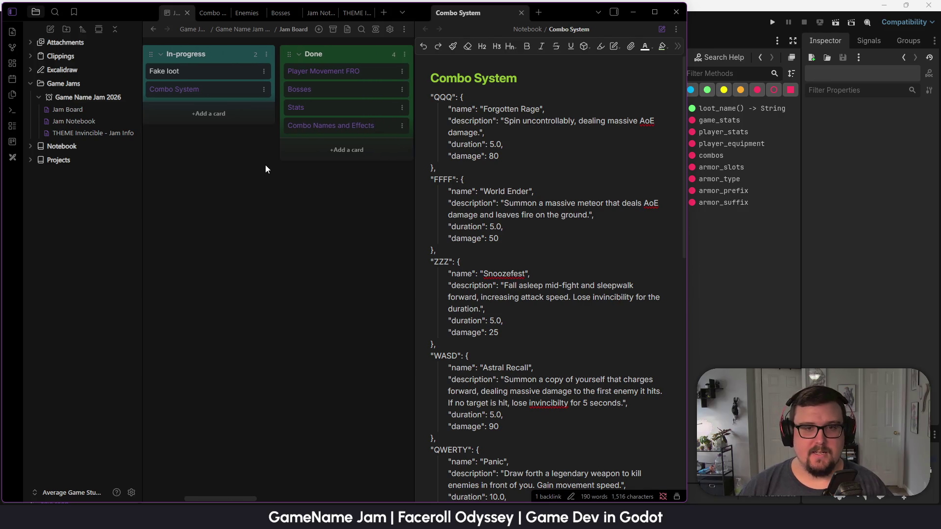
- Close the Combo System split, return to the Jam Board, and expand the Notebook folder
click(328, 128)
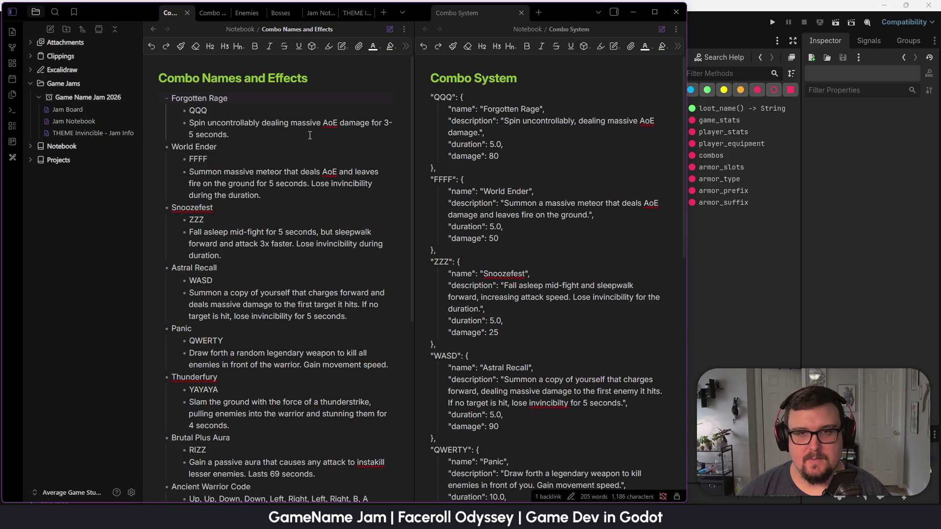
click(522, 13)
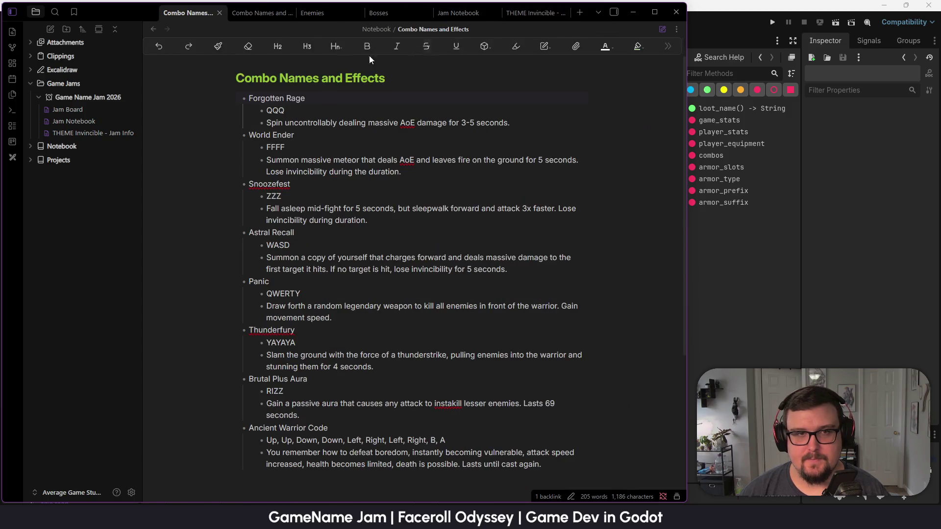
click(84, 110)
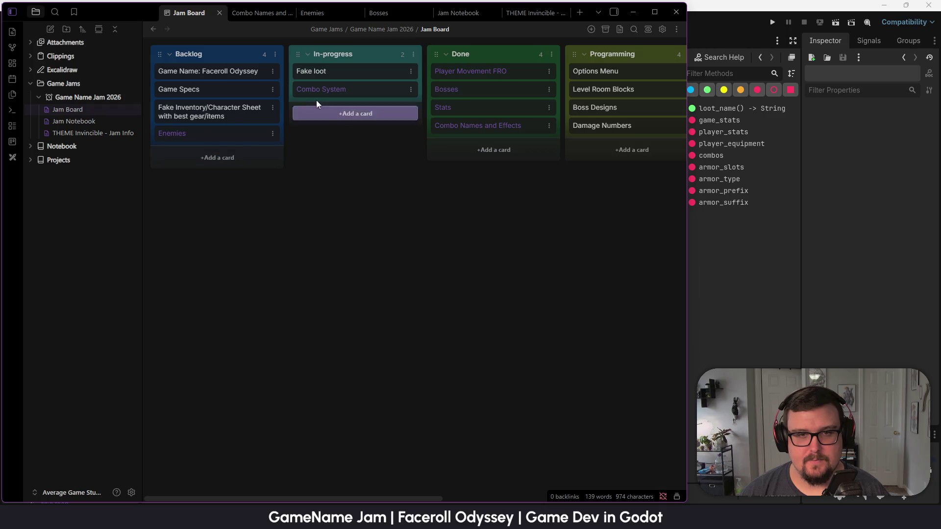
right_click(331, 96)
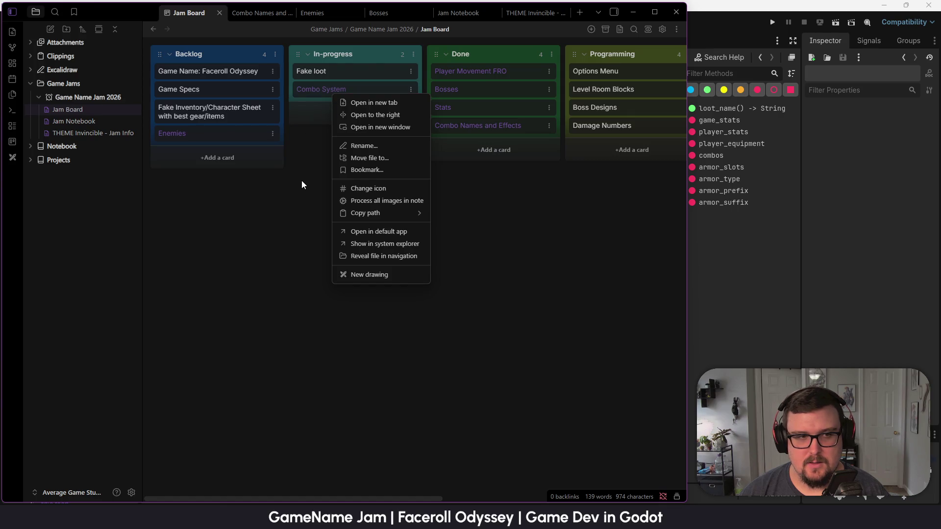
click(314, 148)
click(32, 146)
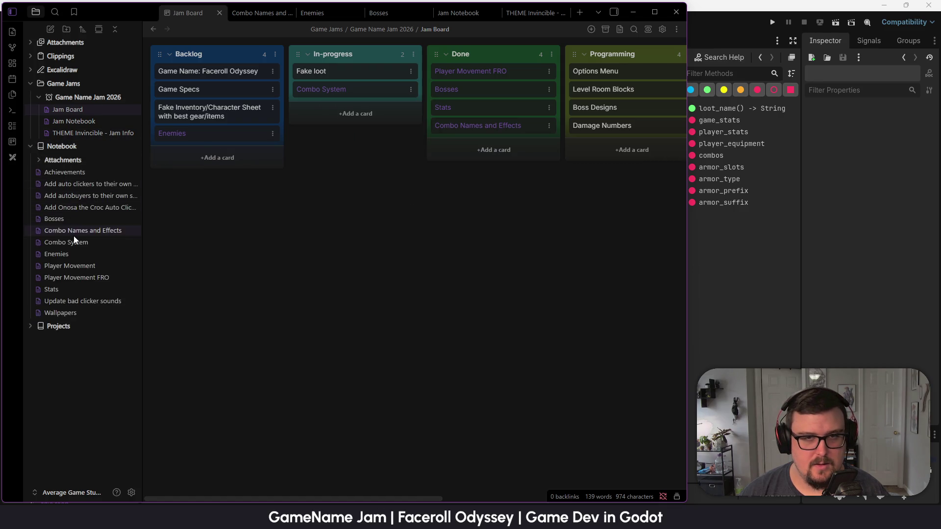
- Delete the Combo System note everywhere, turning off future confirmations, then reopen the Jam Board
click(68, 253)
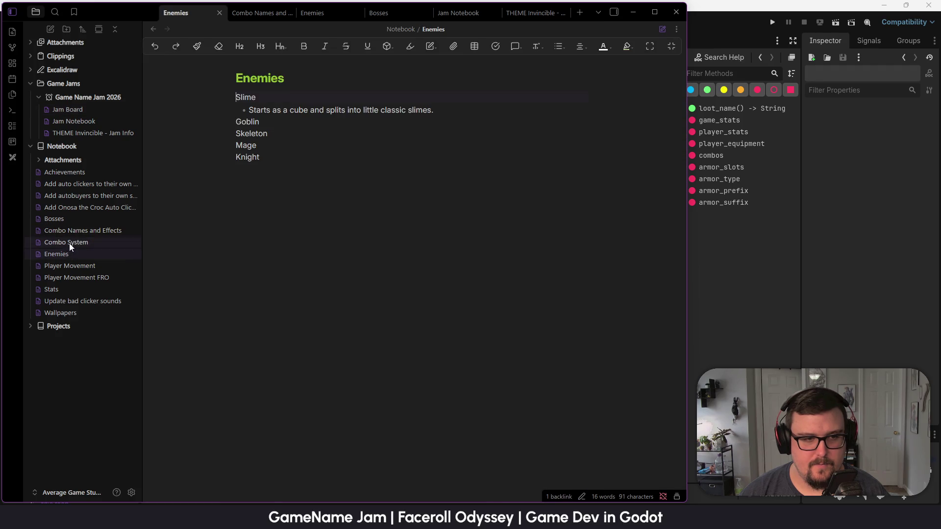
click(69, 243)
right_click(69, 243)
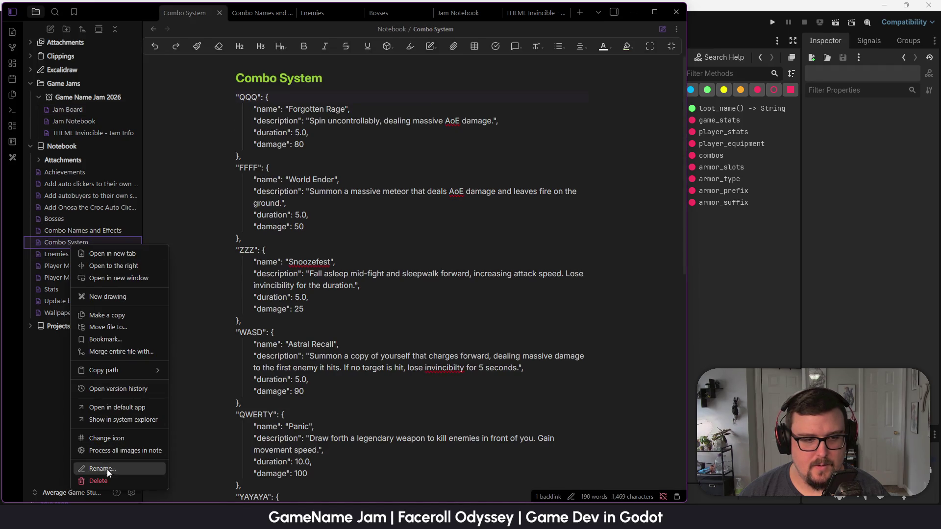
key(Return)
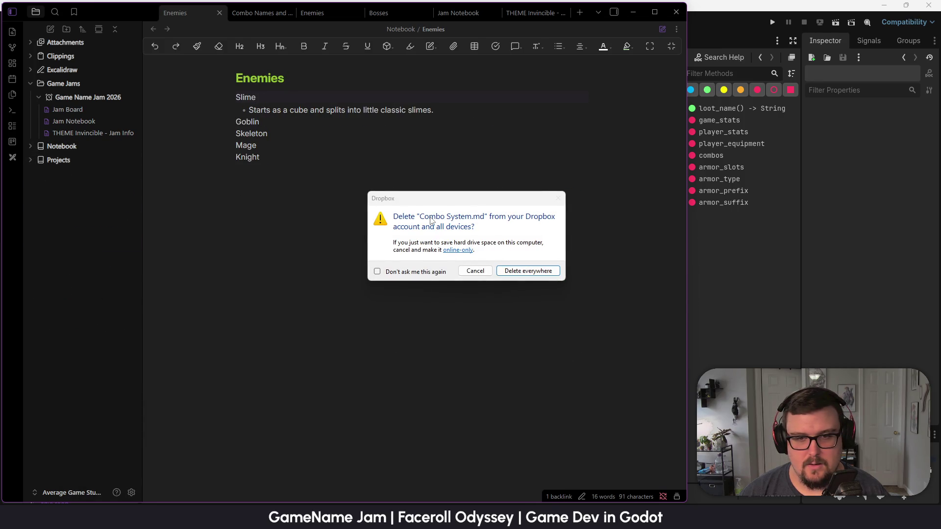
click(409, 272)
click(518, 272)
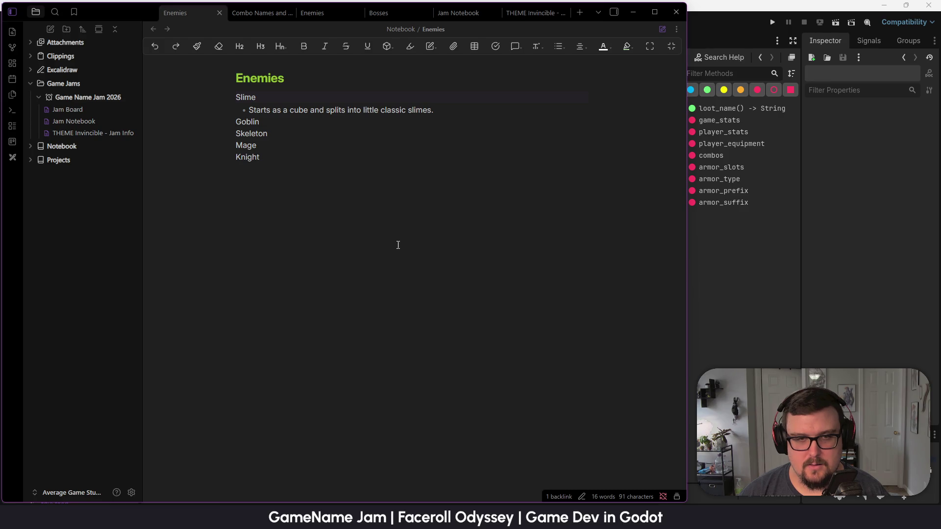
click(73, 109)
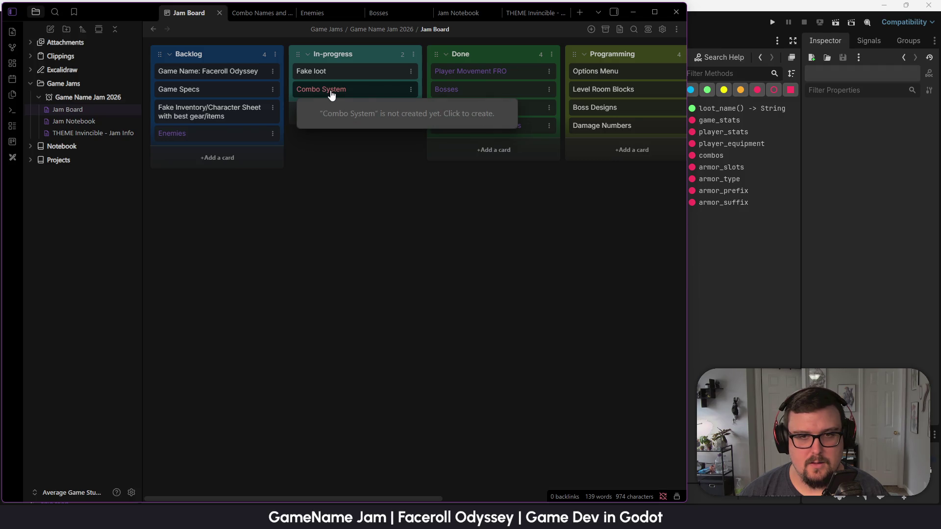
click(410, 90)
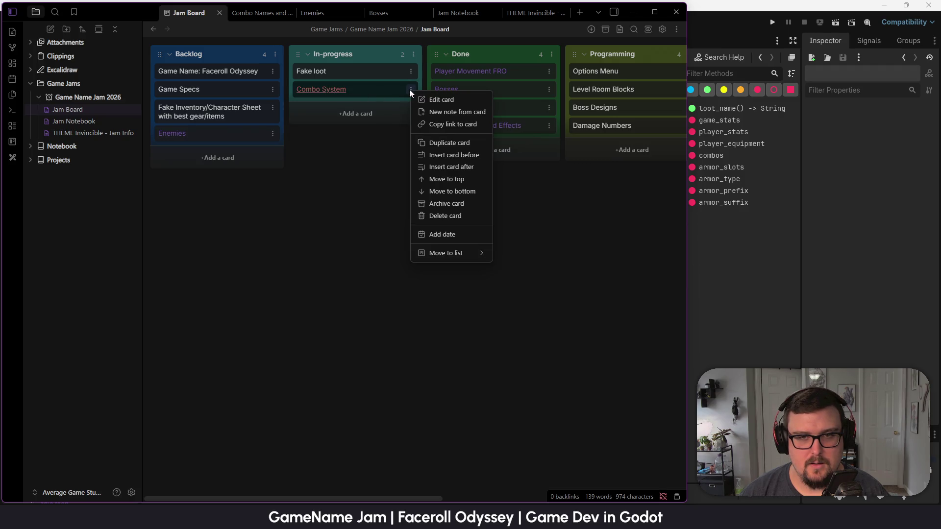
click(369, 89)
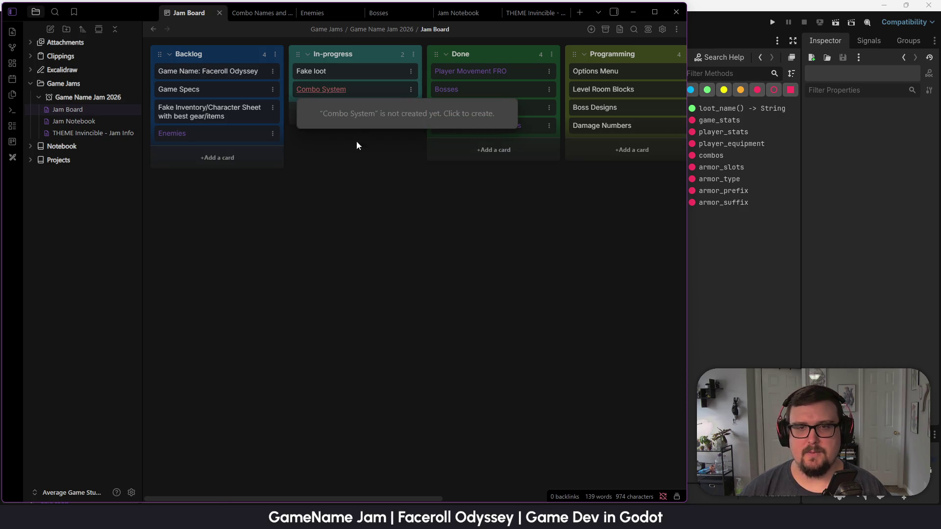
click(466, 127)
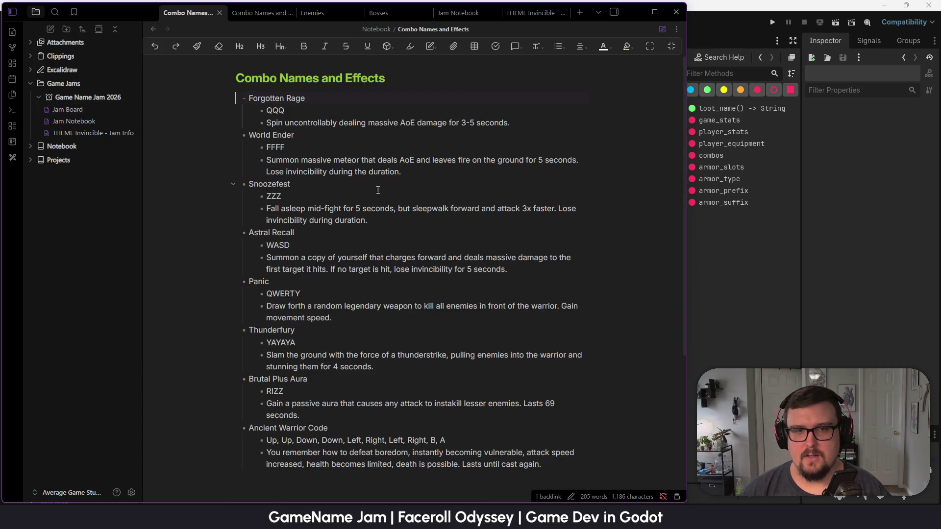
click(153, 29)
click(264, 14)
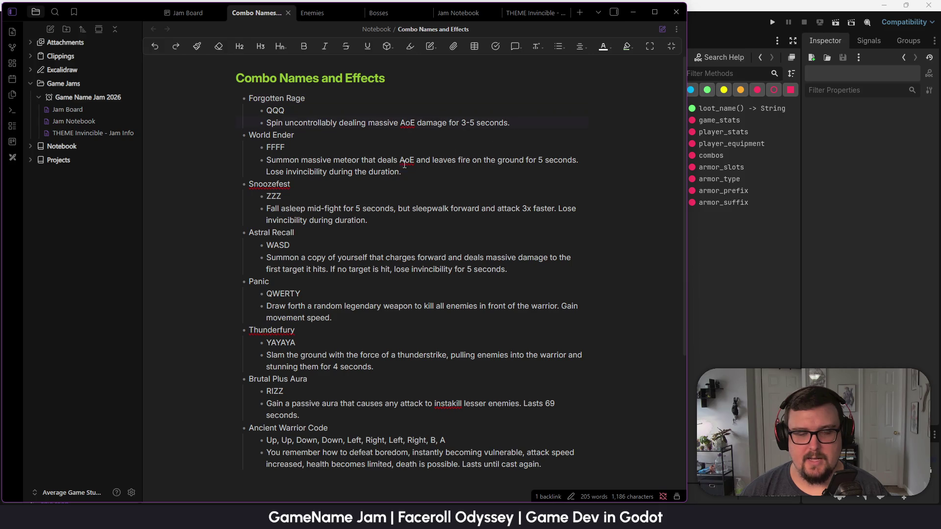
click(195, 15)
scroll(414, 195, right, 5)
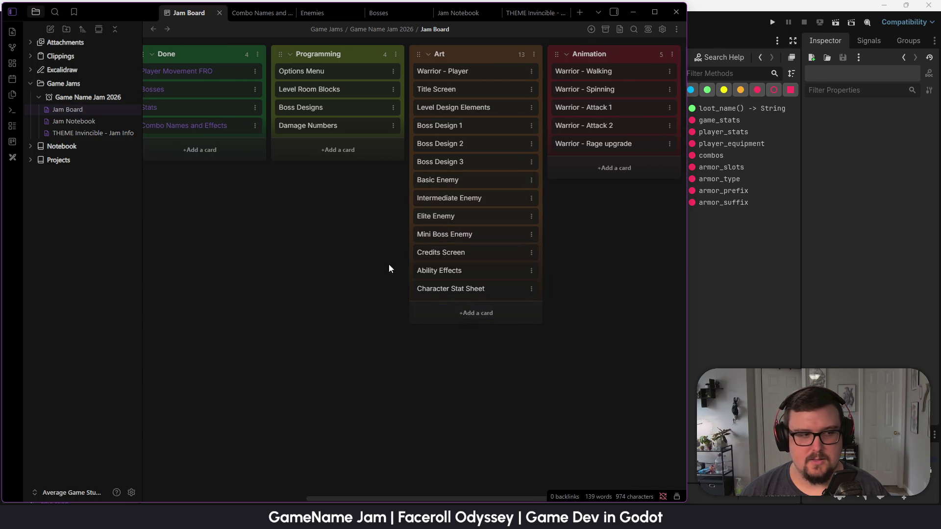
scroll(383, 240, left, 5)
click(261, 14)
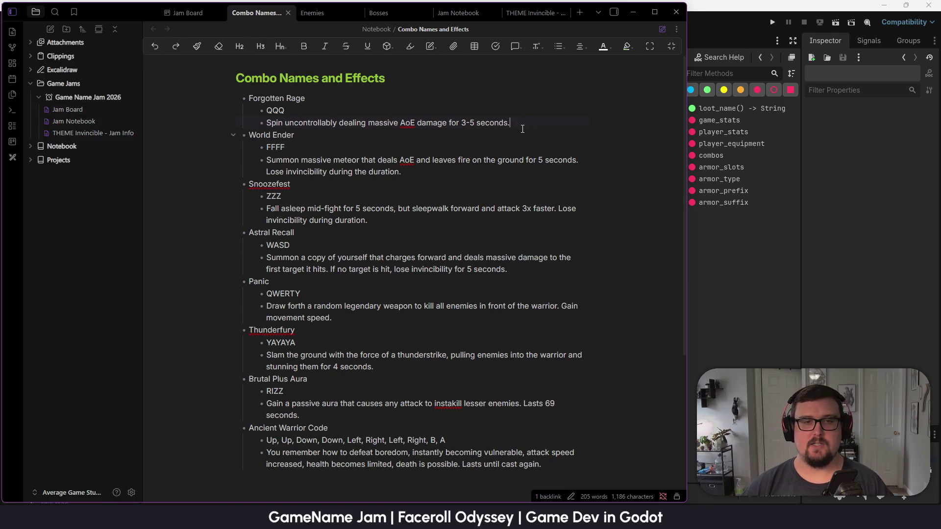
- Add bold notes 'Animate the player spinning their sword' and 'Meteor Asset and Fire ground effect' under Forgotten Rage and World Ender
key(Return)
text(Animate)
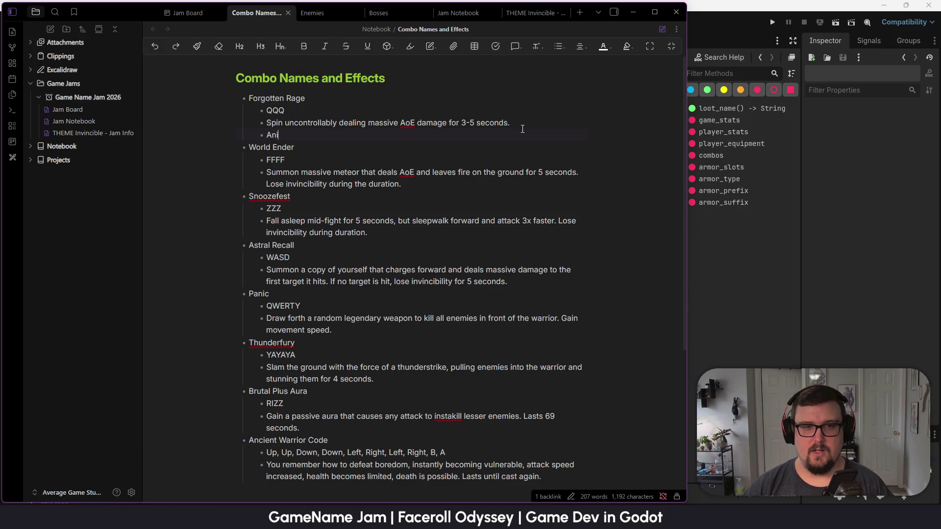
text( the player)
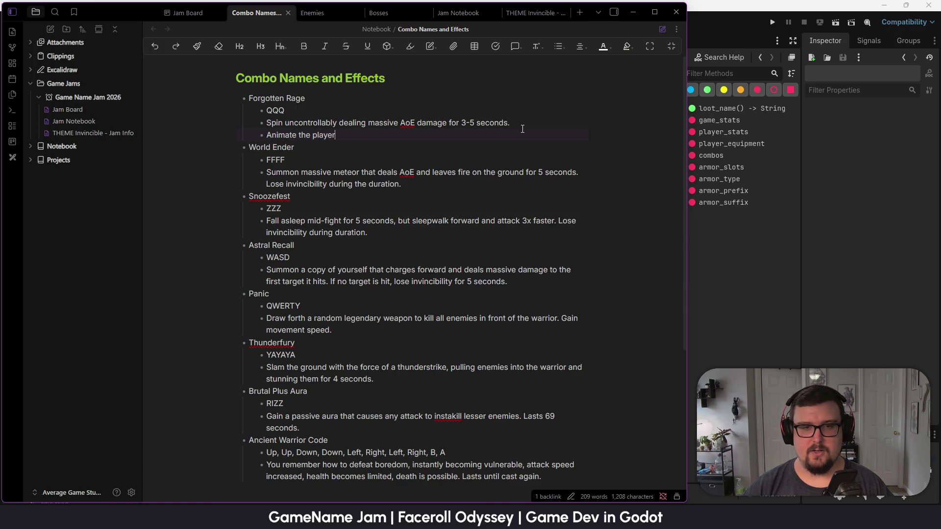
text( spinning)
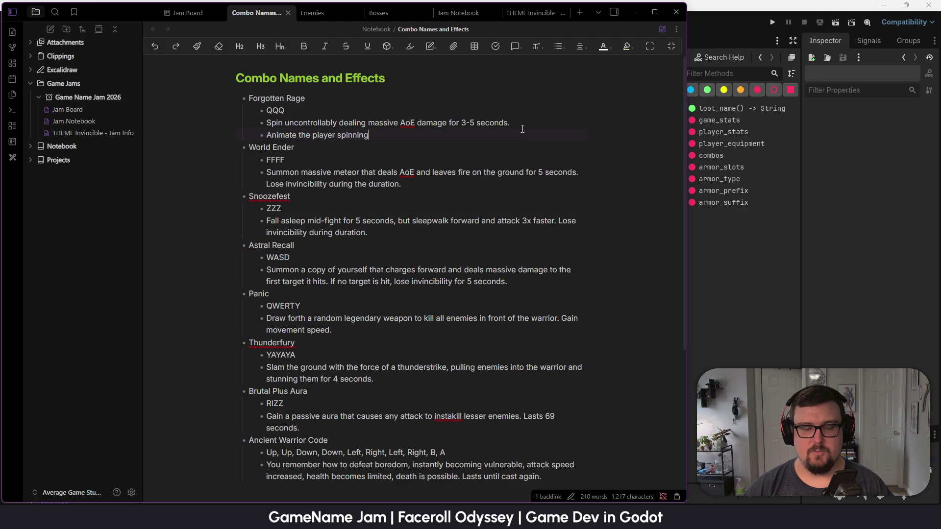
text( their sword.)
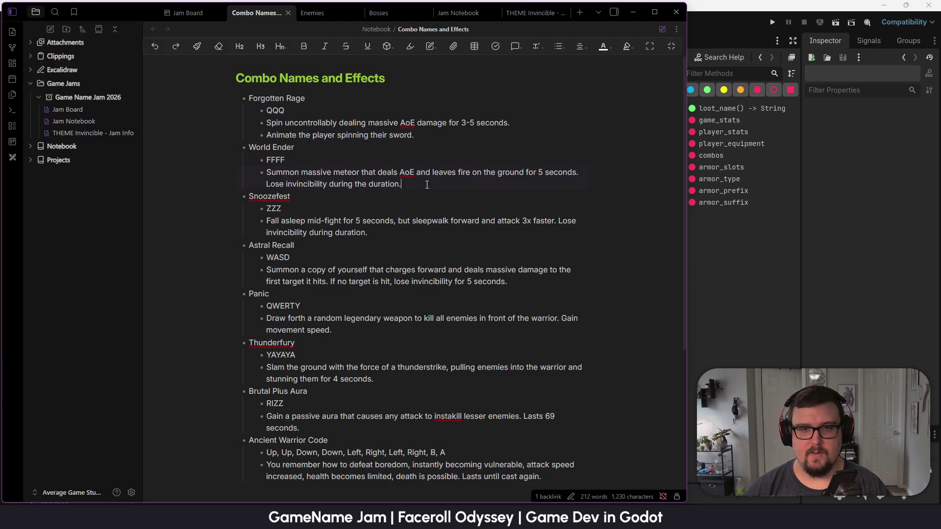
key(Return)
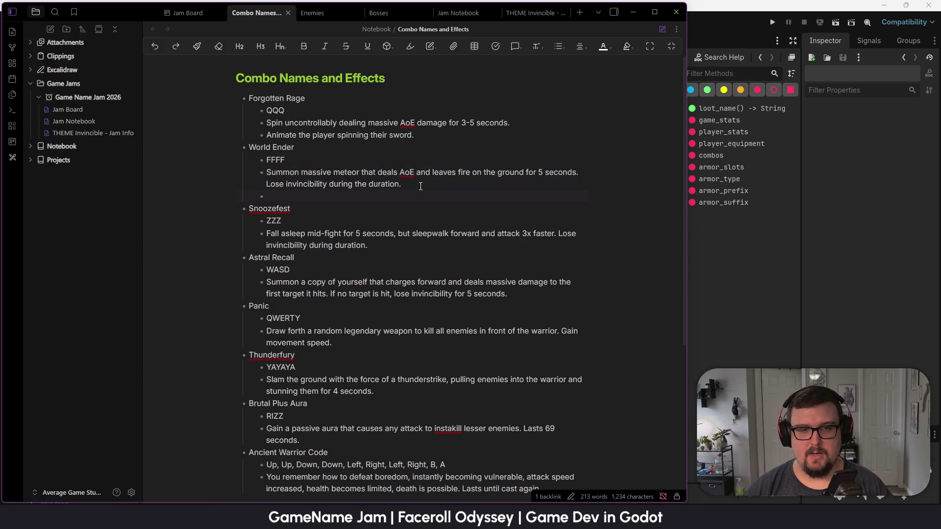
text(Me)
text(eor Asset a)
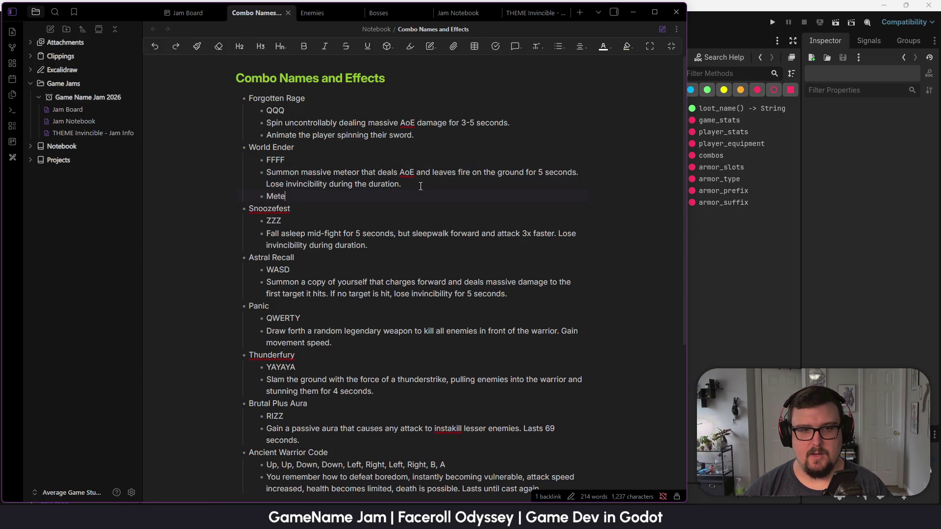
text(nd )
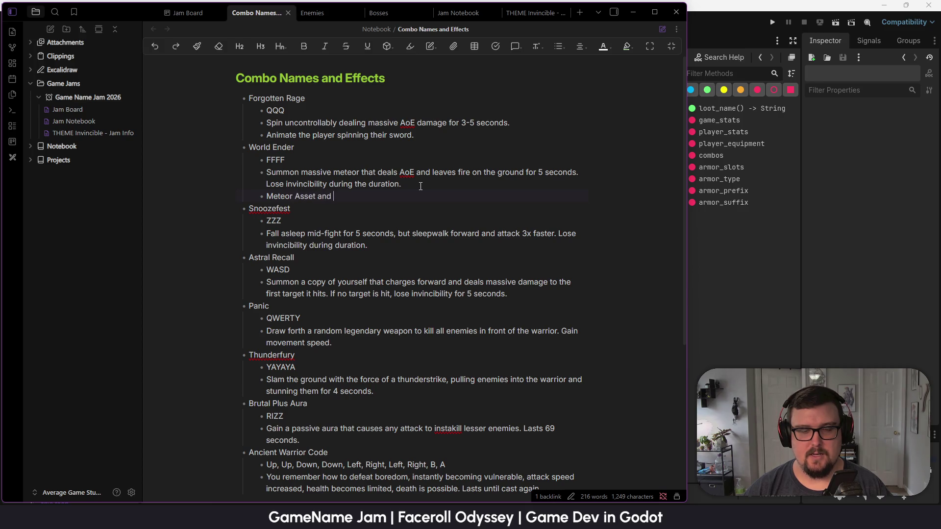
text(Fire groun)
text(d effect)
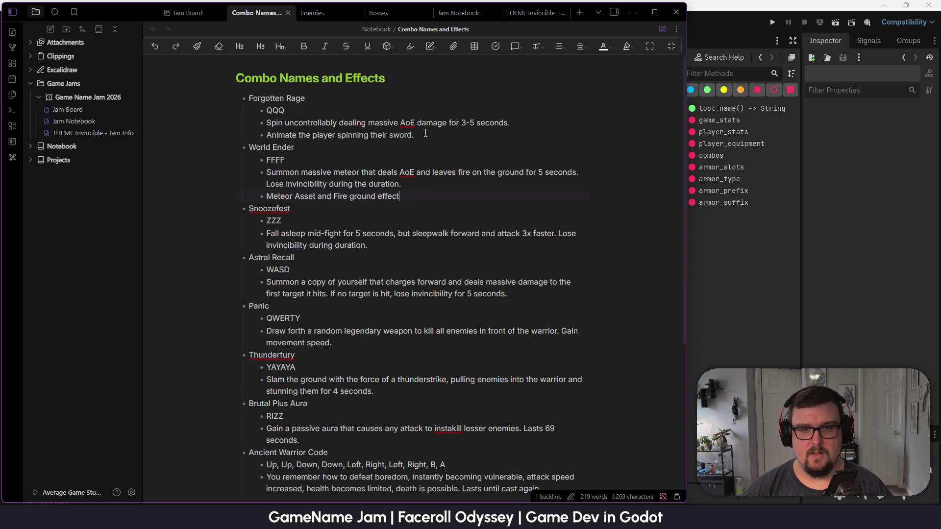
drag(414, 135, 234, 137)
key(ctrl+b)
drag(400, 197, 266, 196)
key(ctrl+b)
- Add the bold Snoozefest note 'Sleeping Animation for the player, attacking, Zs floating above head'
click(324, 245)
key(Return)
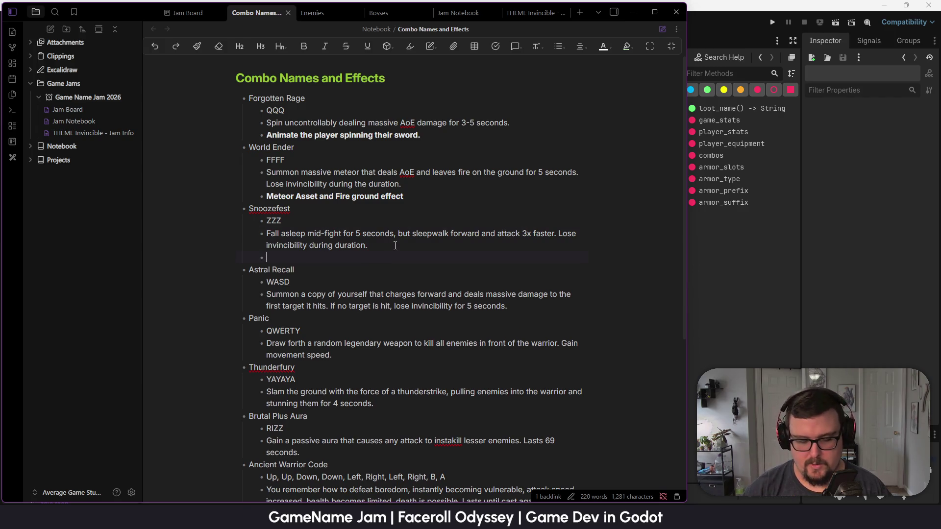
text(Sleeping A)
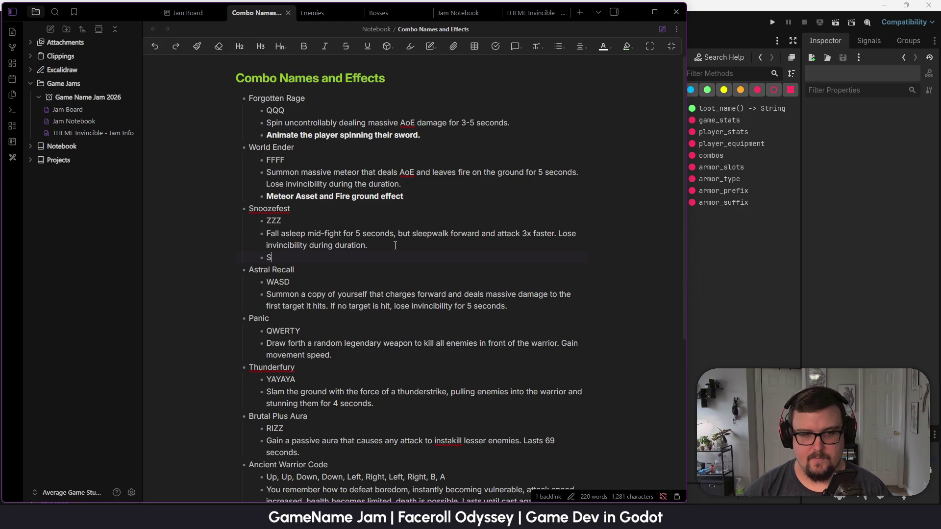
text(nimation for the player, )
text(attacking, )
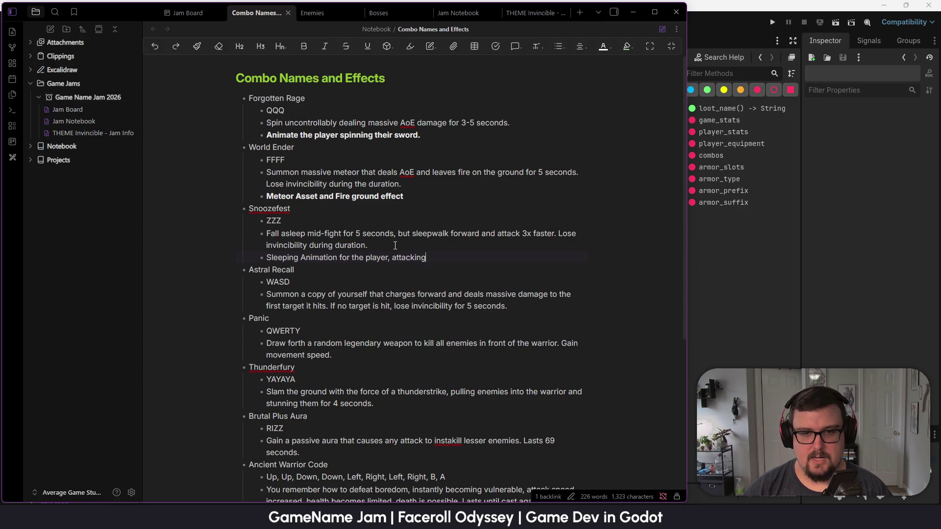
text(Zs floating abov e)
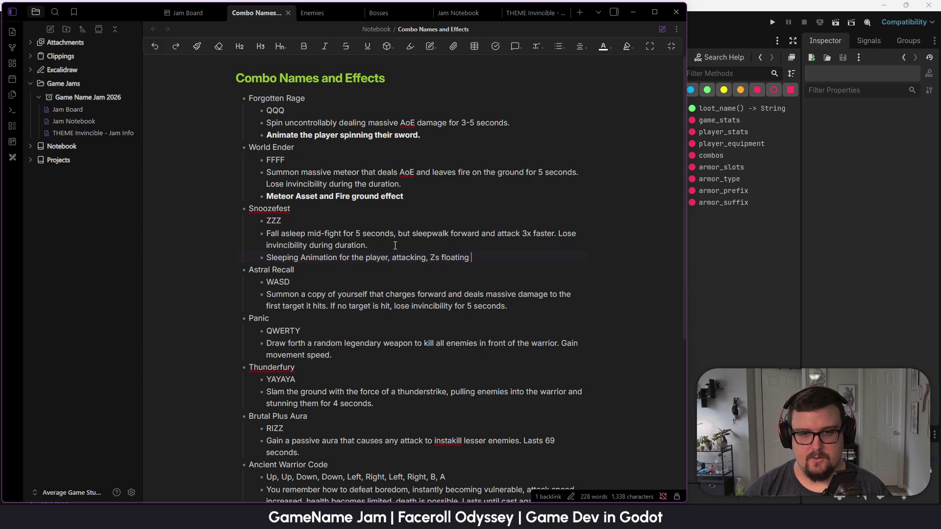
key(BackSpace)
key(BackSpace)
key(BackSpace)
text(e head)
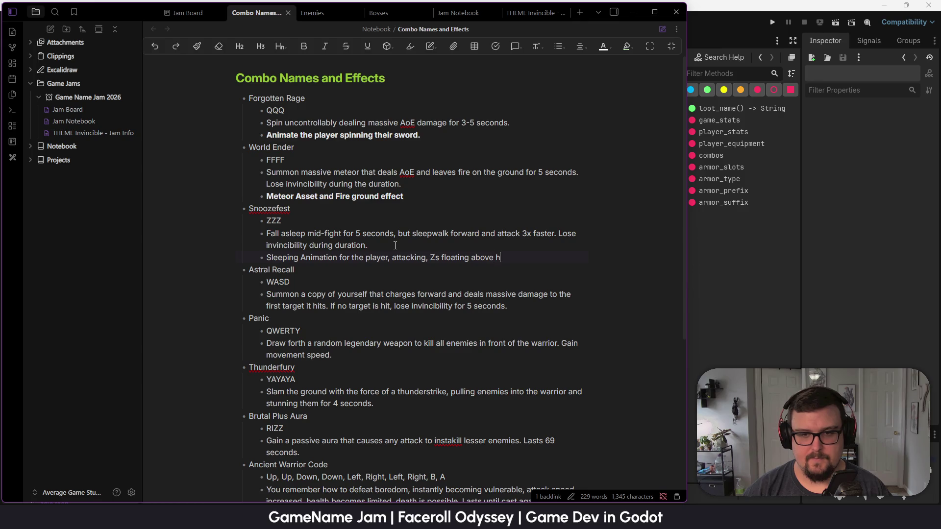
triple_click(270, 255)
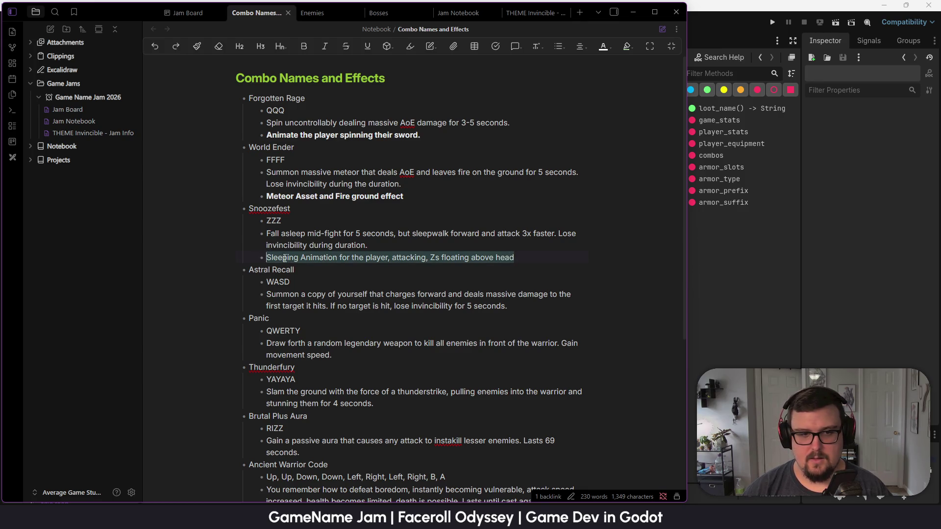
key(ctrl+b)
click(520, 308)
scroll(520, 307, down, 2)
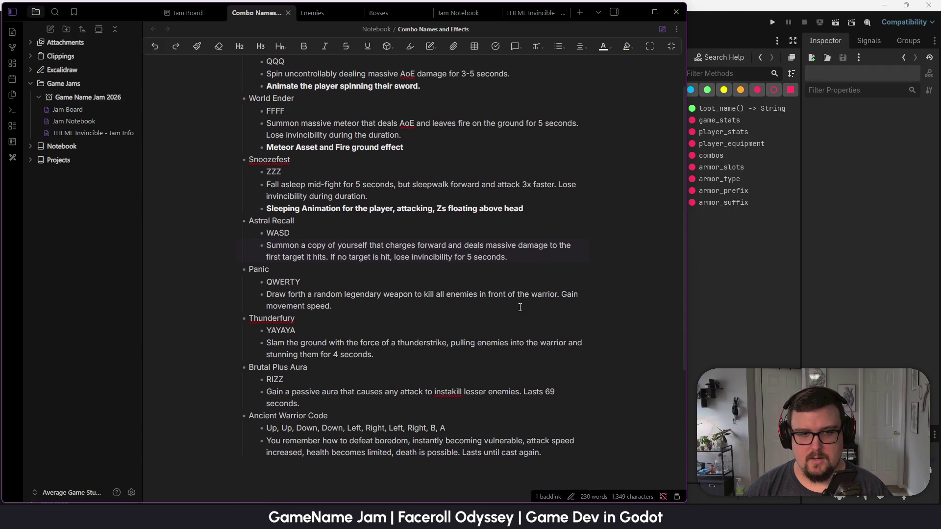
- Add and bold the note 'Animation of player chargingthe topground effect aura with hearts and shiny stars'
key(Return)
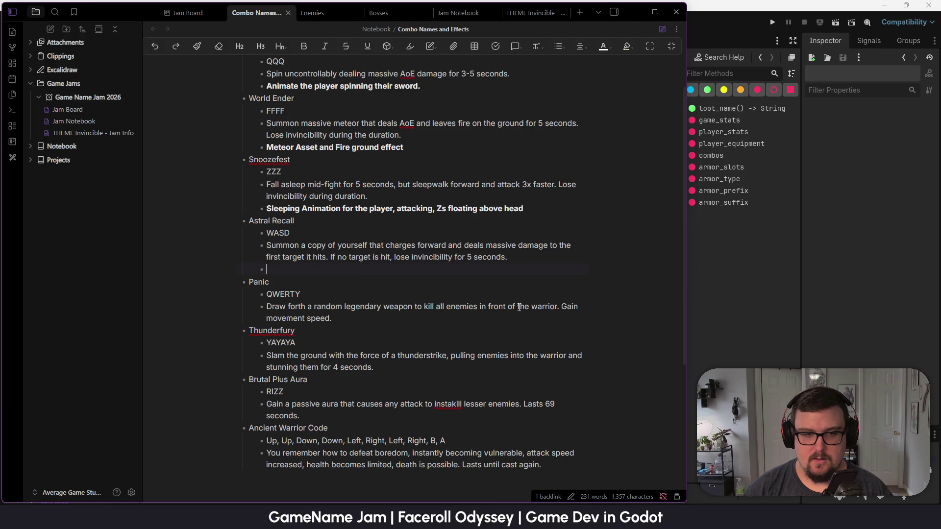
text(Animation )
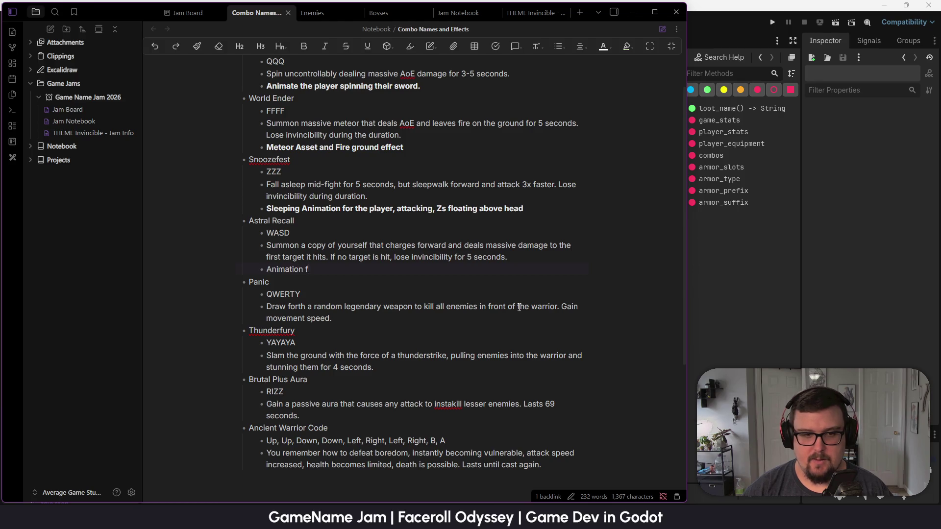
text(of player charging)
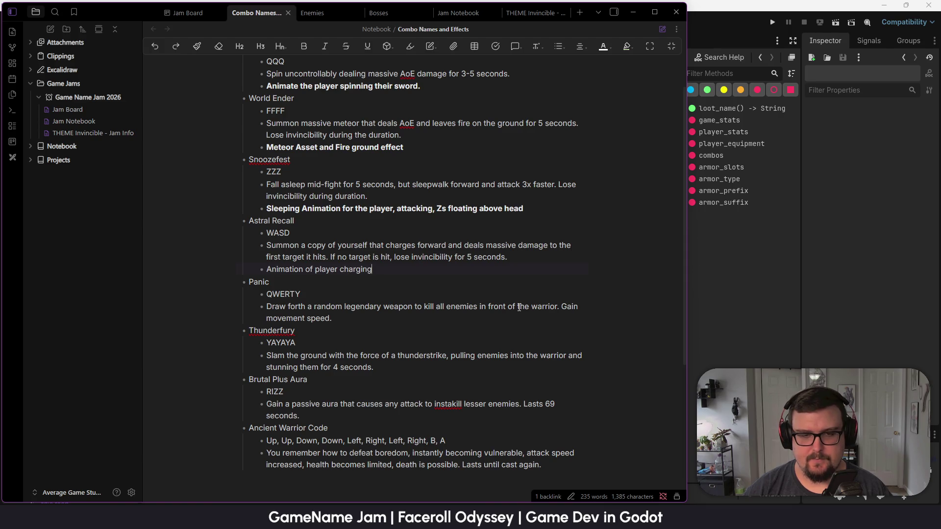
text(the top)
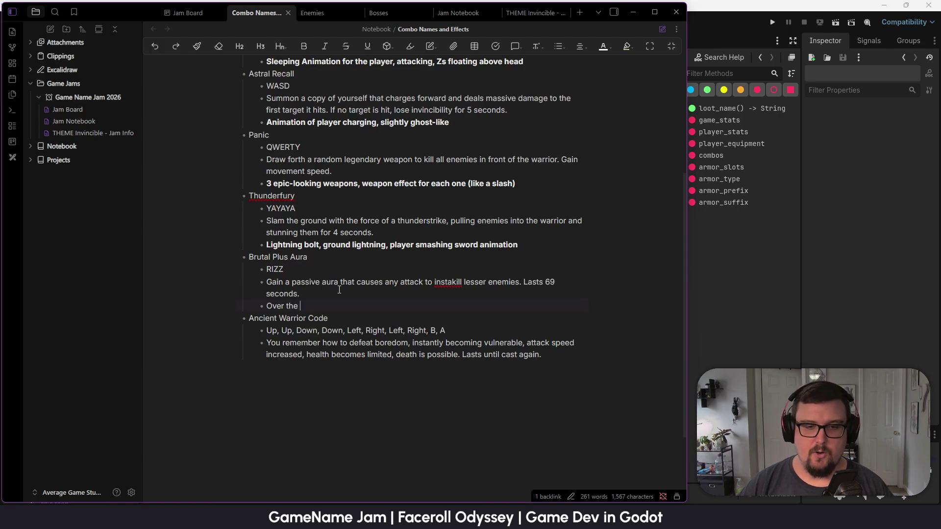
text(ground effect)
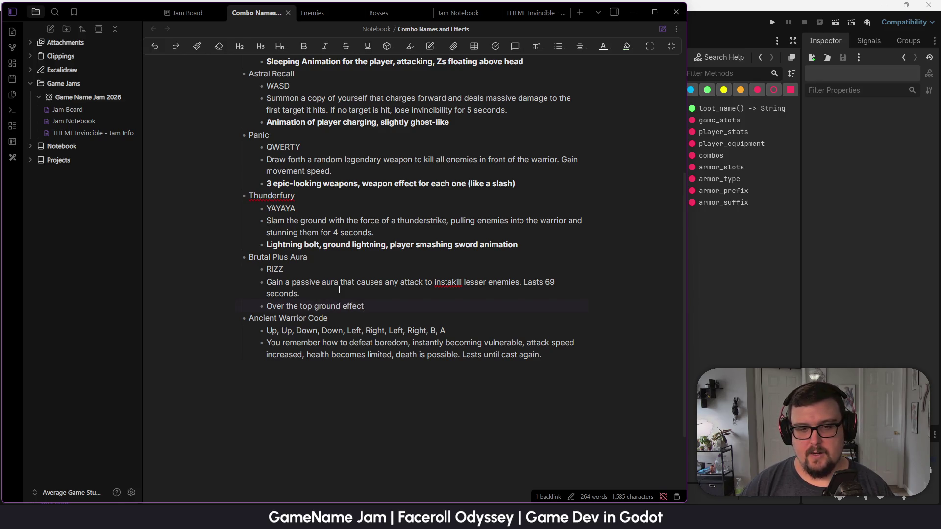
text( aura)
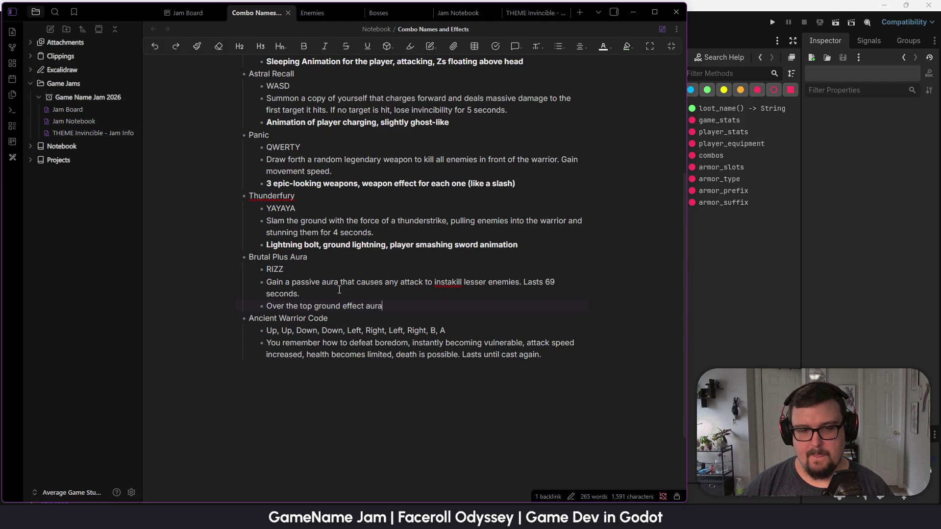
text( with hearts)
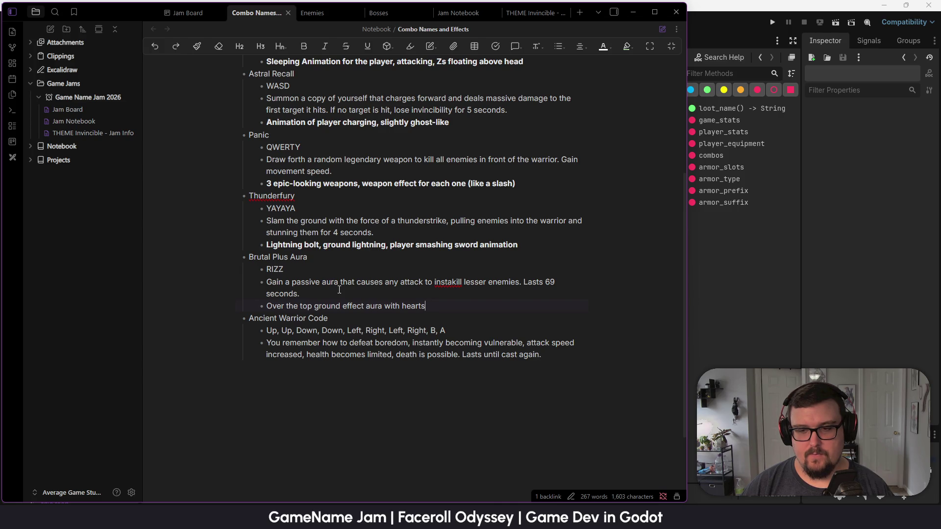
text(and shiny)
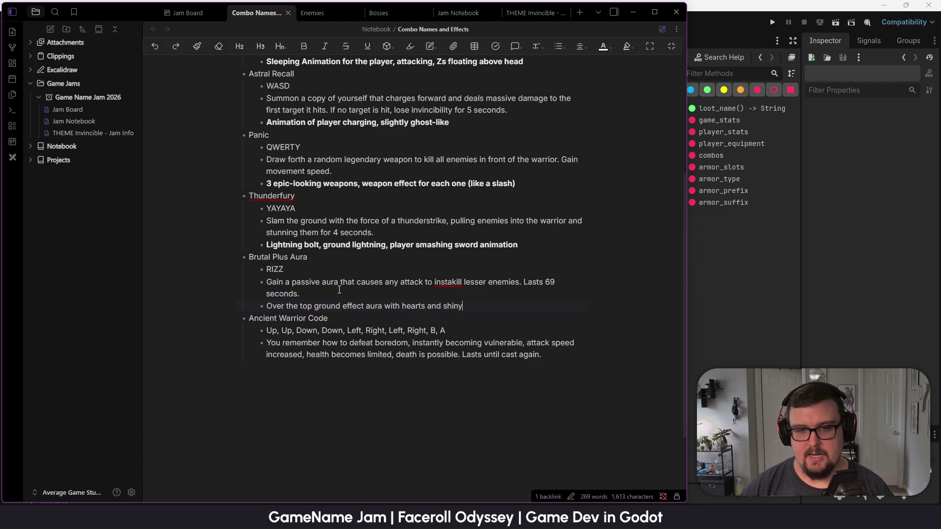
text( stars)
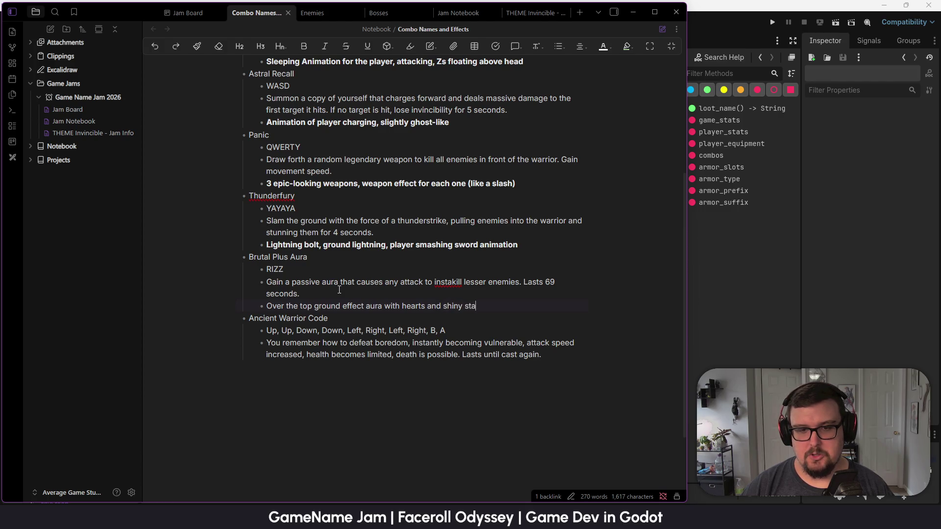
shift+click(270, 304)
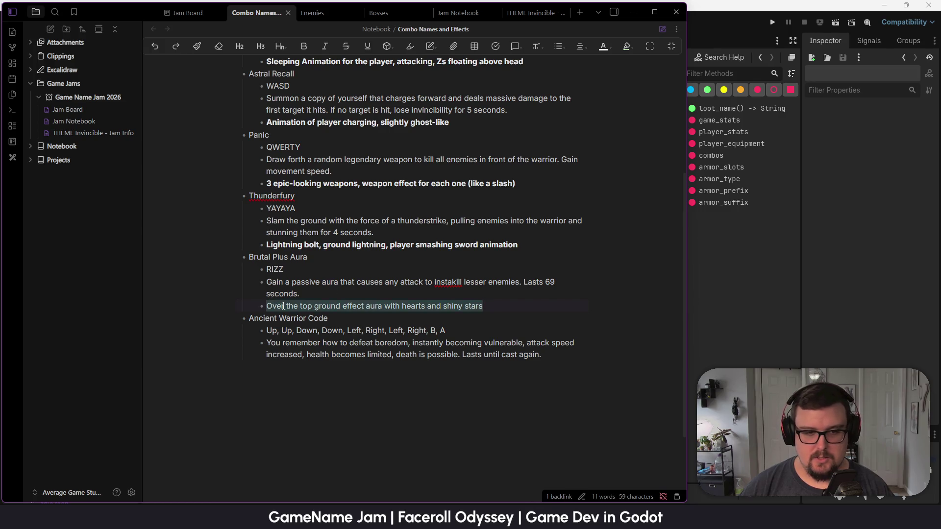
key(ctrl+b)
click(371, 341)
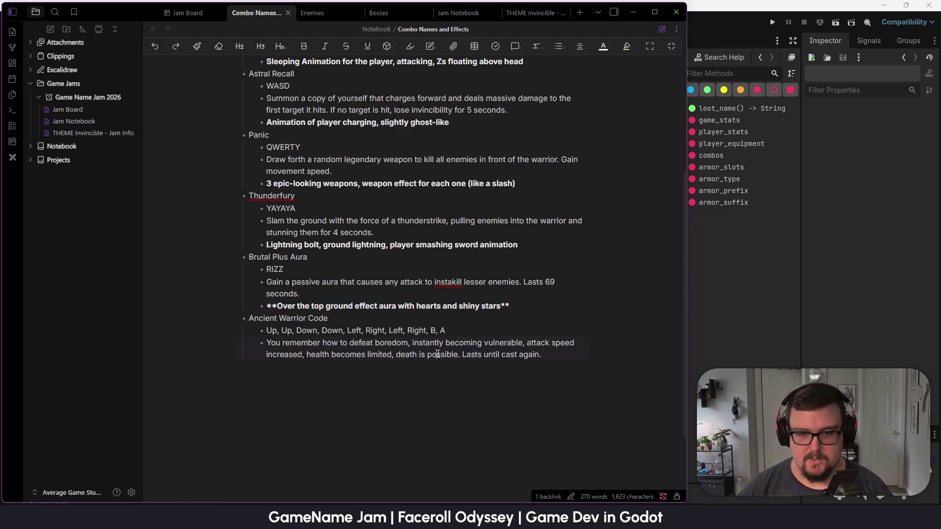
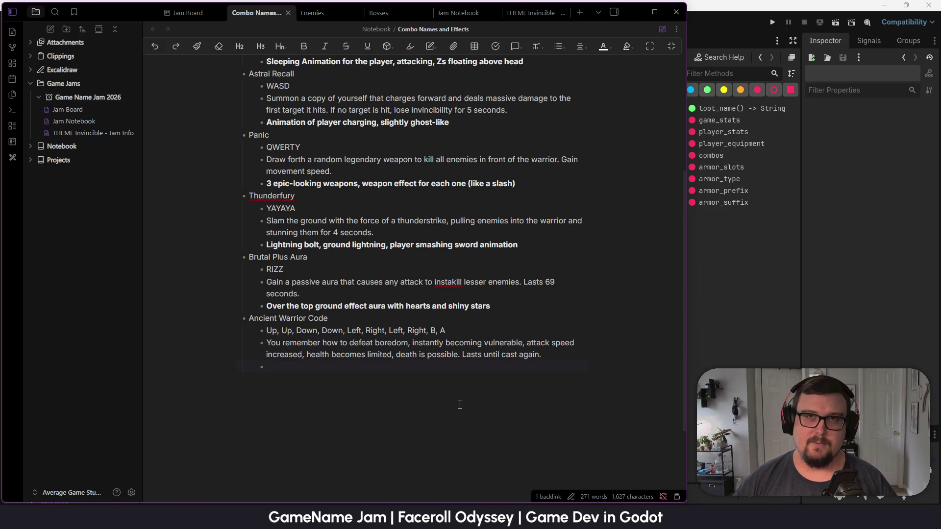
- Write 'Fire rage effect around the player' as the Ancient Warrior Code effect bullet and bold it
text(Bu)
key(BackSpace)
key(BackSpace)
text(Fire rage effec)
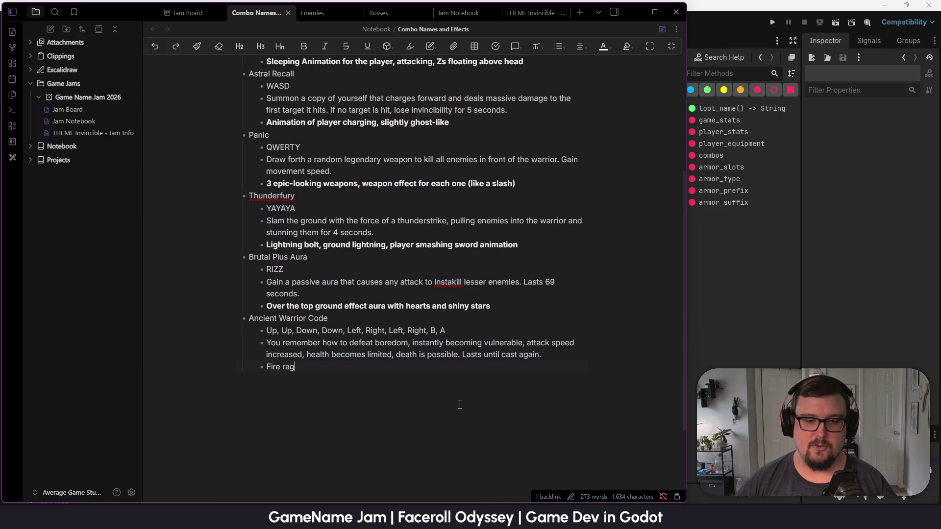
text(t aroudn the)
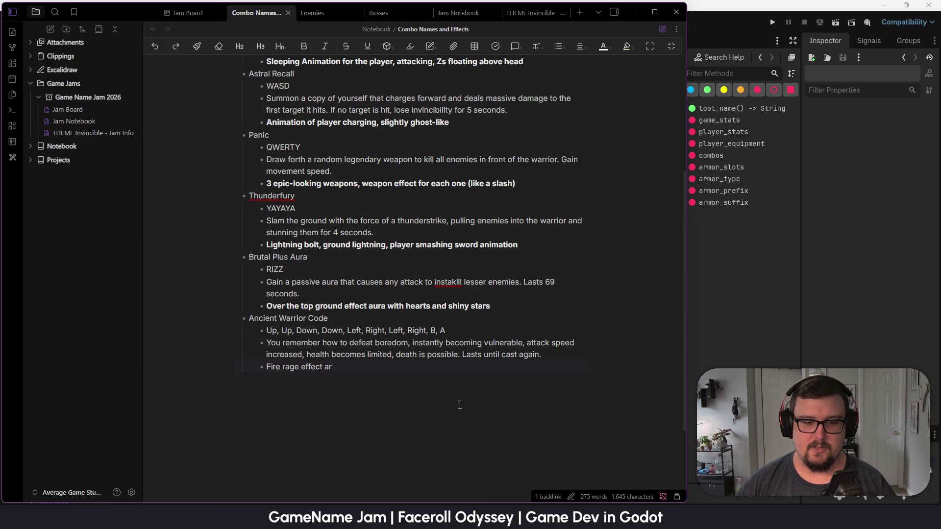
key(BackSpace)
key(BackSpace)
key(BackSpace)
text(nd the pla)
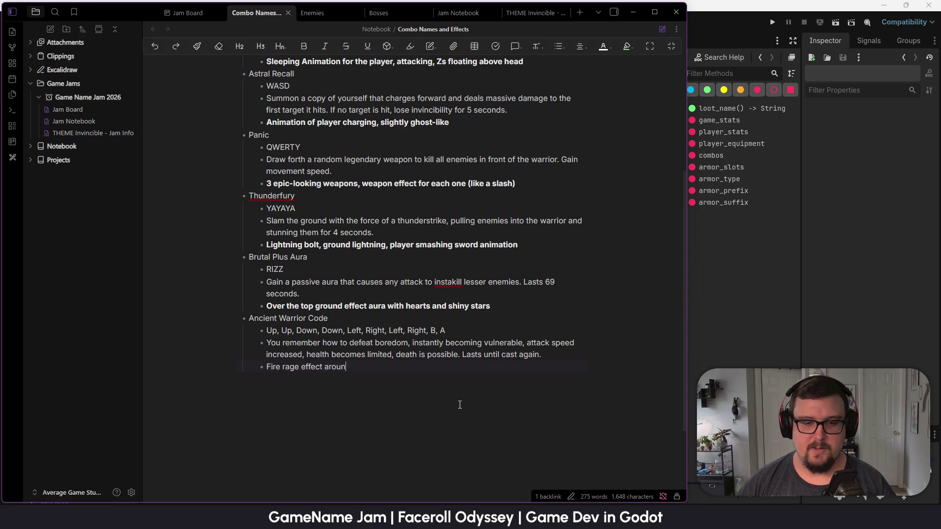
text(yer)
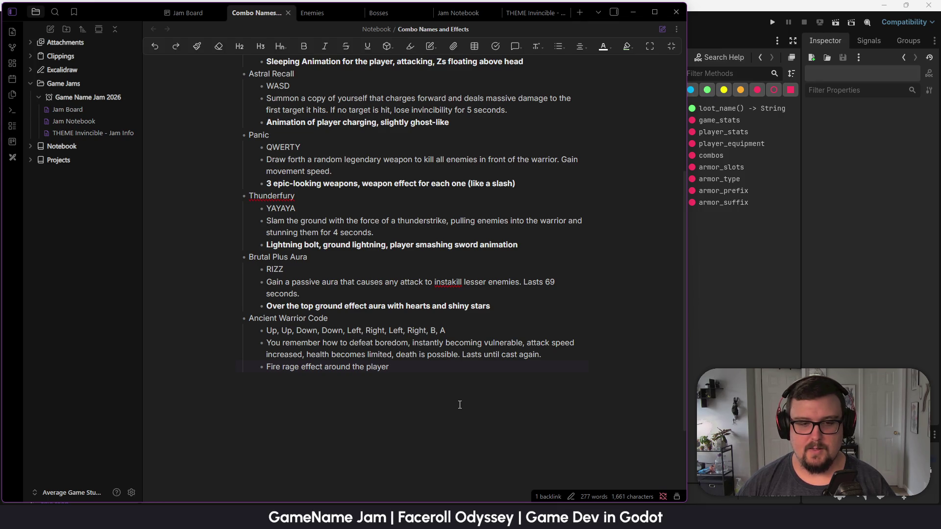
triple_click(335, 372)
key(ctrl+b)
scroll(433, 269, up, 4)
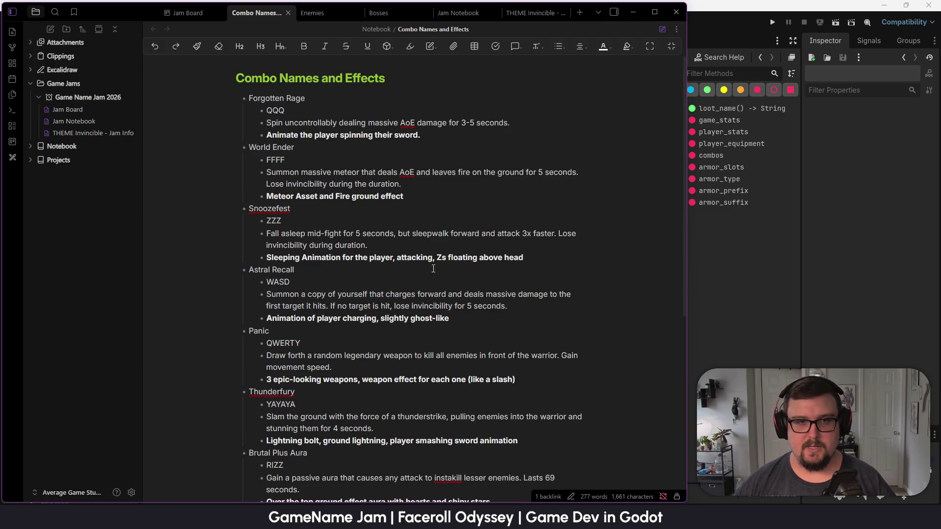
- Switch to the Jam Board kanban and scroll across its task columns
click(191, 12)
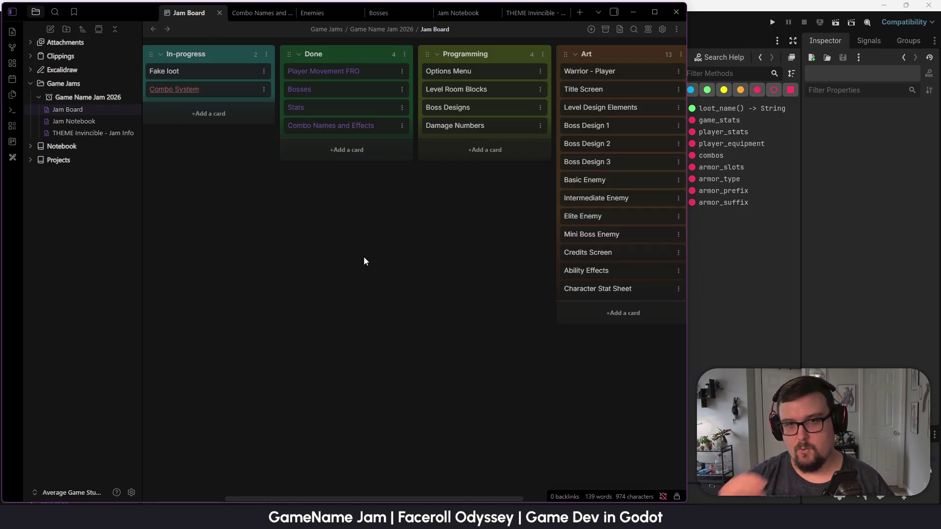
scroll(410, 270, left, 3)
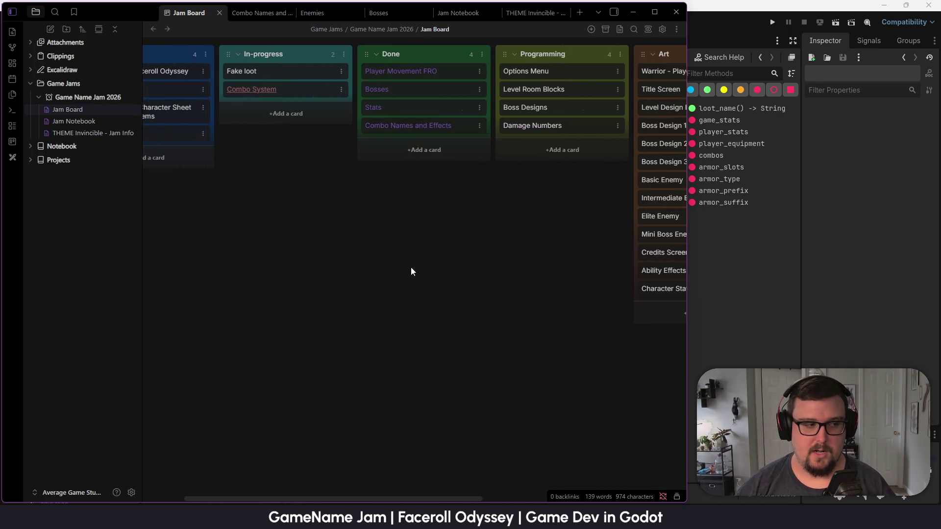
scroll(372, 252, left, 3)
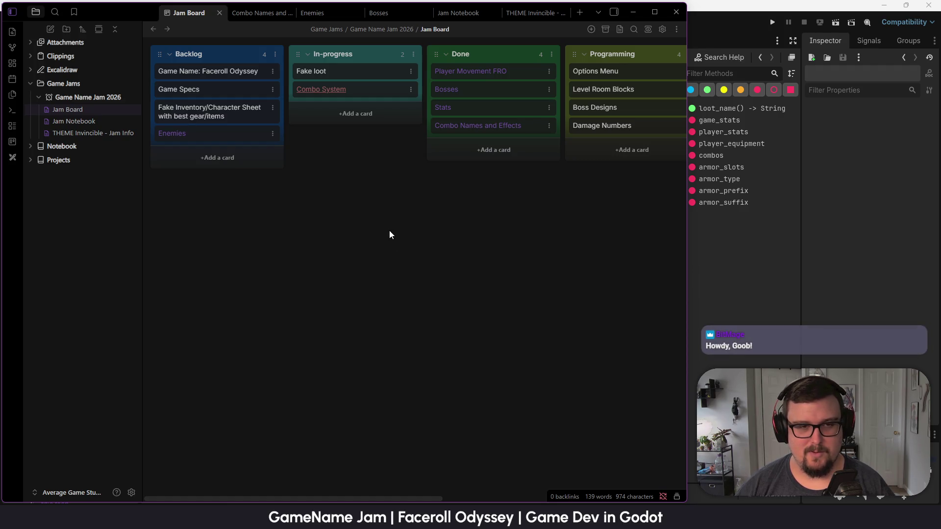
scroll(340, 201, right, 5)
scroll(346, 198, left, 5)
- Bring Godot forward, look over global.gd, then open the player.gd script
click(750, 277)
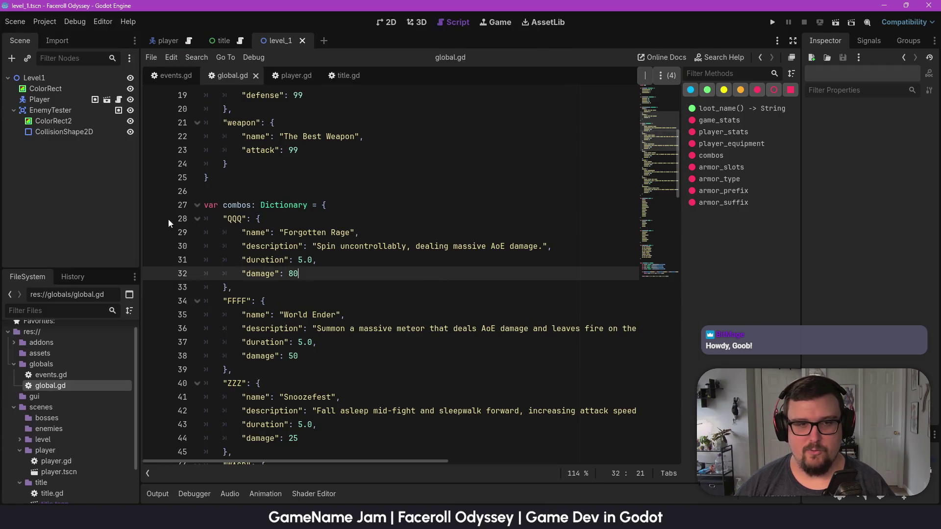
scroll(299, 195, down, 15)
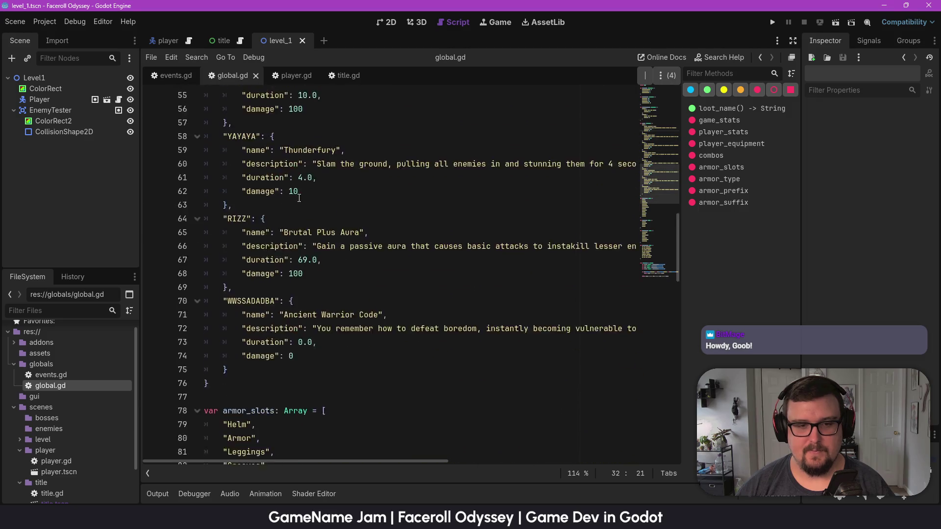
scroll(299, 194, up, 6)
scroll(299, 194, down, 6)
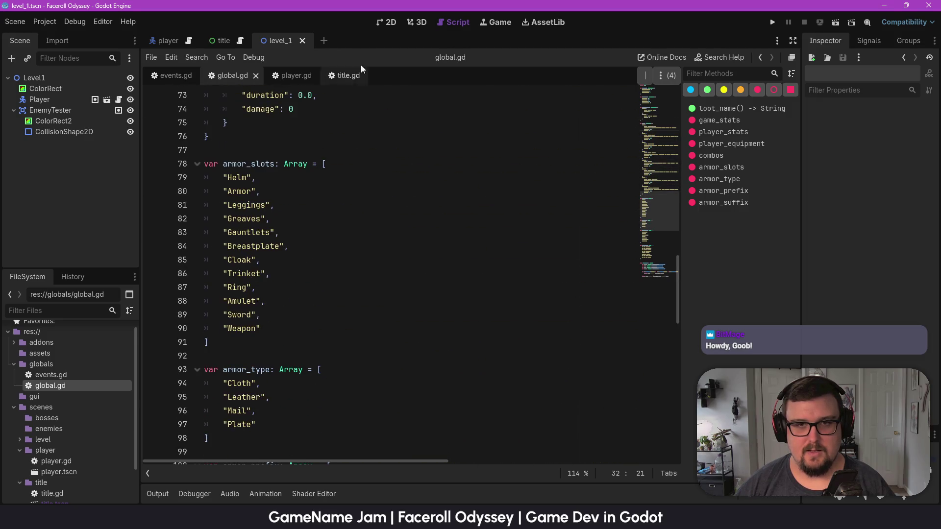
click(374, 123)
click(389, 22)
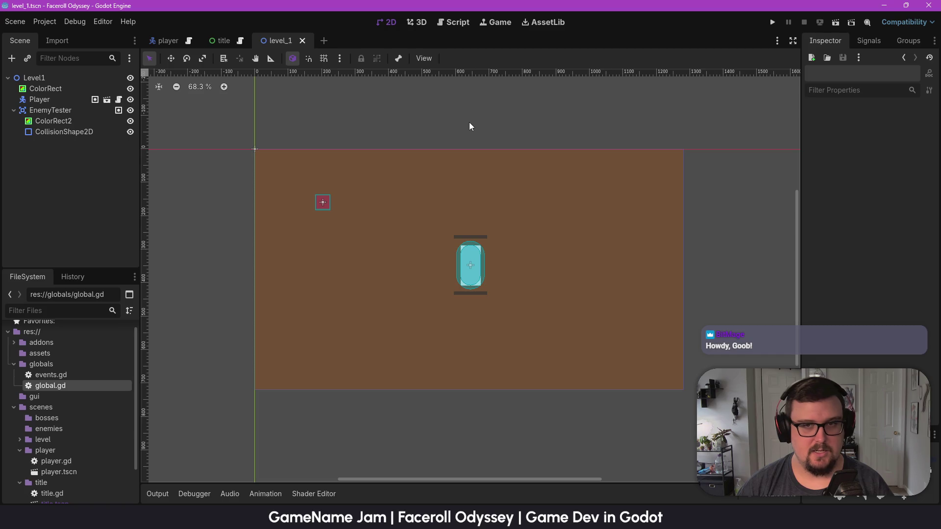
click(448, 23)
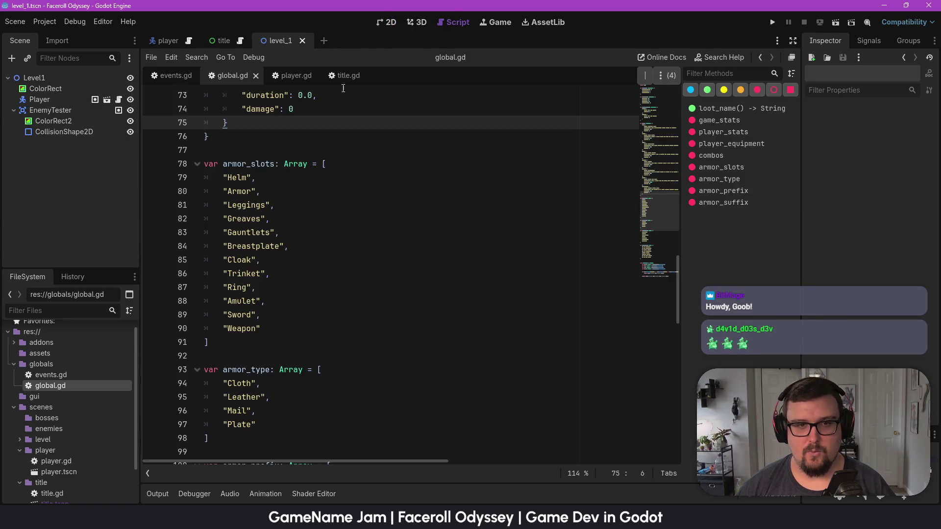
click(294, 75)
drag(665, 231, 651, 109)
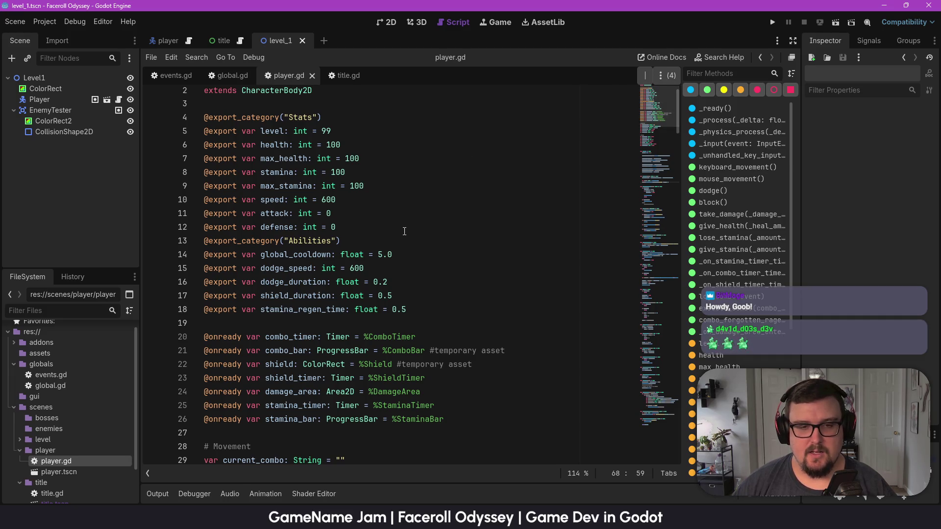
- Review the attack and defense export stat lines in player.gd
scroll(402, 225, down, 3)
scroll(399, 223, up, 2)
scroll(398, 221, up, 2)
scroll(397, 221, down, 1)
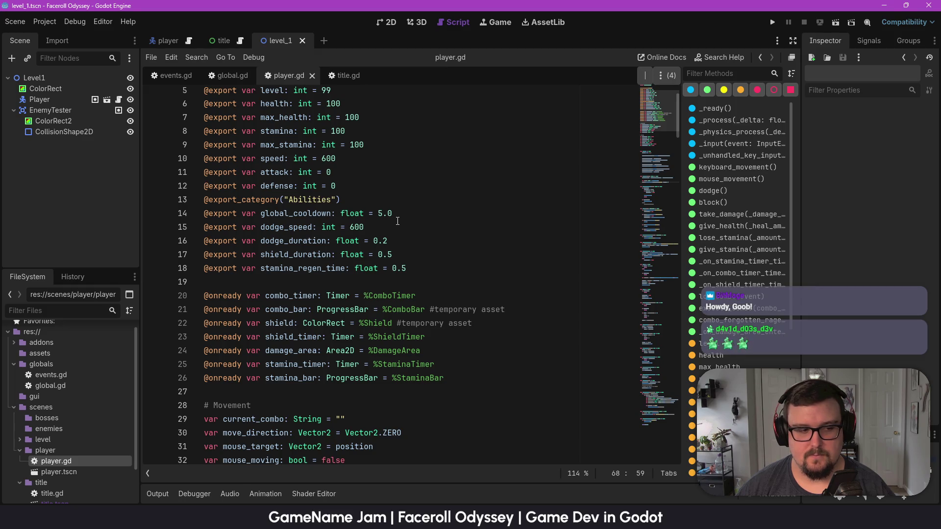
mouse_move(346, 193)
mouse_down()
mouse_move(235, 186)
mouse_move(194, 166)
mouse_up()
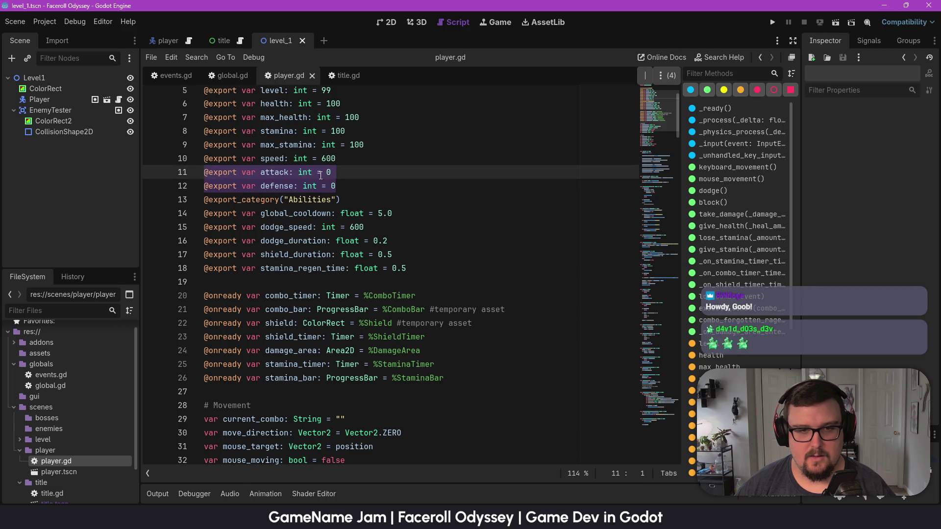
click(347, 185)
- Scroll down player.gd to the take_damage function
scroll(346, 186, up, 1)
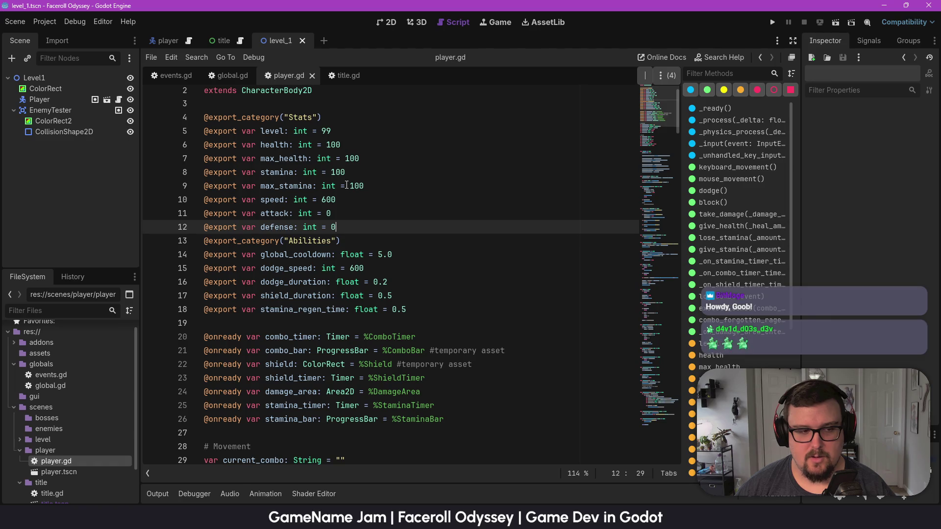
scroll(306, 214, down, 3)
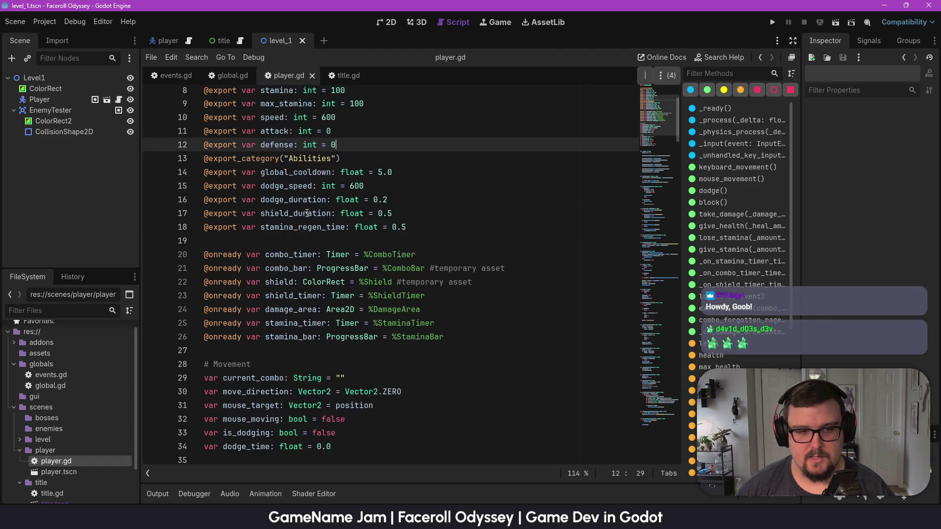
scroll(308, 218, up, 1)
scroll(310, 221, down, 5)
scroll(311, 225, down, 10)
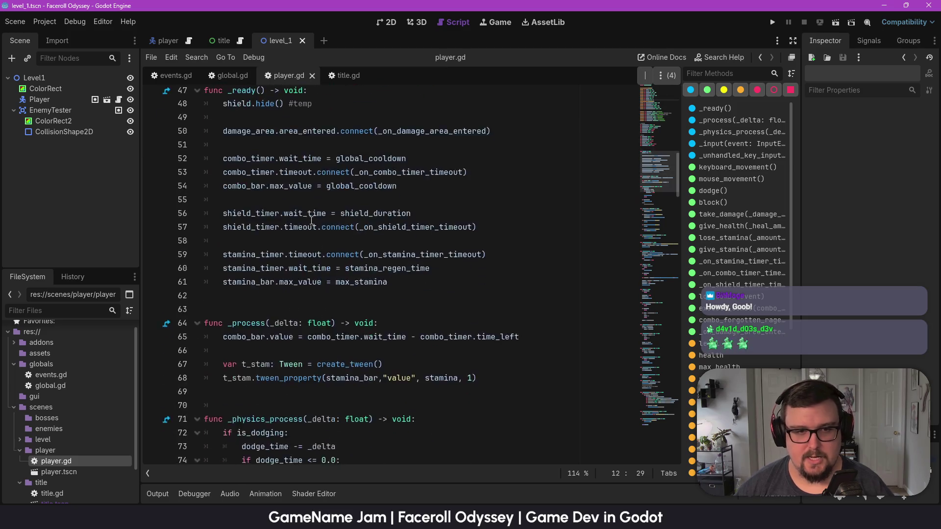
scroll(313, 248, down, 5)
scroll(313, 253, down, 8)
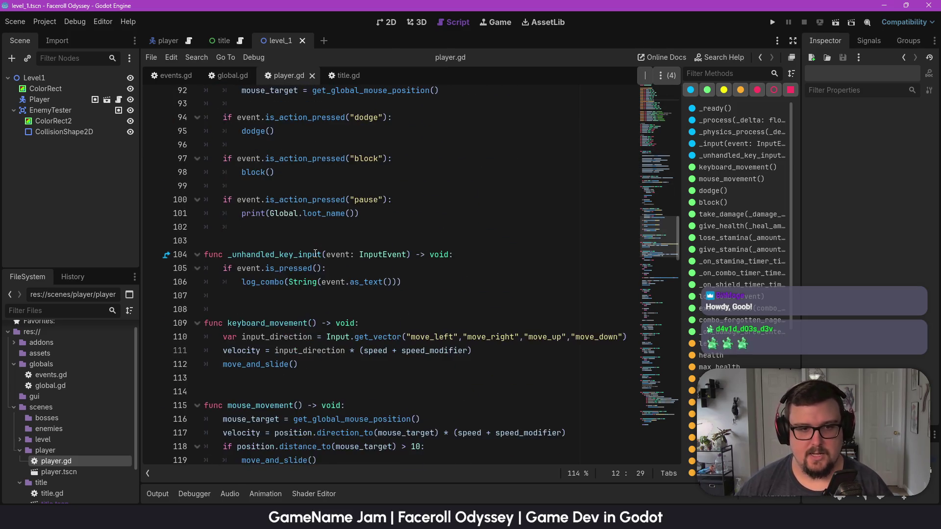
scroll(301, 272, down, 5)
scroll(301, 270, down, 9)
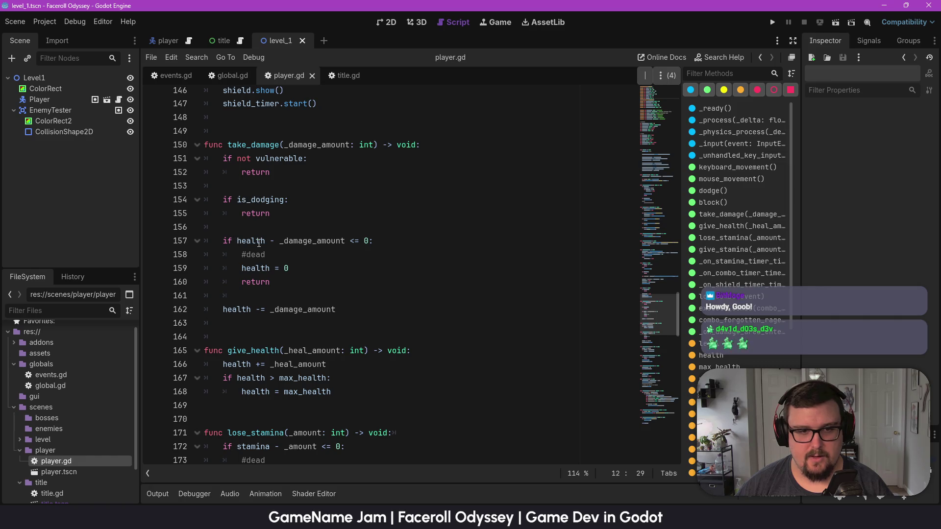
- Change line 157 to 'if health - (_damage_amount - defense) <= 0:'
click(346, 241)
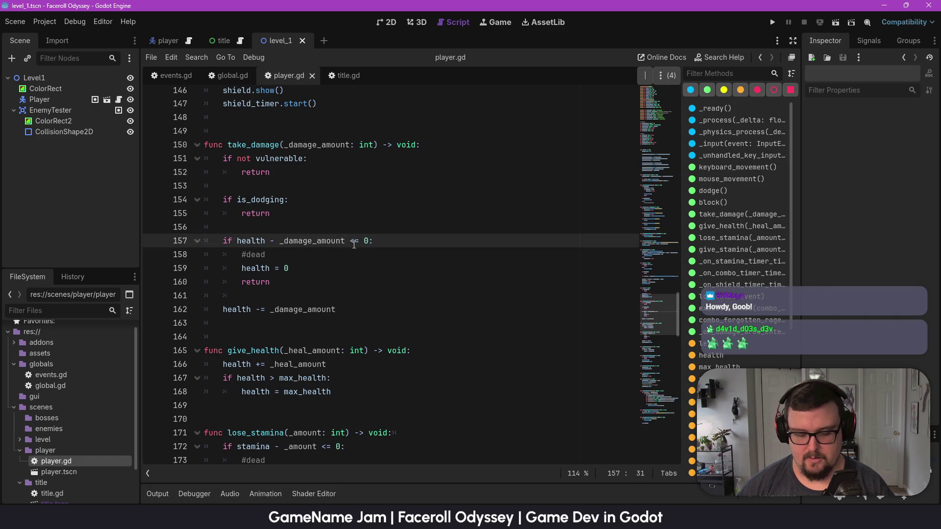
text(+)
key(BackSpace)
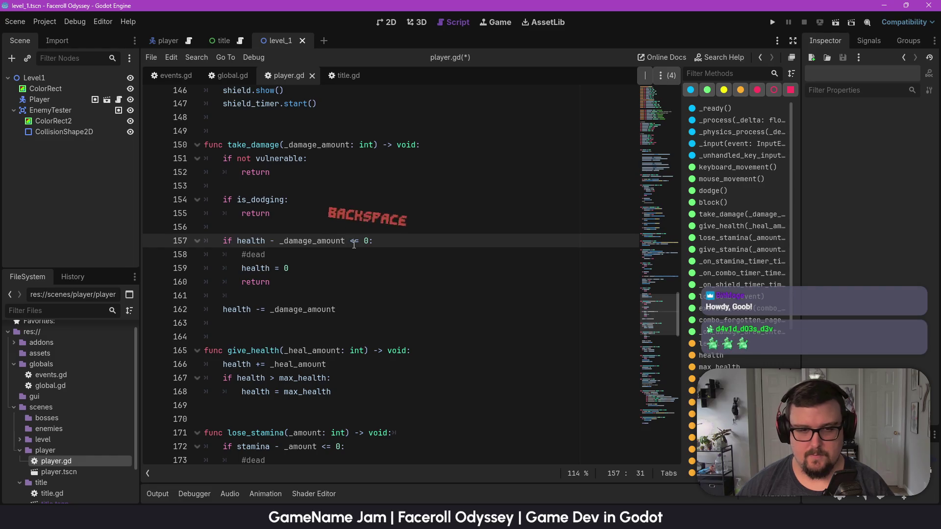
text(+ )
text(defense)
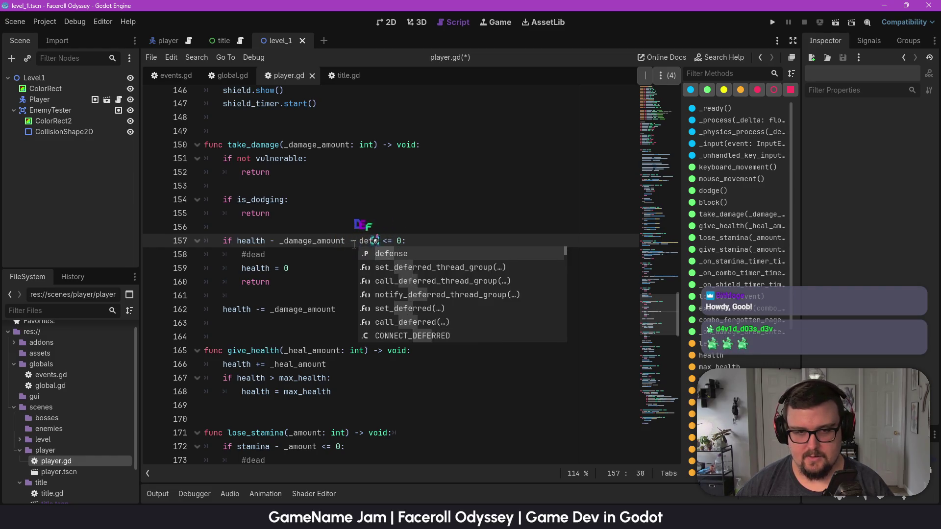
key(Escape)
text())
click(275, 240)
text(( )
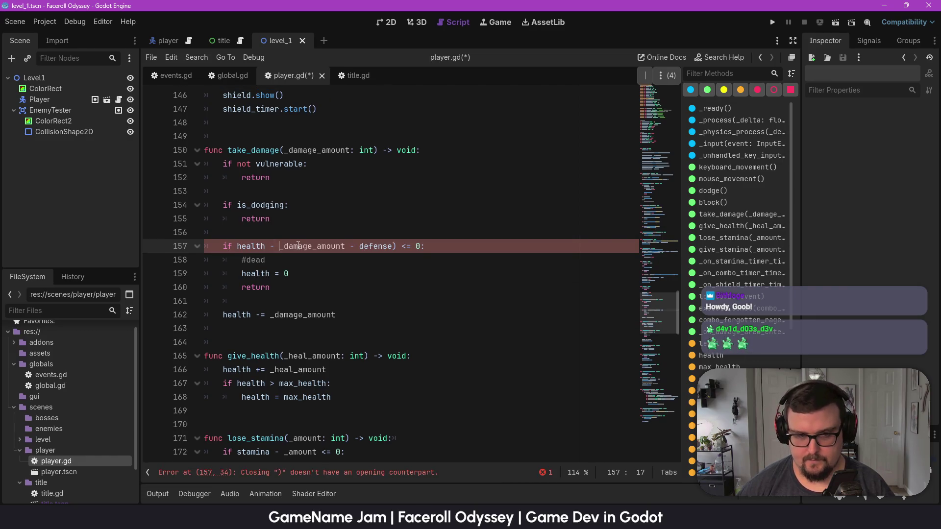
text(()
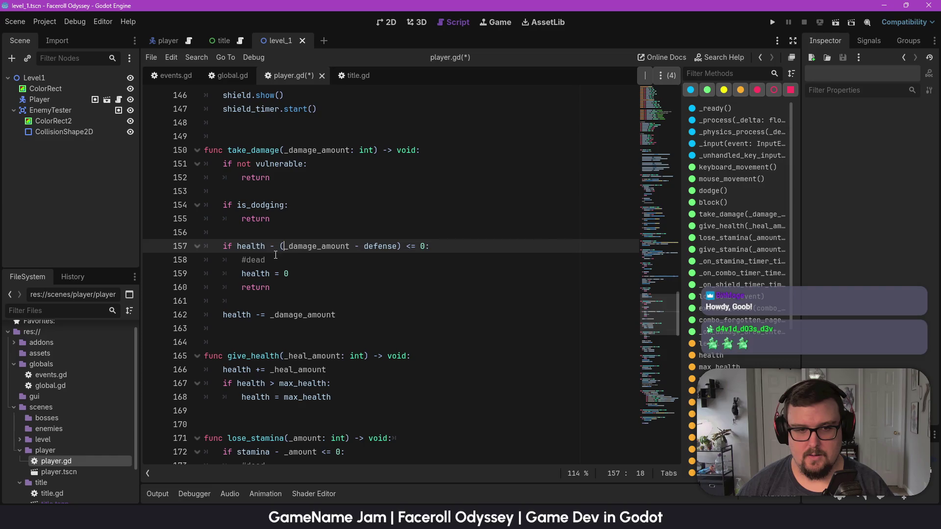
click(275, 261)
drag(403, 246, 281, 248)
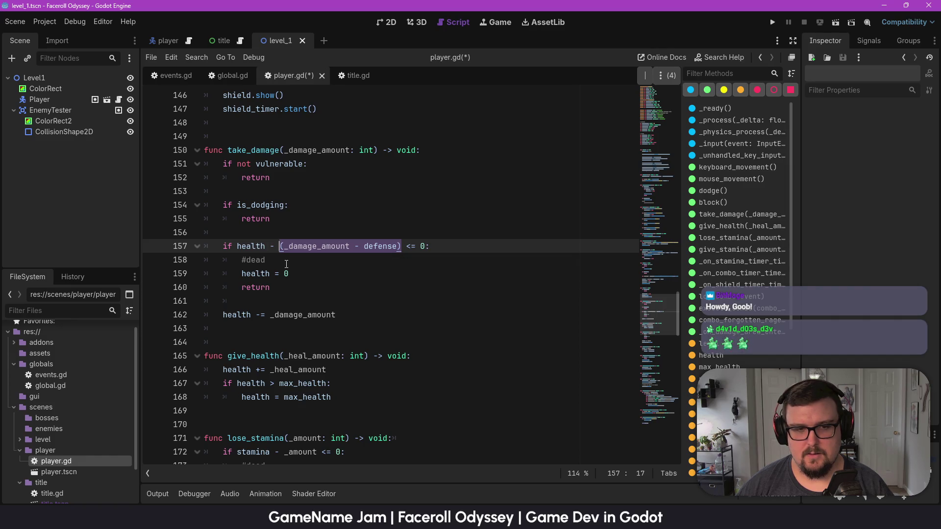
click(286, 264)
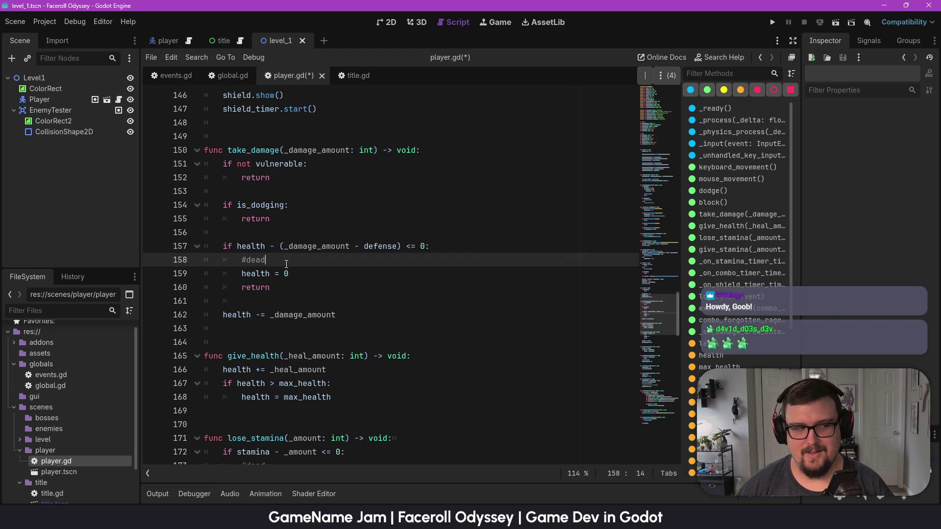
- Insert a line above the health check starting 'var damage_to_take: int ='
click(269, 234)
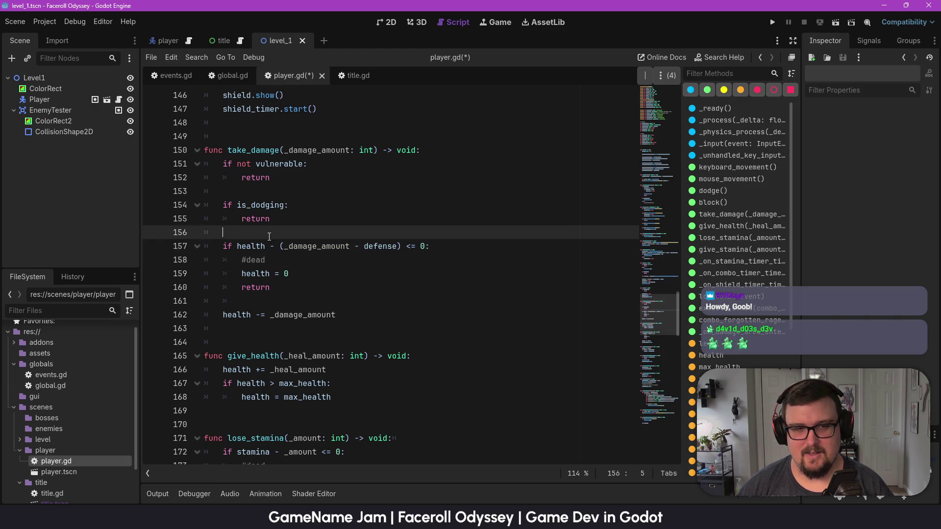
key(Return)
key(Return)
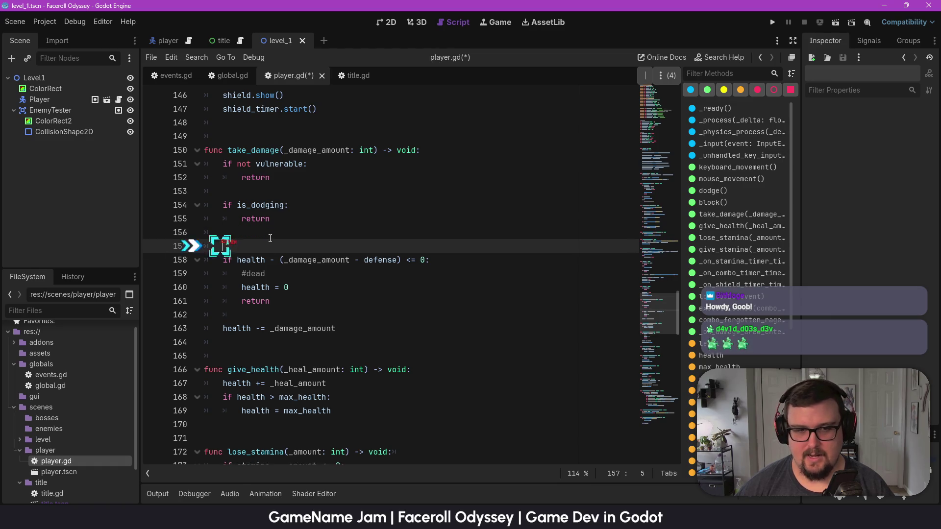
key(Up)
text(ar damage_to_take: int )
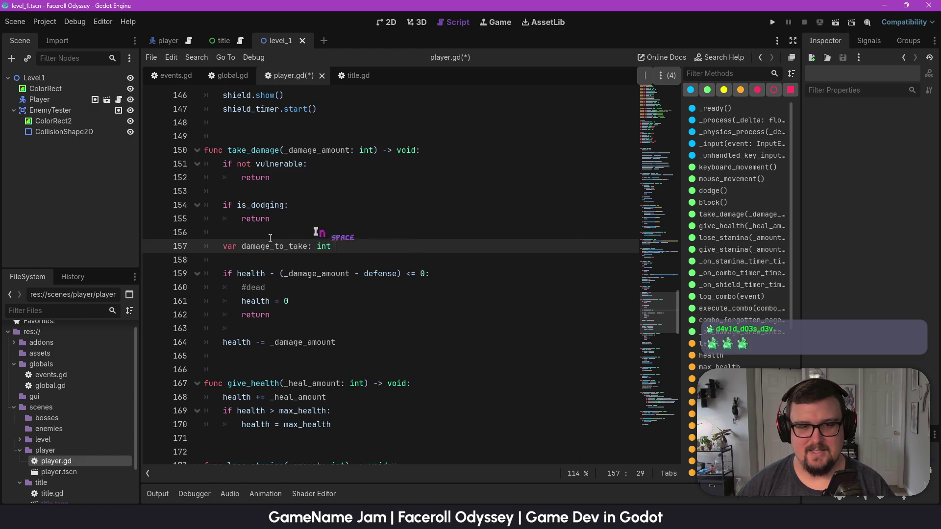
text(=)
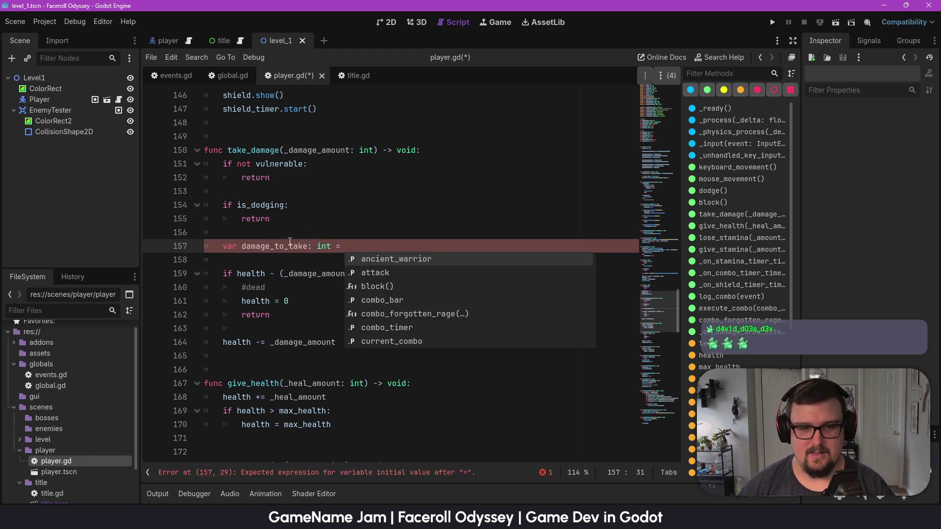
- Assign _damage_amount - defense to damage_to_take and use damage_to_take in the death check
click(281, 274)
drag(285, 273, 400, 274)
key(ctrl+c)
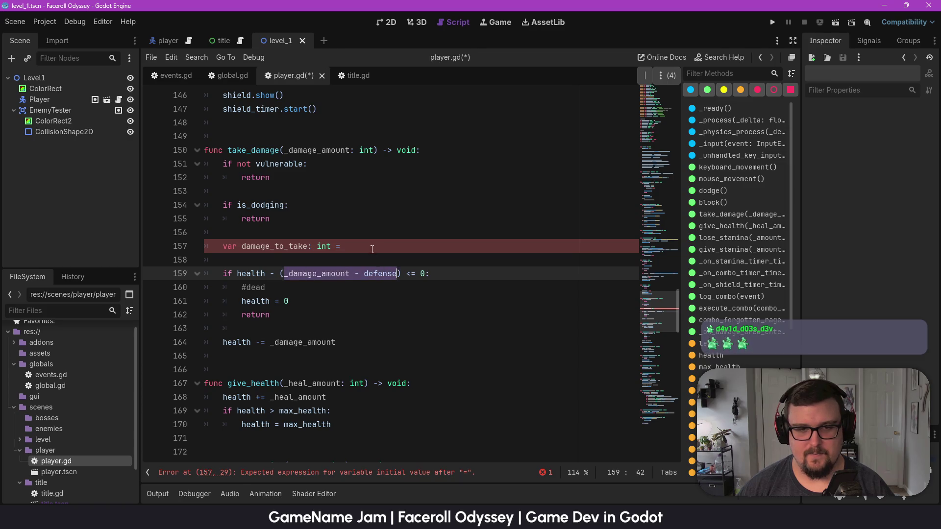
click(343, 246)
key(ctrl+v)
double_click(281, 246)
key(ctrl+c)
drag(275, 274, 400, 273)
key(ctrl+v)
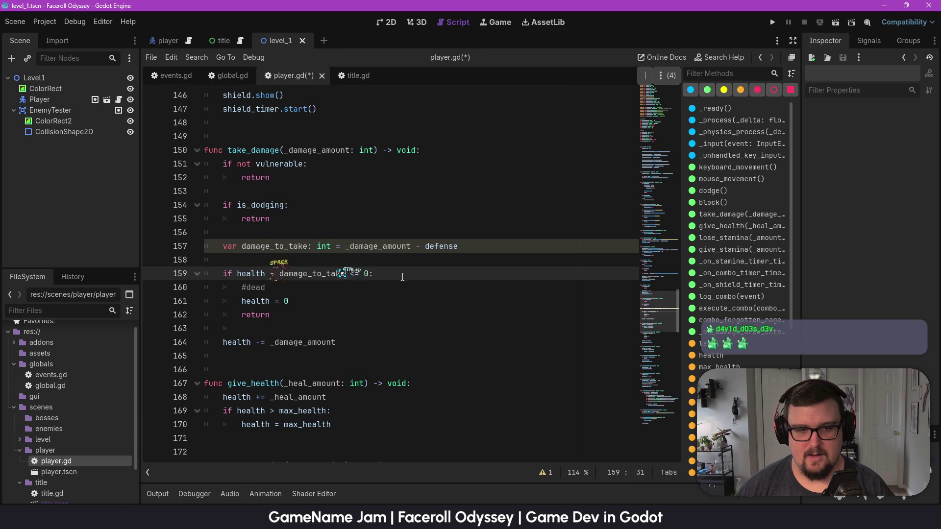
- Add an 'if damage_to_take <= 0: return' guard below the declaration
click(469, 246)
key(Return)
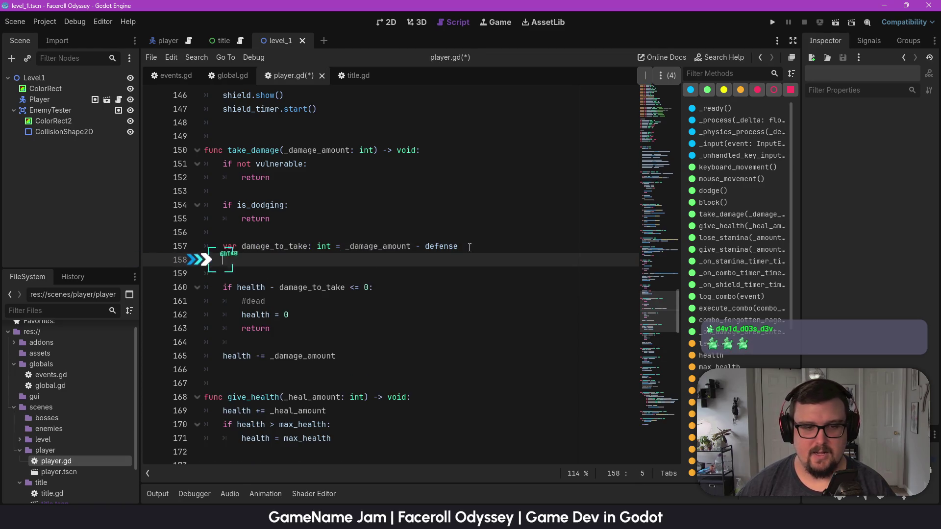
text(if damage_)
key(Return)
text(<)
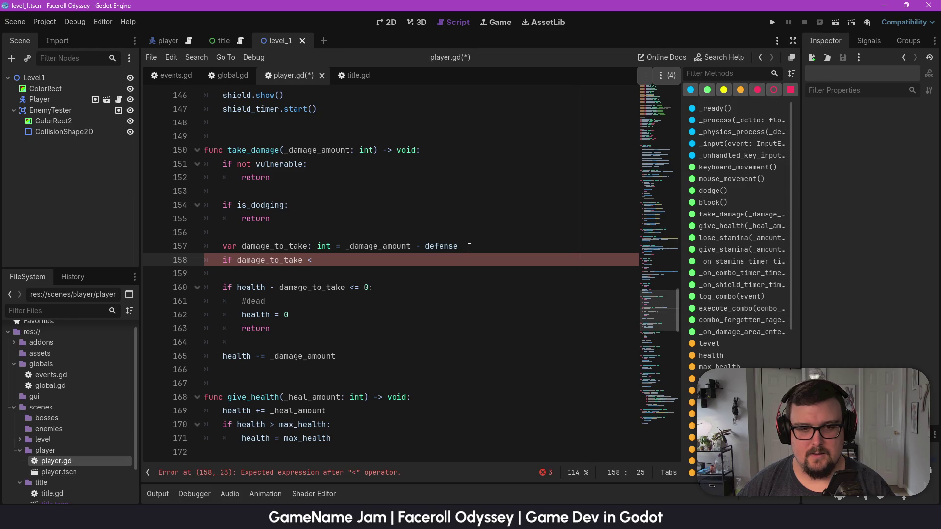
key(BackSpace)
text(= 0)
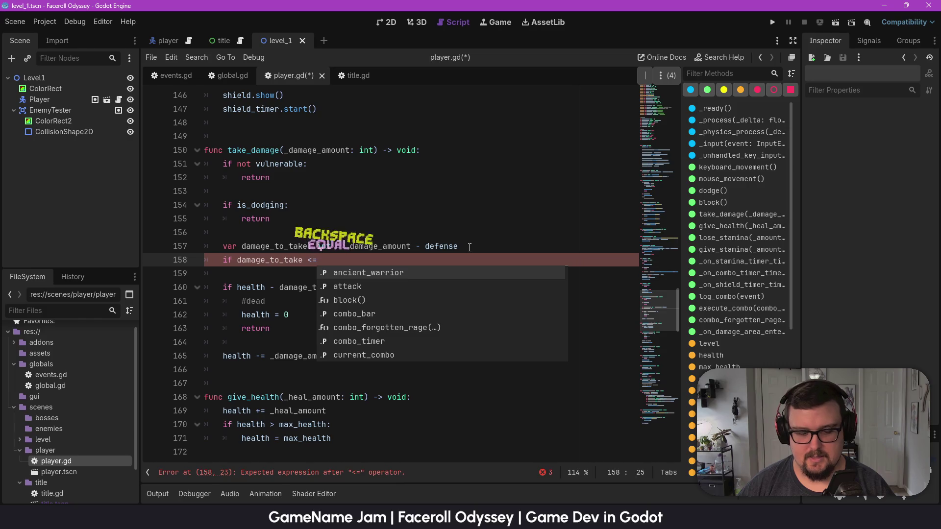
text(:)
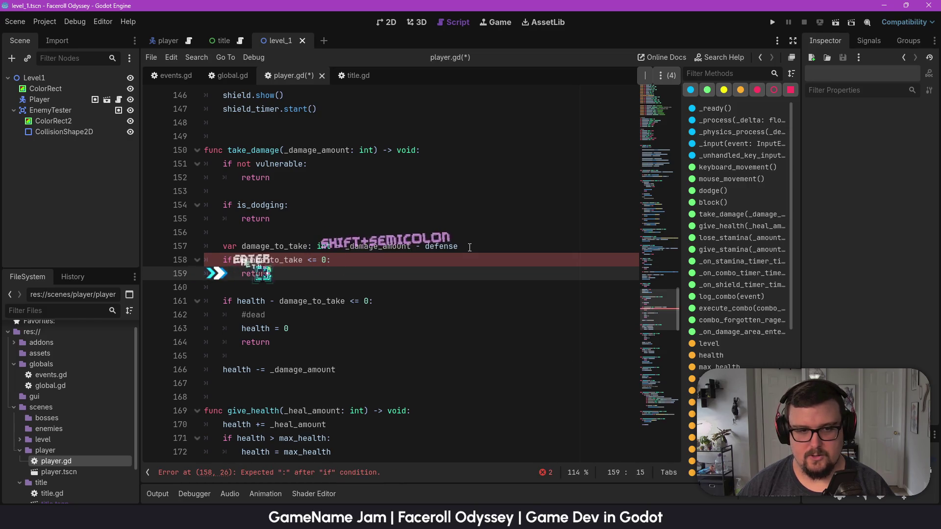
key(Return)
text(return)
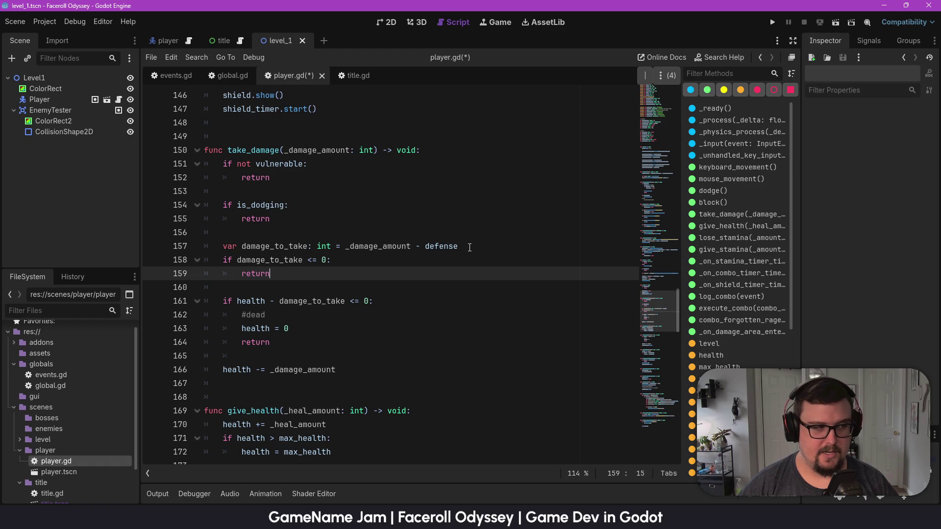
- Subtract damage_to_take instead of _damage_amount from health on line 166 and save player.gd
scroll(401, 258, down, 1)
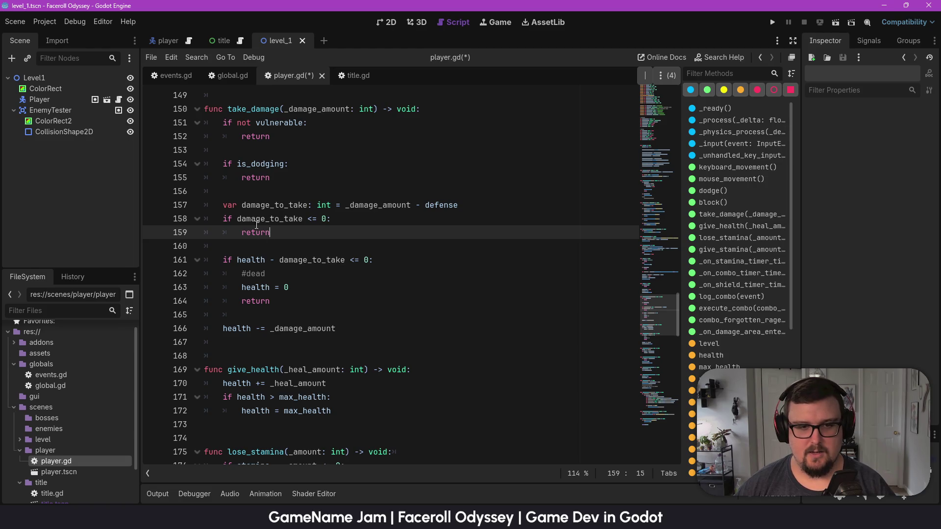
double_click(256, 218)
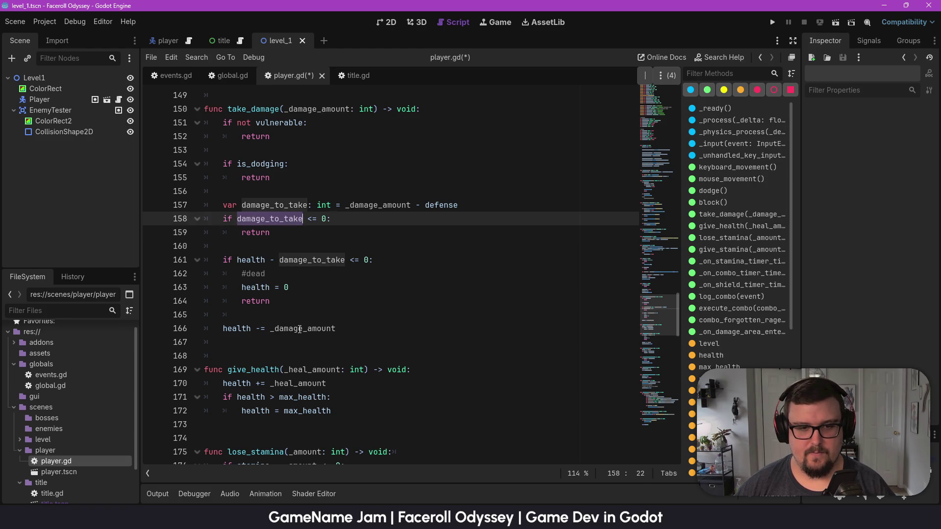
double_click(299, 329)
key(ctrl+v)
click(325, 290)
key(ctrl+s)
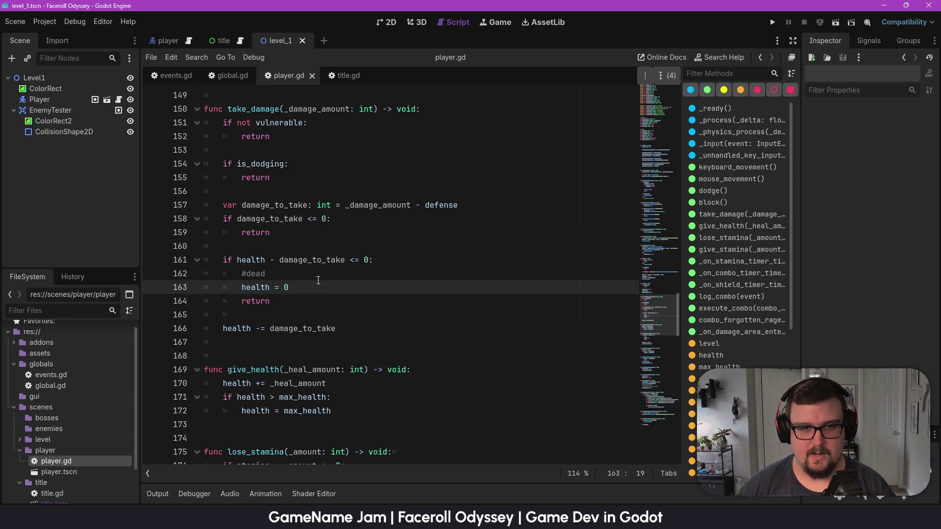
click(466, 205)
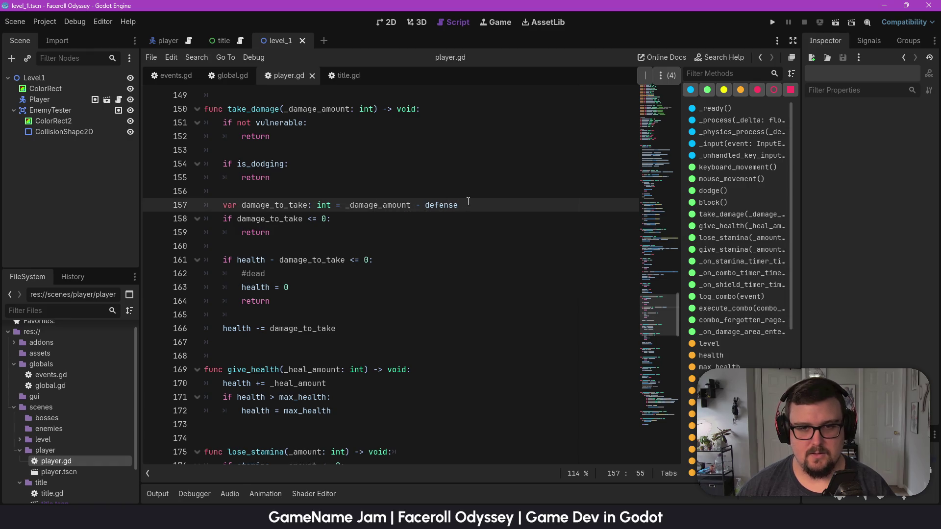
- Set the Player node's Defense to 100 in the Inspector
click(372, 224)
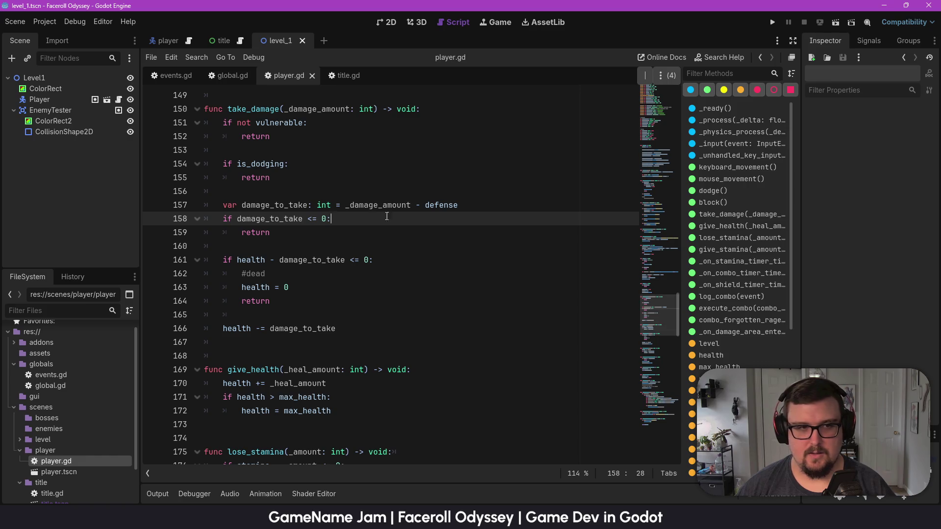
click(54, 99)
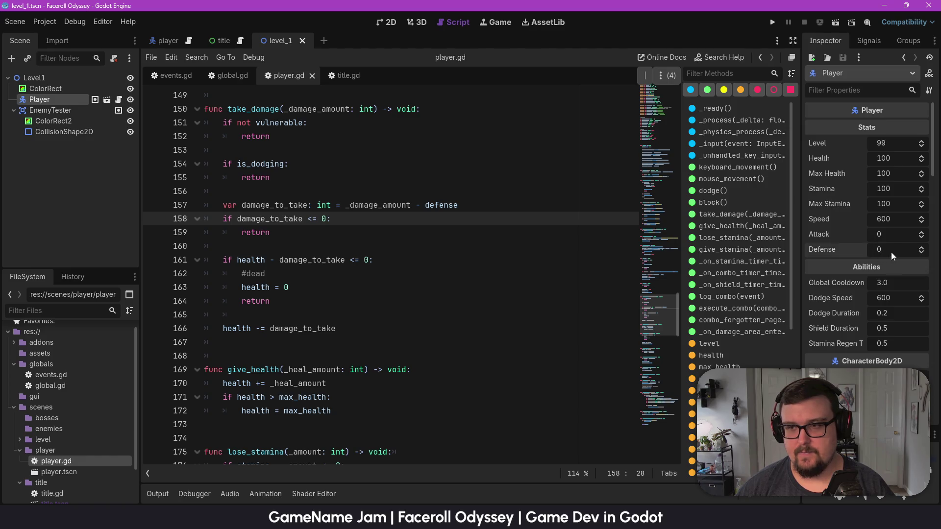
text(00)
key(Return)
- Scroll player.gd down to the take_damage call in _on_damage_area_entered
scroll(490, 273, down, 20)
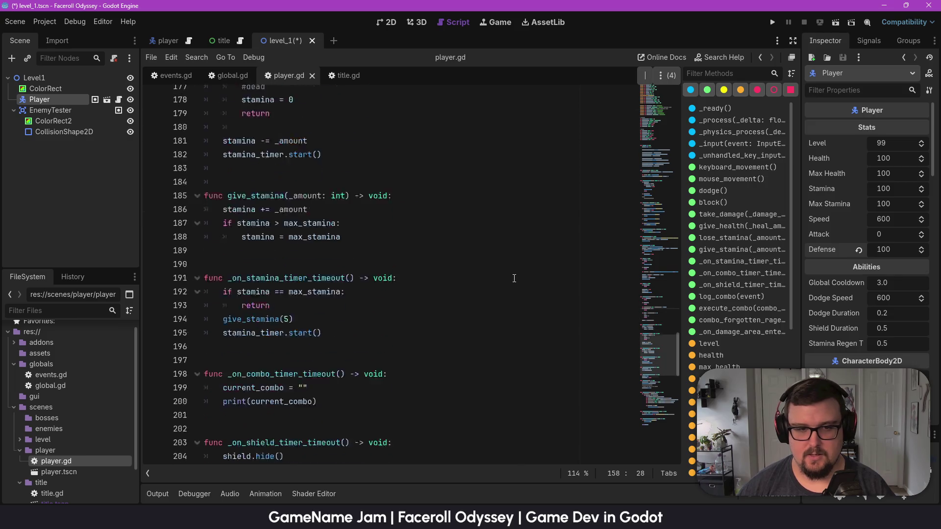
scroll(426, 274, down, 5)
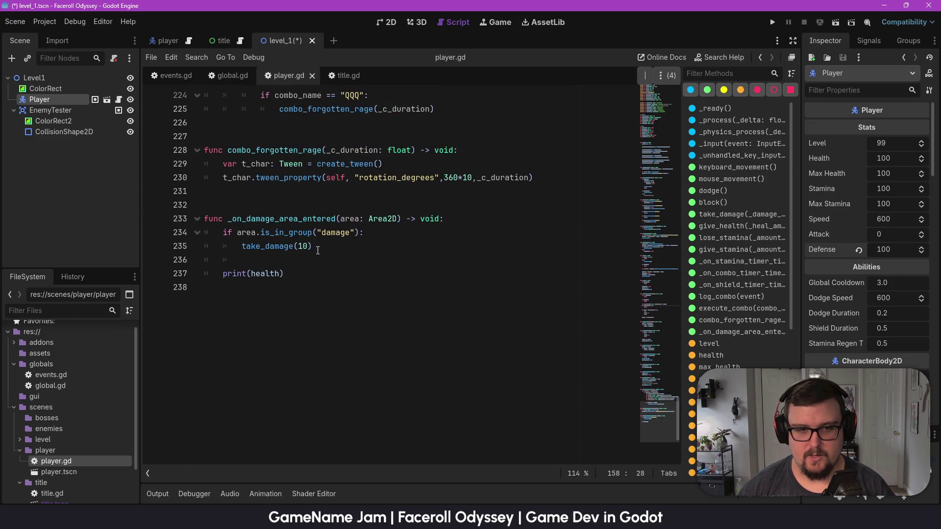
click(307, 246)
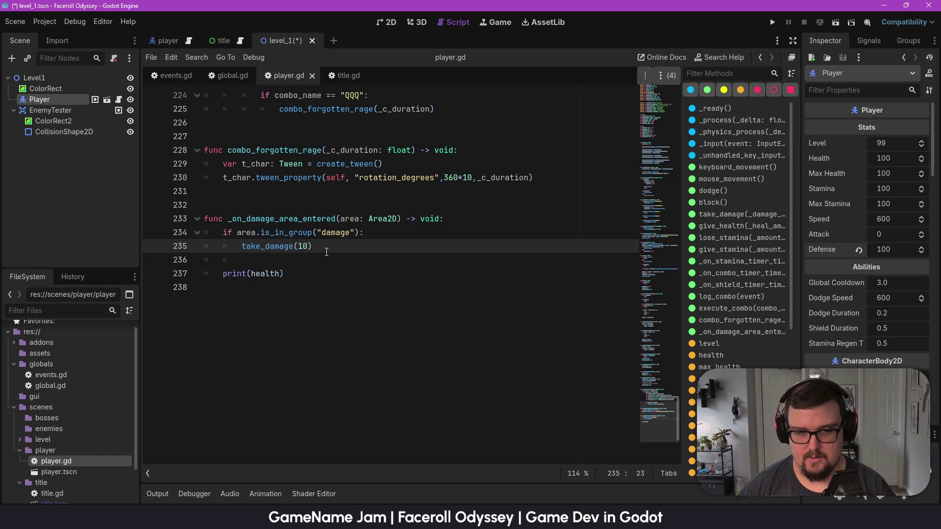
- Change the call from take_damage(10) to take_damage(90) and save
key(BackSpace)
key(BackSpace)
text(90)
key(ctrl+s)
click(327, 252)
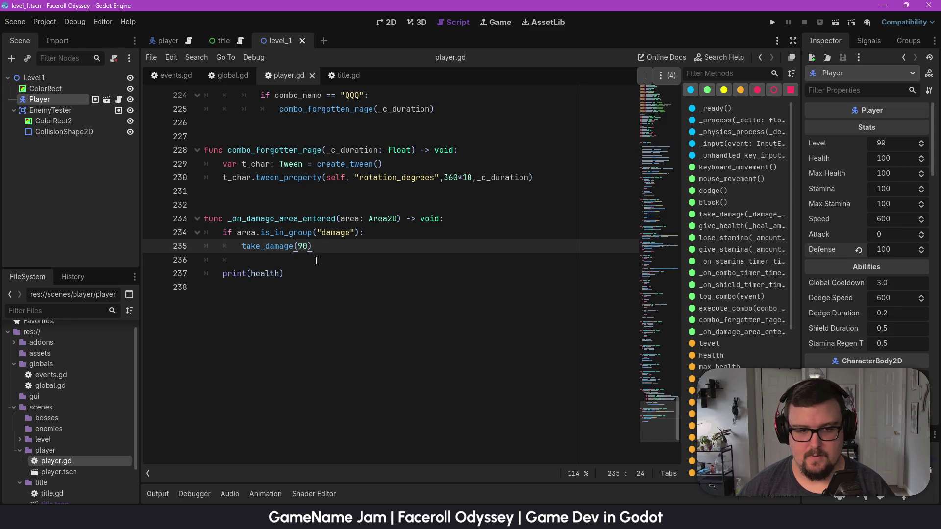
- Add print("damage to take", damage_to_take) below the damage_to_take declaration
scroll(333, 269, up, 20)
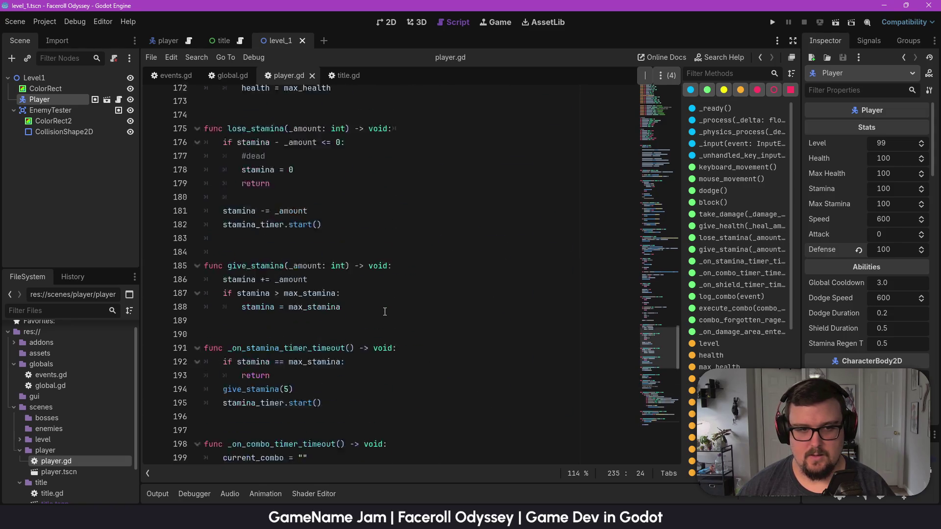
scroll(360, 309, up, 4)
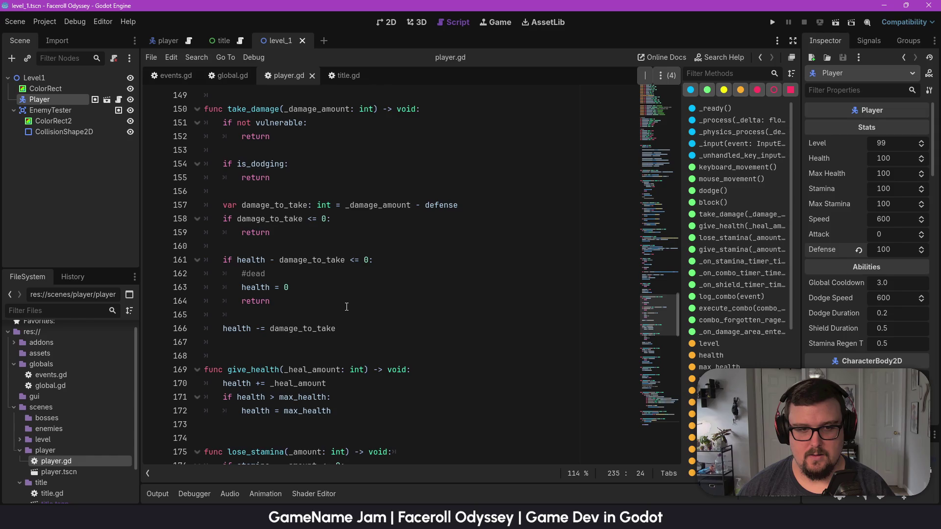
scroll(346, 306, up, 1)
double_click(295, 260)
click(473, 247)
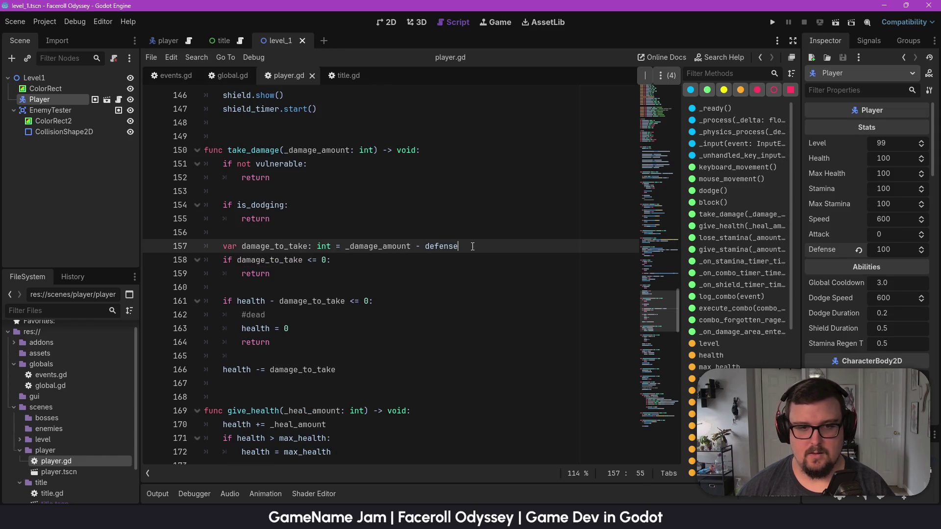
key(Return)
text(print()
text("damage to tak)
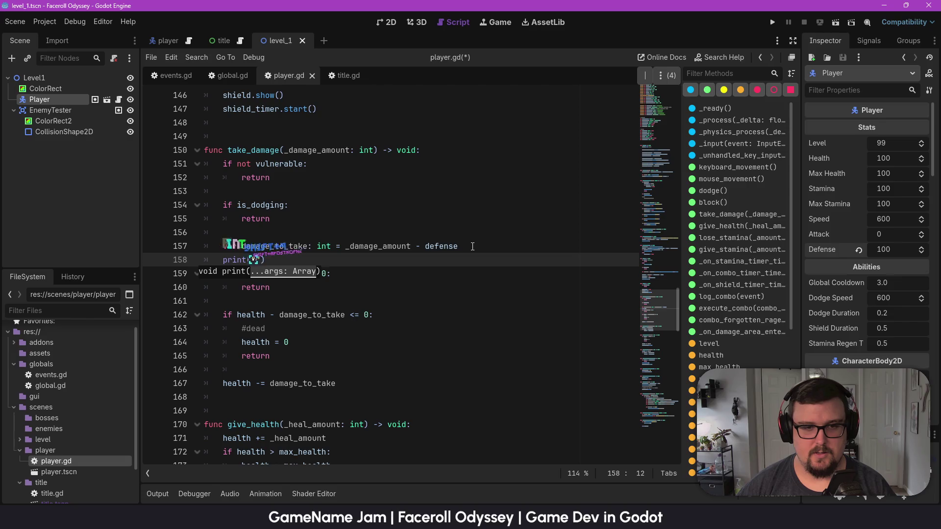
text(e", damage_to_take)
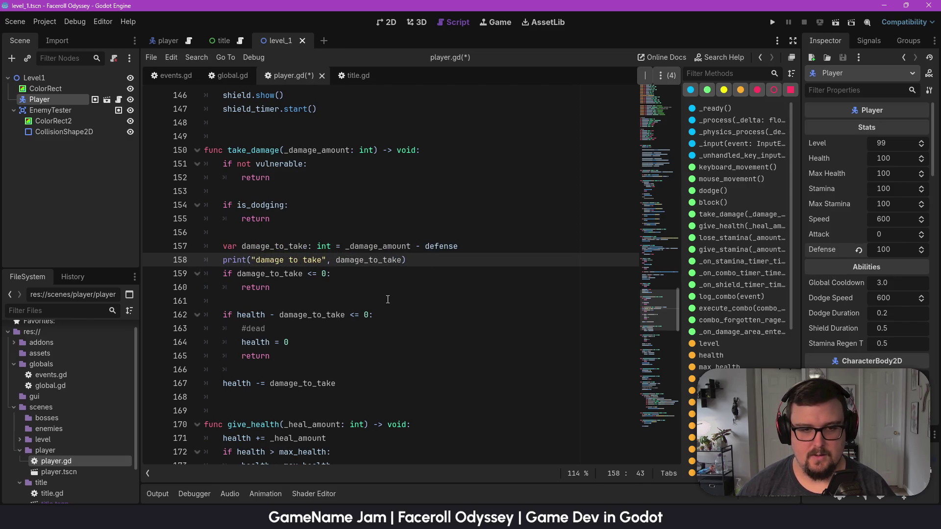
scroll(385, 299, down, 1)
scroll(626, 272, down, 20)
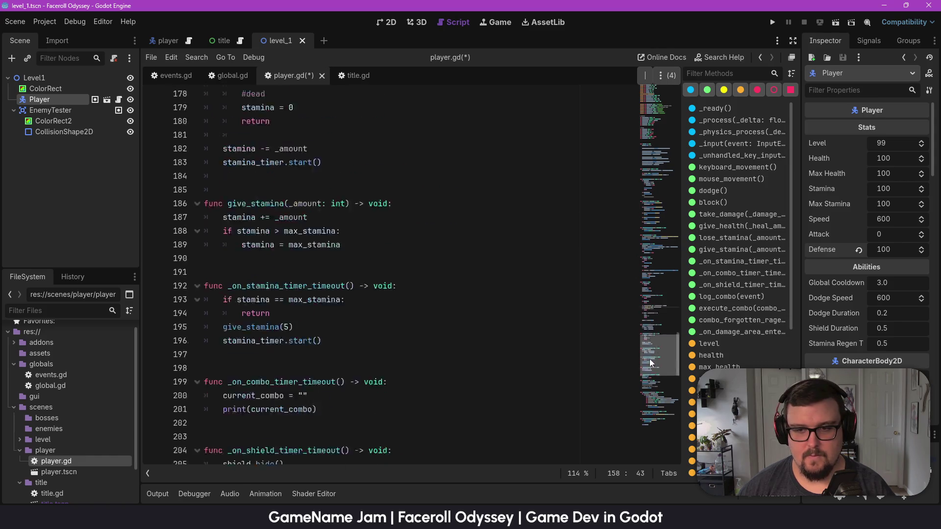
click(249, 347)
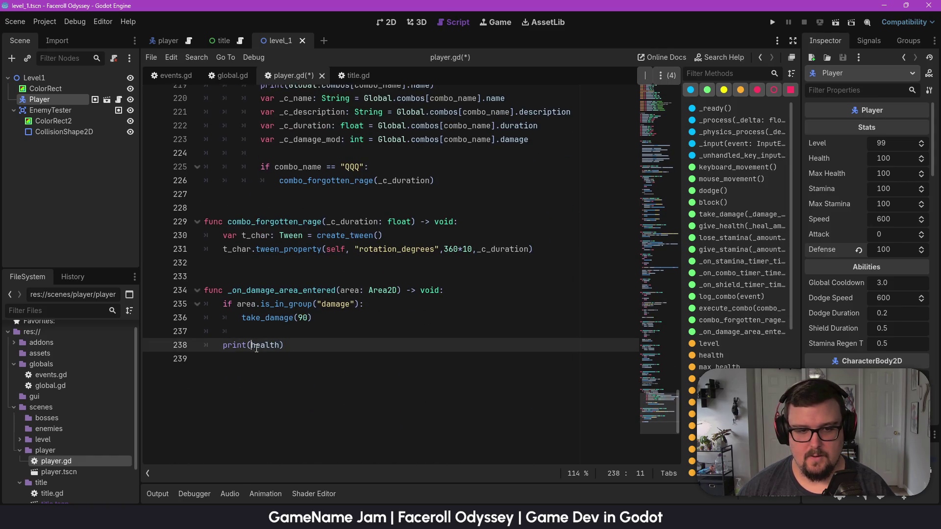
- Change the health print to print("health", health) and save
text("health",)
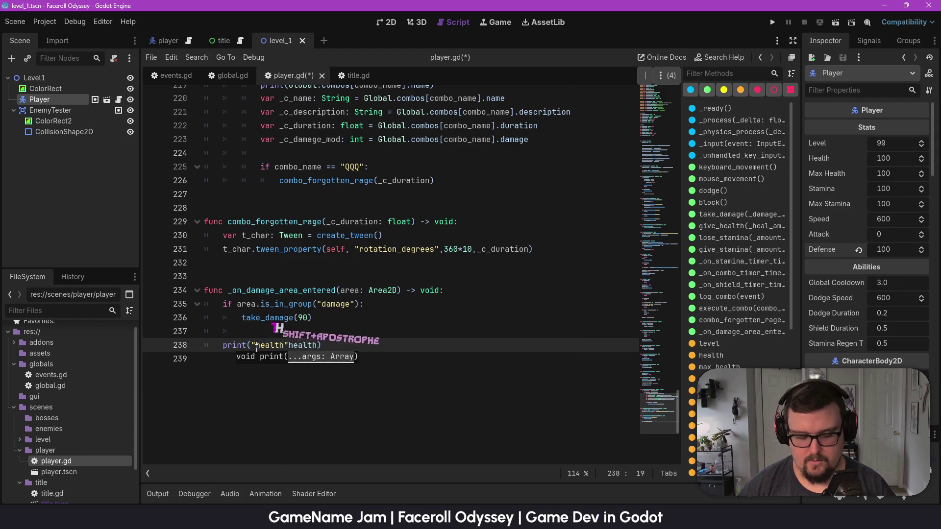
key(ctrl+s)
click(445, 317)
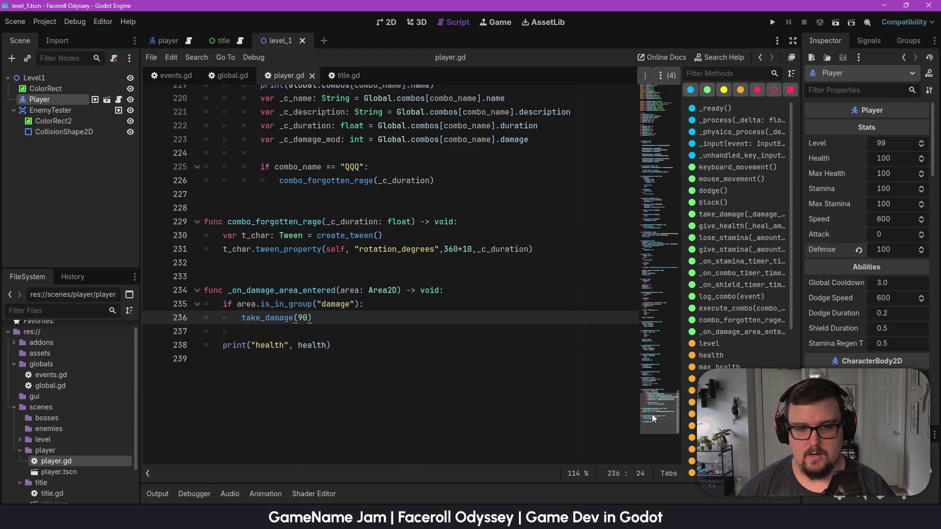
- Add 'vulnerable = true' at the start of _on_damage_area_entered and save
click(454, 297)
key(Return)
text(vulner)
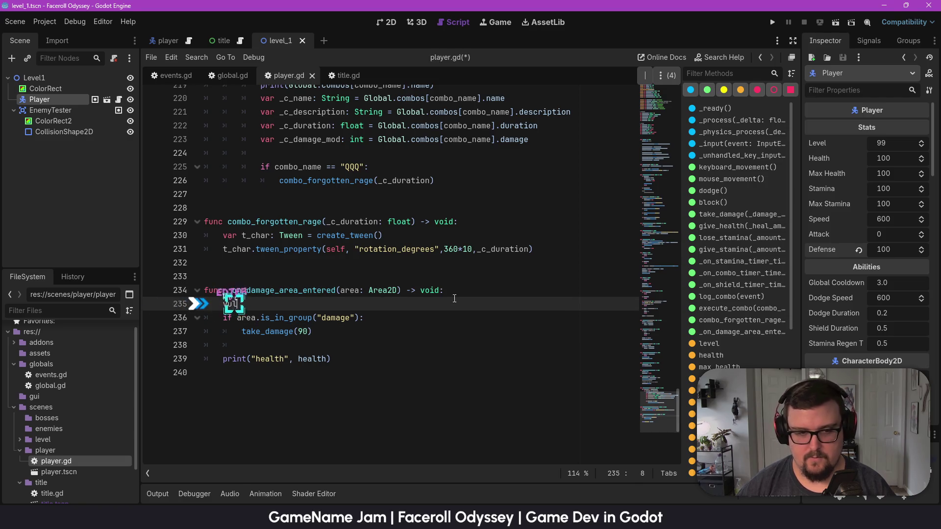
key(Return)
text(= true)
key(ctrl+s)
- Run the game to its title menu with Play
click(381, 319)
click(369, 331)
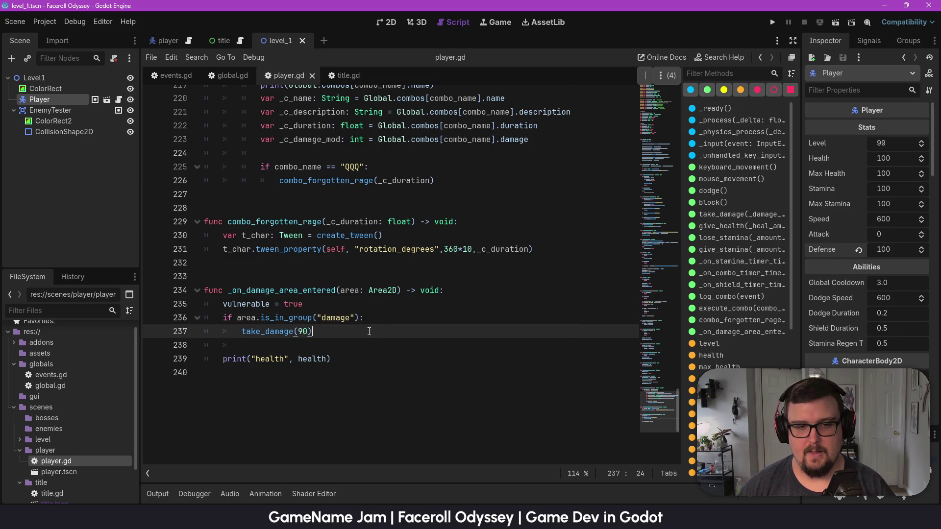
click(775, 18)
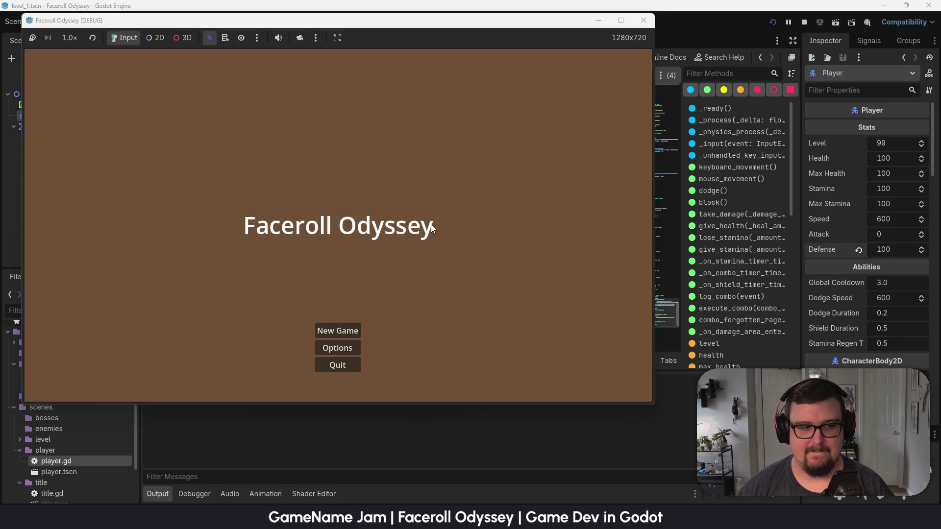
- Start a New Game, walk into the red square while Output logs health100, then stop the game
click(358, 326)
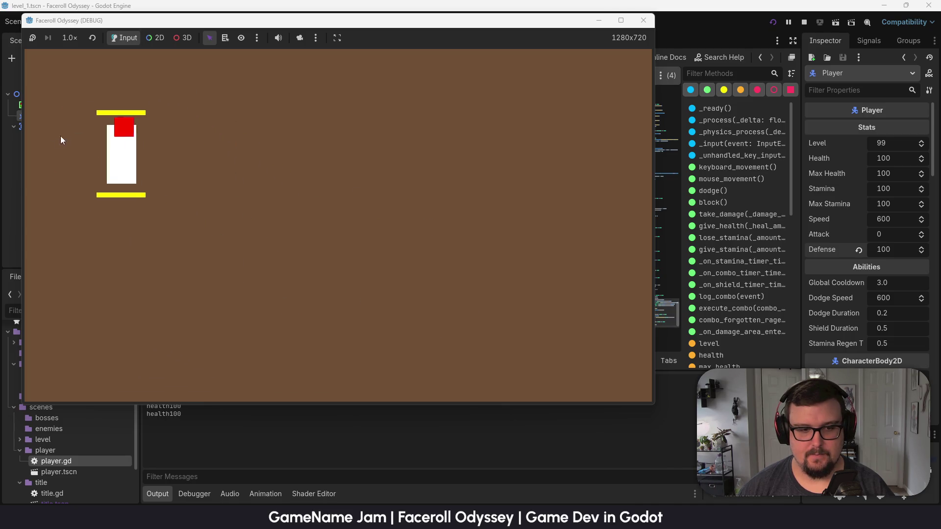
key(space)
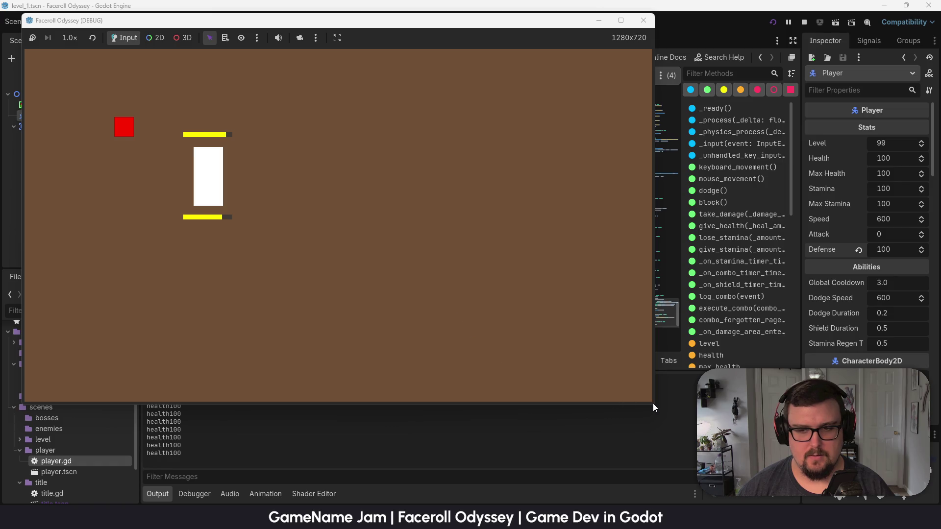
key(F8)
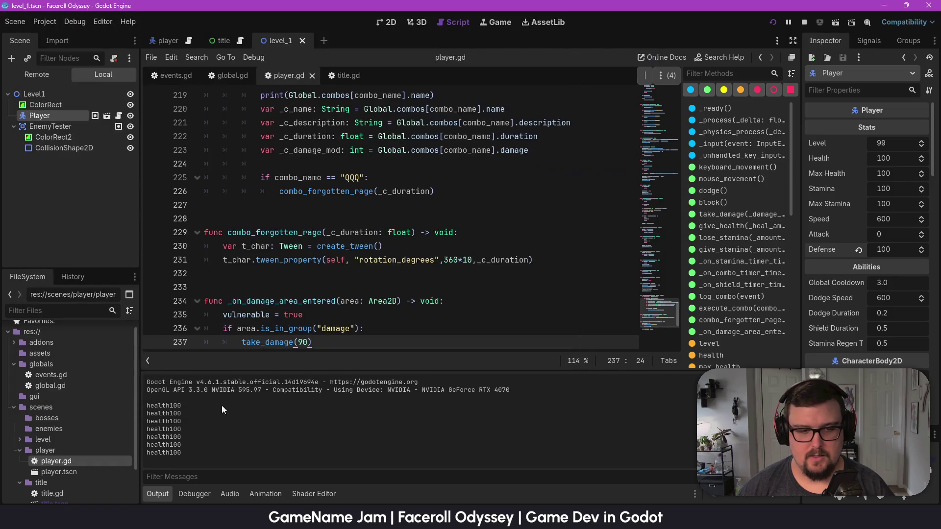
- Add a trailing space inside the 'health' and 'damage to take' print strings in player.gd
scroll(321, 240, down, 5)
scroll(310, 223, up, 1)
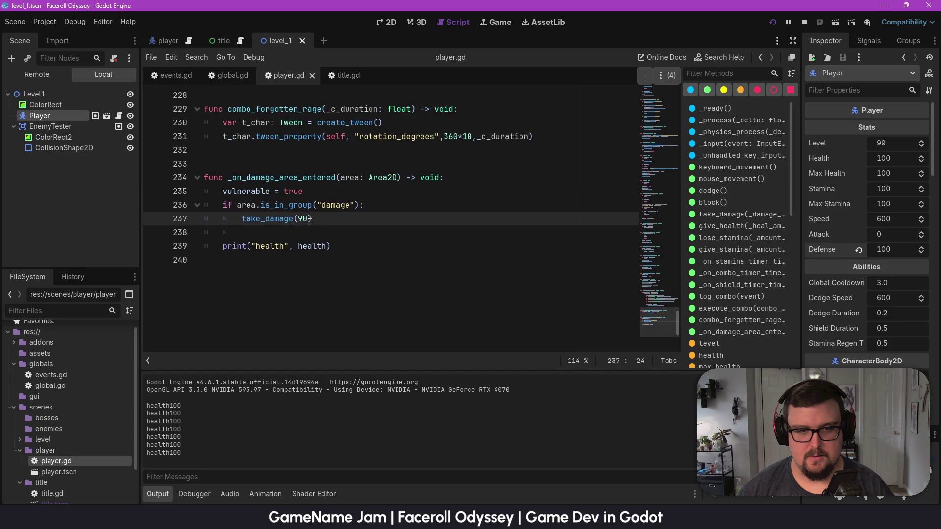
click(285, 242)
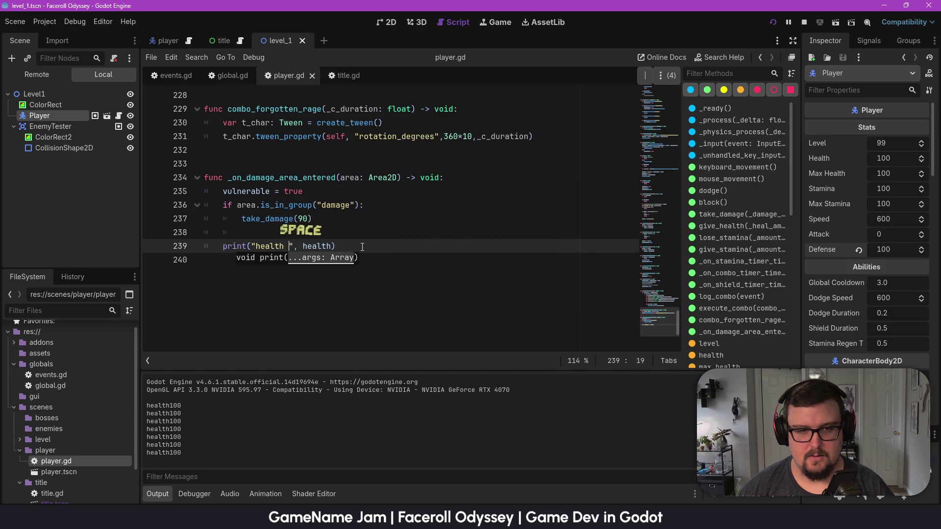
scroll(377, 244, up, 7)
scroll(377, 244, up, 15)
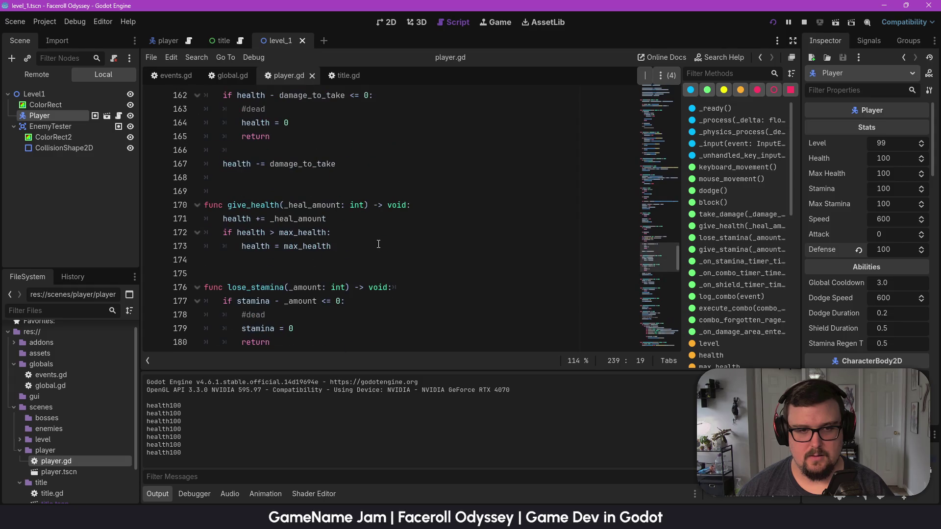
scroll(379, 244, up, 4)
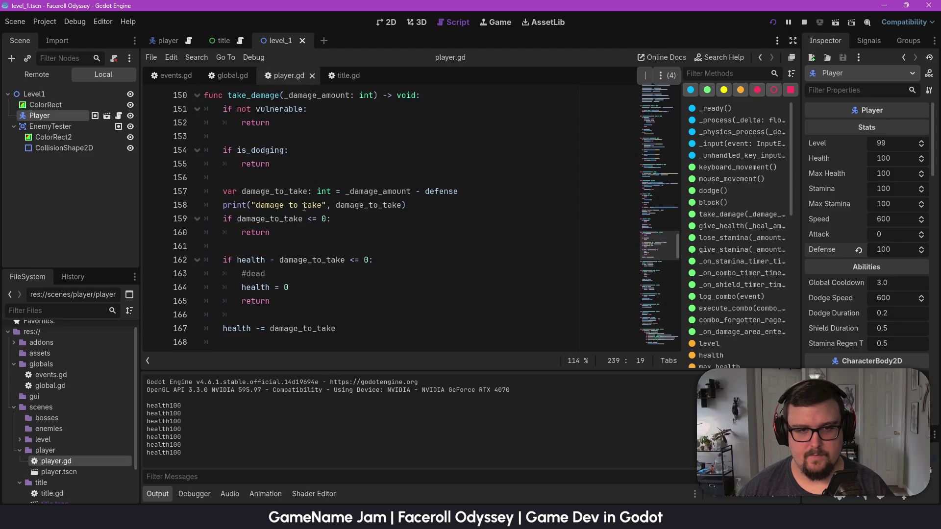
click(335, 205)
click(420, 203)
scroll(325, 199, up, 1)
drag(224, 150, 321, 152)
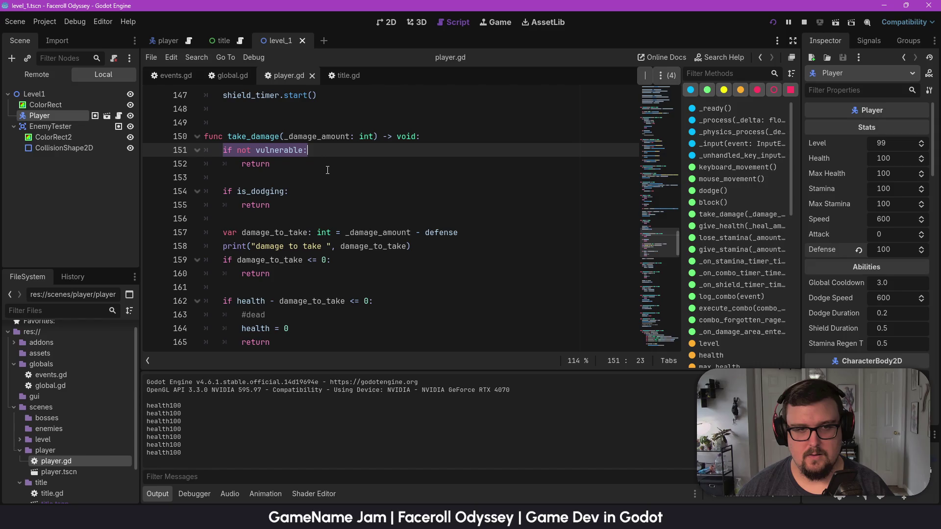
click(286, 203)
- Check the handler's take_damage(90) call and select the EnemyTester node in the Scene dock
scroll(290, 205, up, 3)
scroll(304, 211, down, 20)
scroll(312, 216, down, 10)
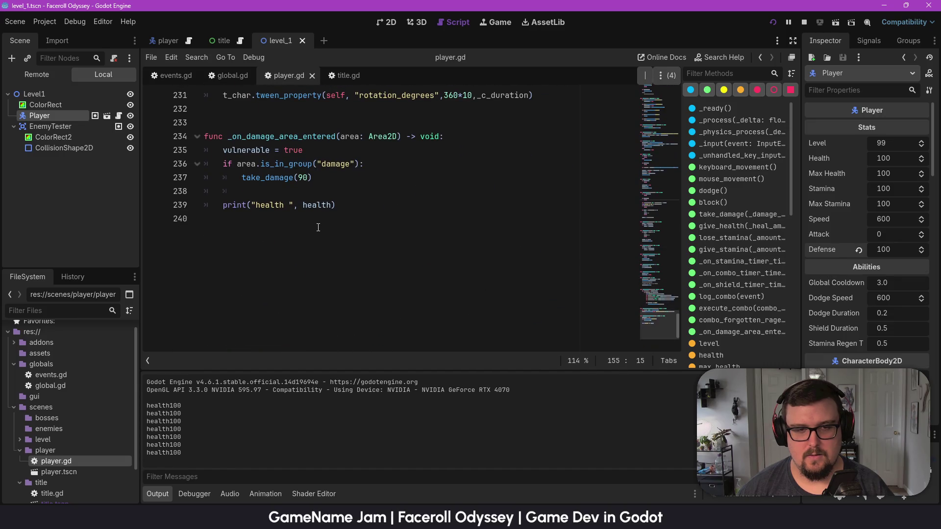
click(323, 177)
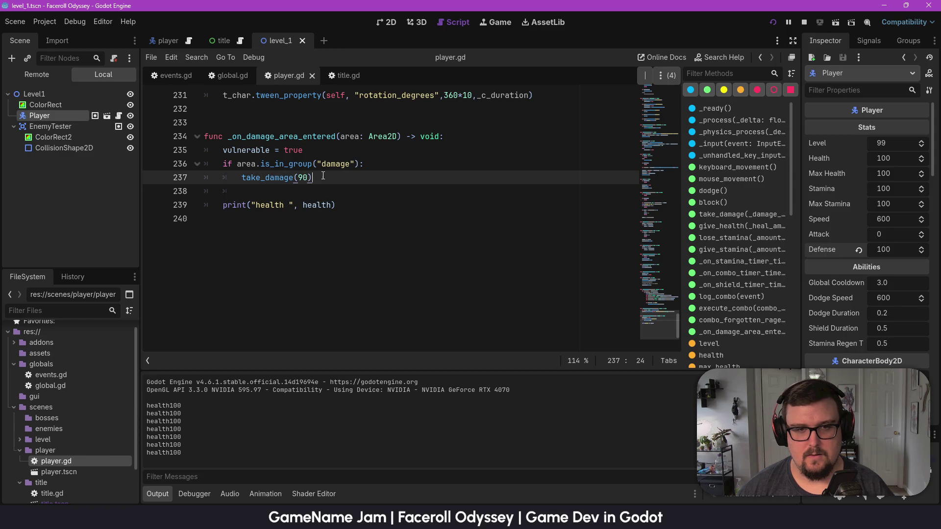
click(72, 126)
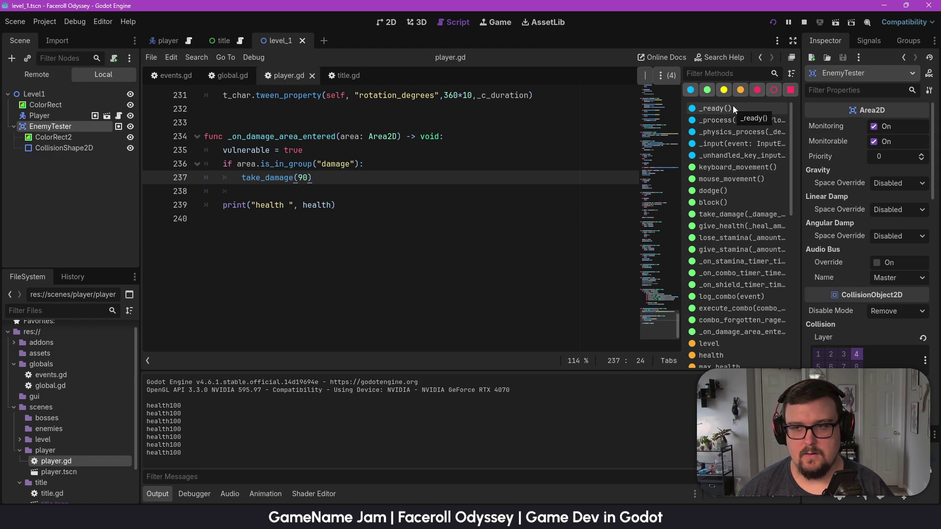
- Check EnemyTester's groups, change is_in_group from 'damage' to 'enemies', and test-run the game
click(904, 39)
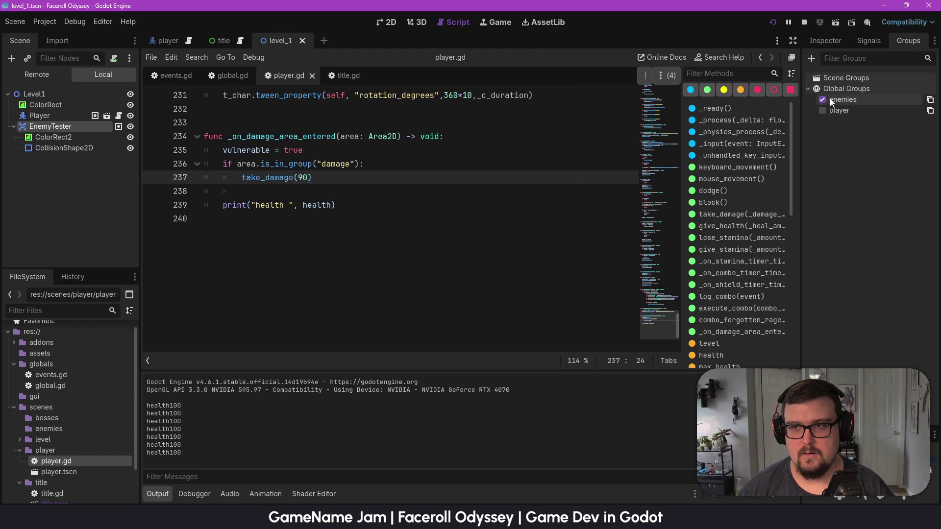
double_click(338, 164)
text(enemies)
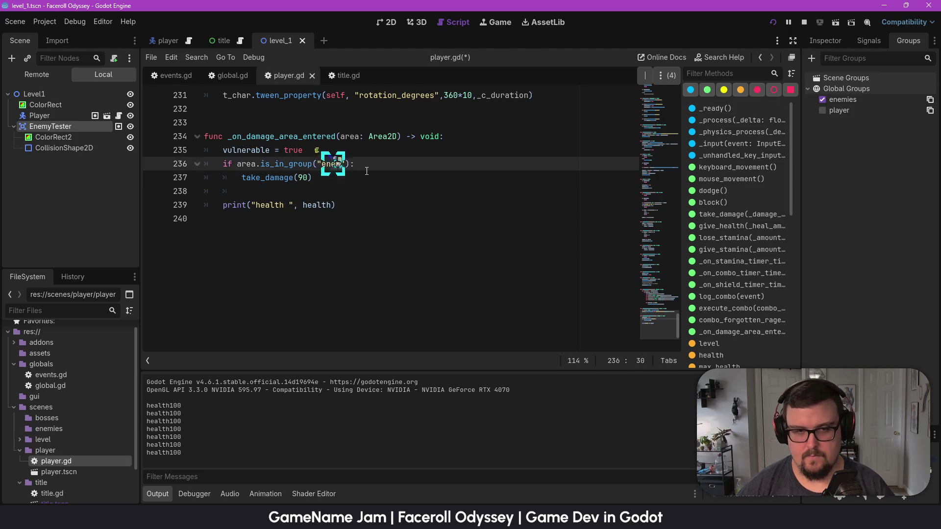
key(F6)
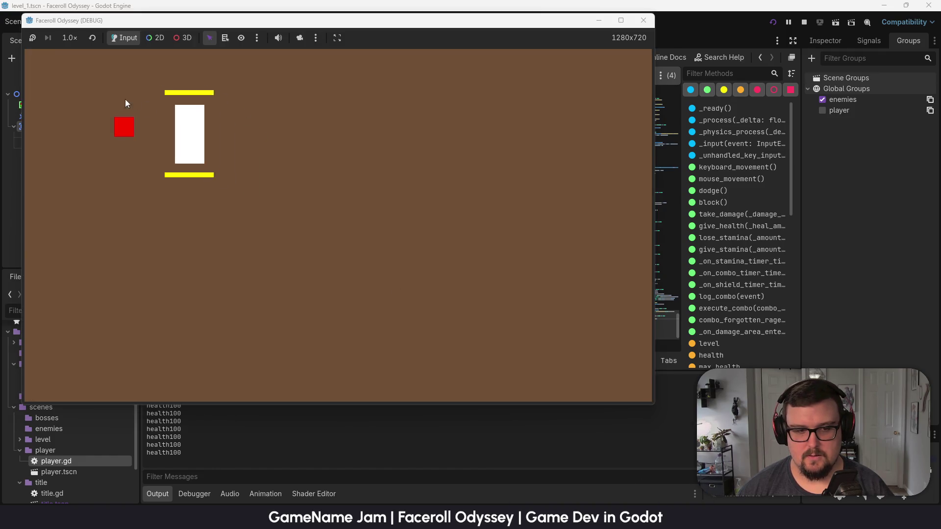
mouse_move(291, 213)
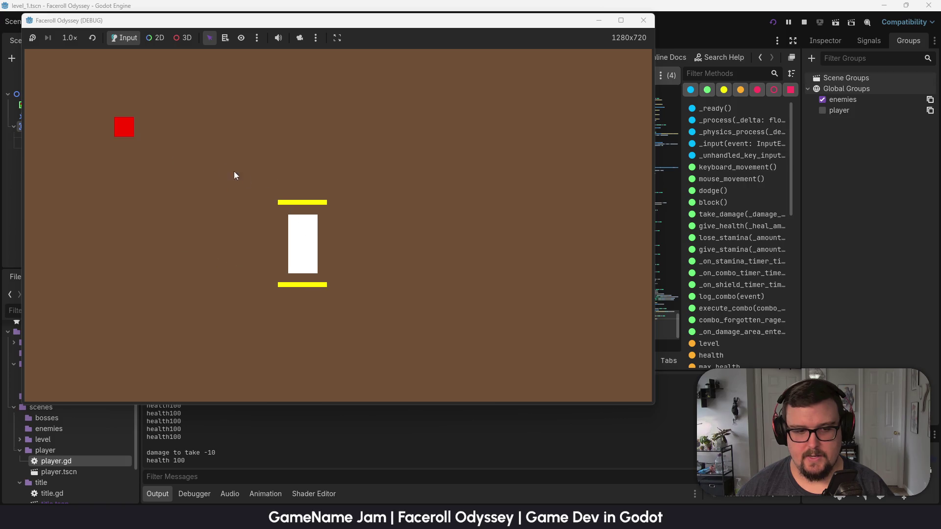
click(644, 20)
click(303, 178)
- Change the contact damage to take_damage(110), save player.gd, and launch the game
text(110)
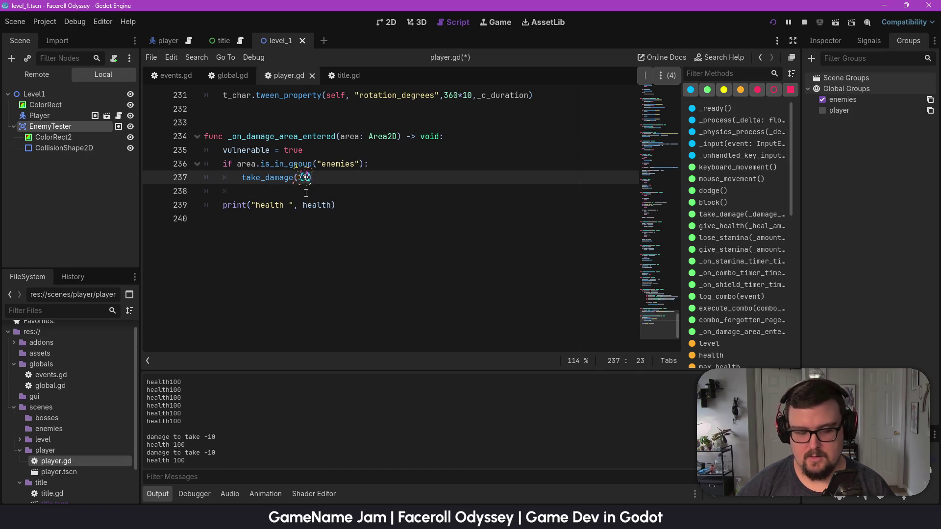
key(ctrl+s)
key(F6)
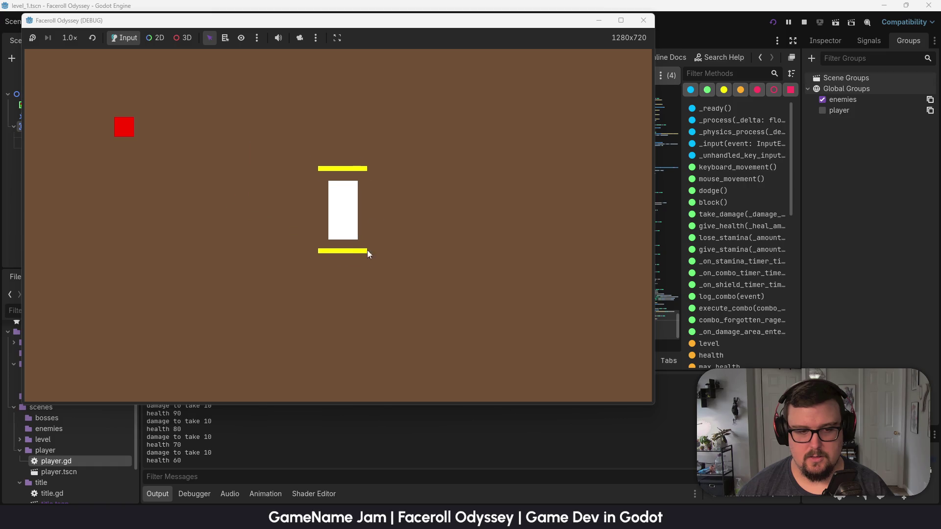
- Playtest dodging and taking hits from the red enemy, then close the game window
key(space)
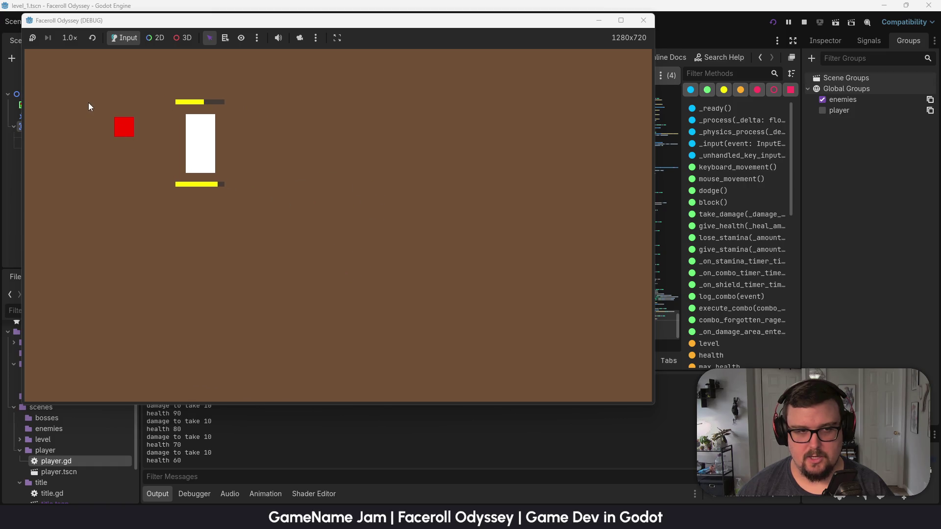
key(space)
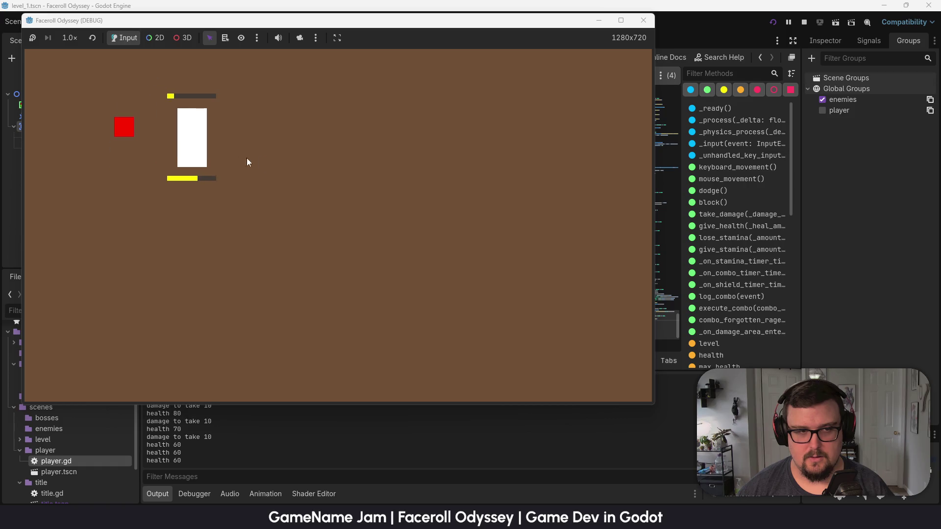
key(space)
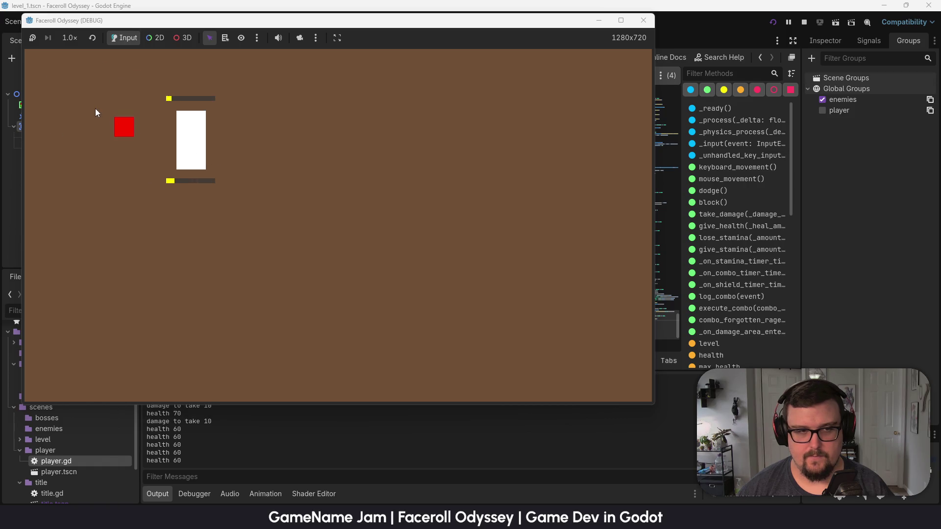
click(185, 158)
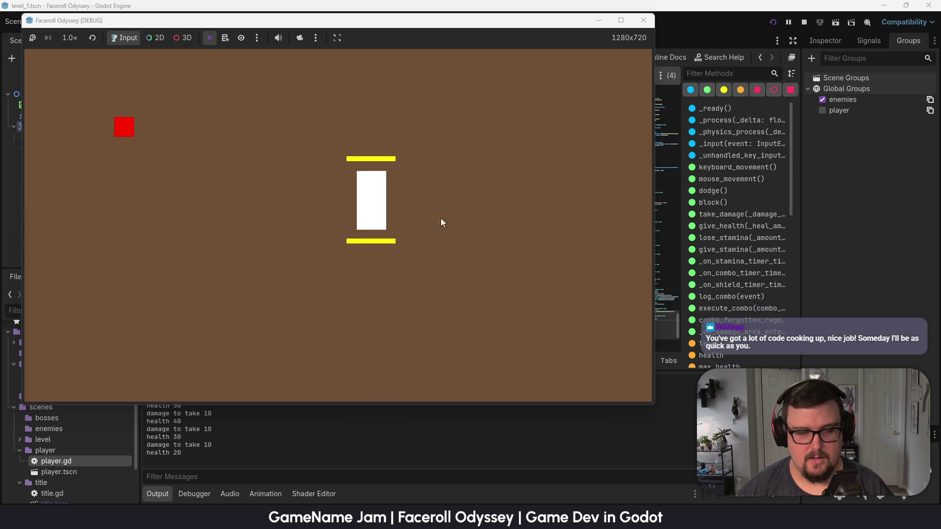
key(space)
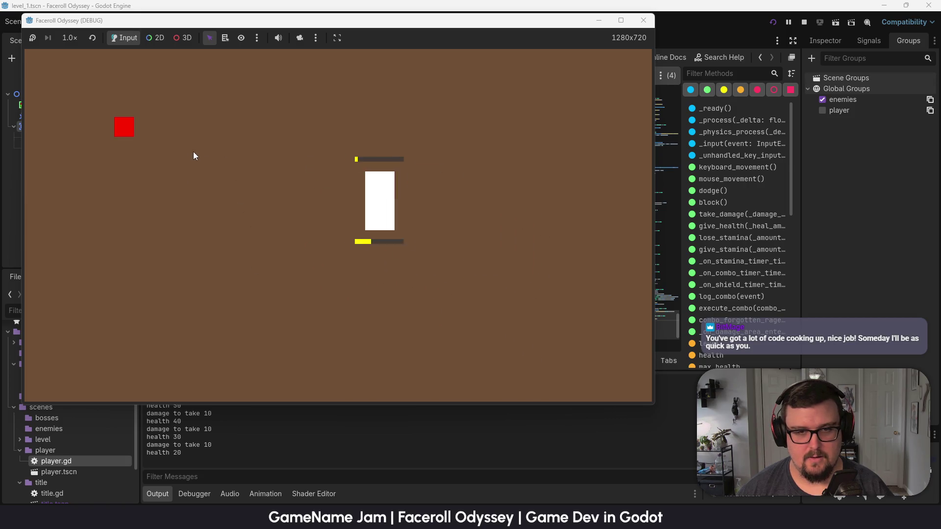
key(space)
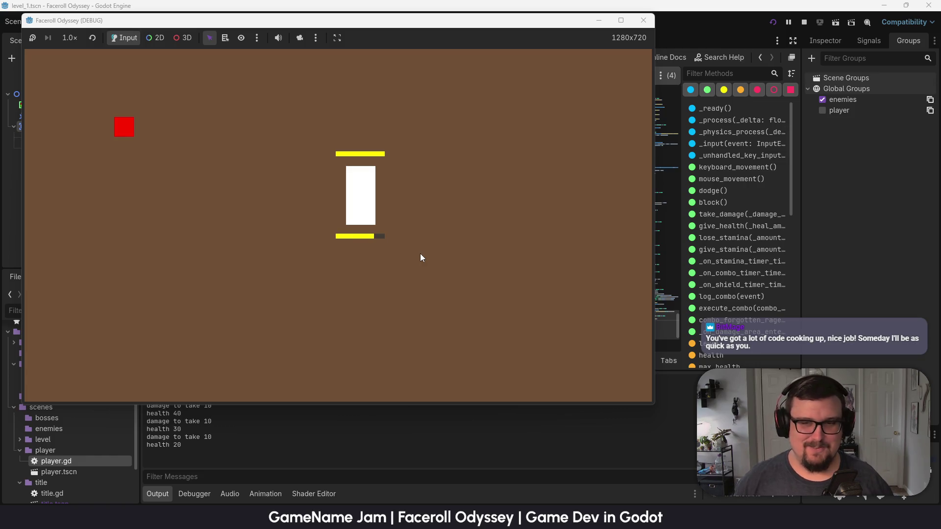
click(644, 20)
click(481, 190)
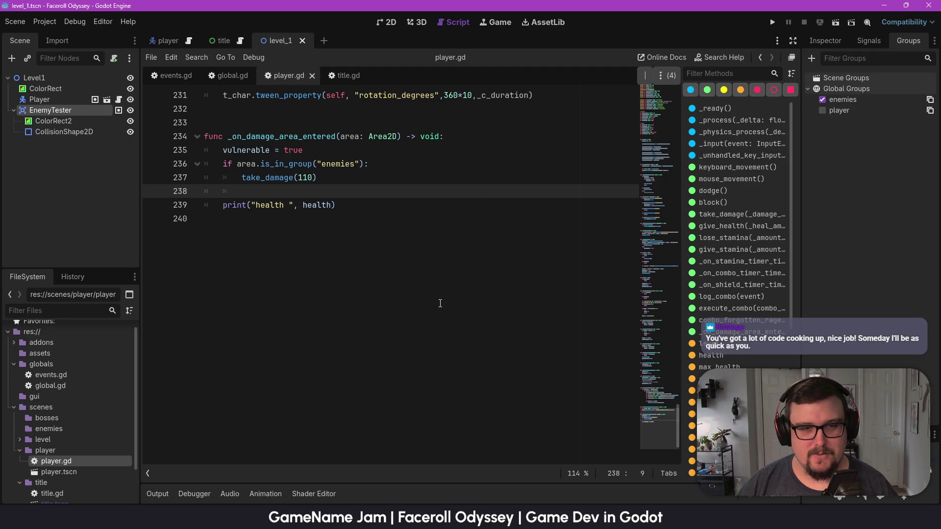
scroll(445, 306, up, 3)
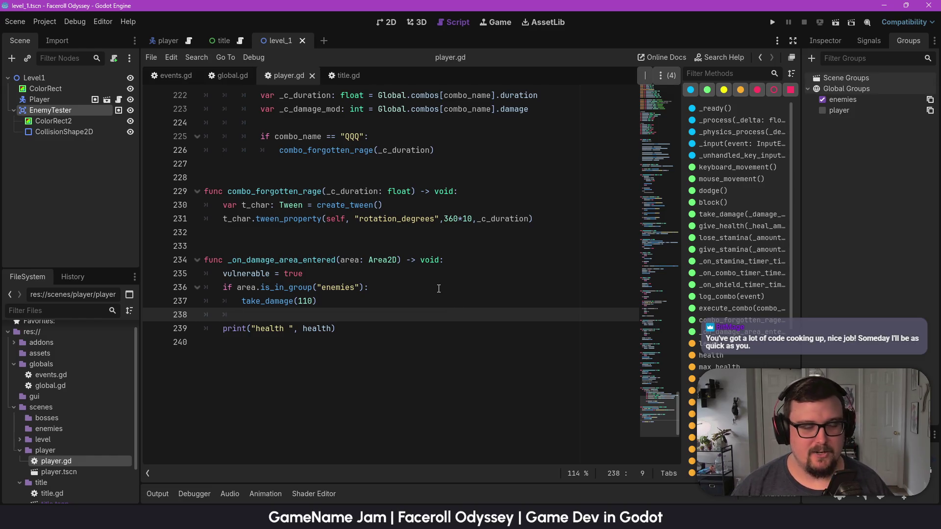
click(364, 328)
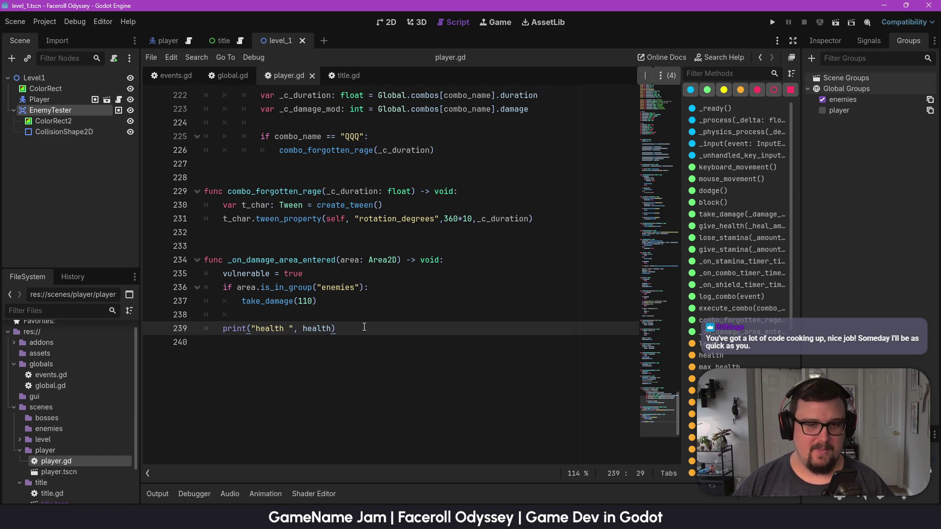
scroll(363, 306, up, 2)
scroll(371, 296, down, 2)
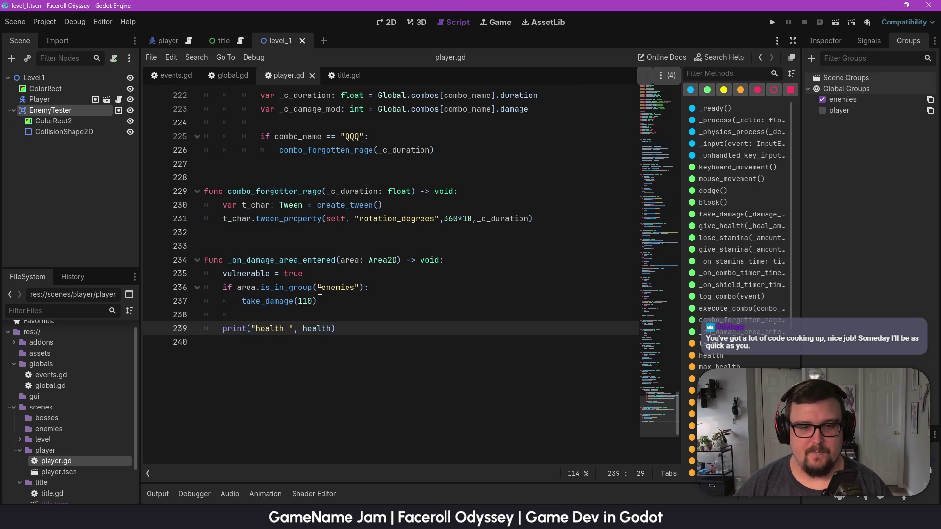
click(324, 275)
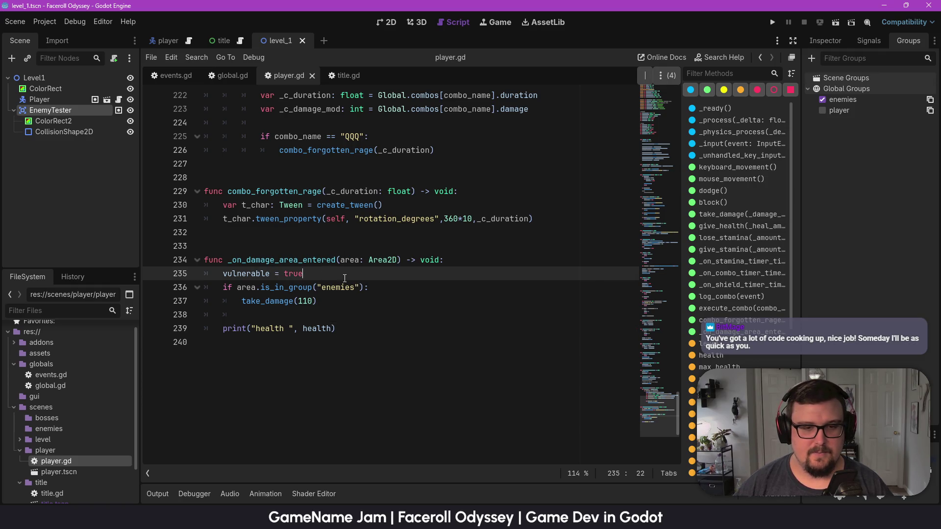
- Insert the comment '# Taking damage from traps' above _on_damage_area_entered and save player.gd
click(266, 260)
click(263, 246)
key(Return)
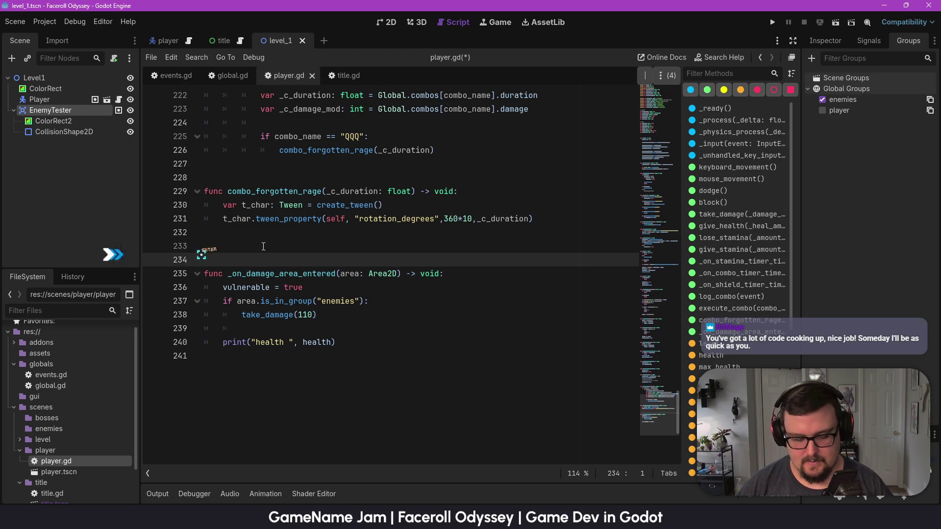
text(# Taking damage from the)
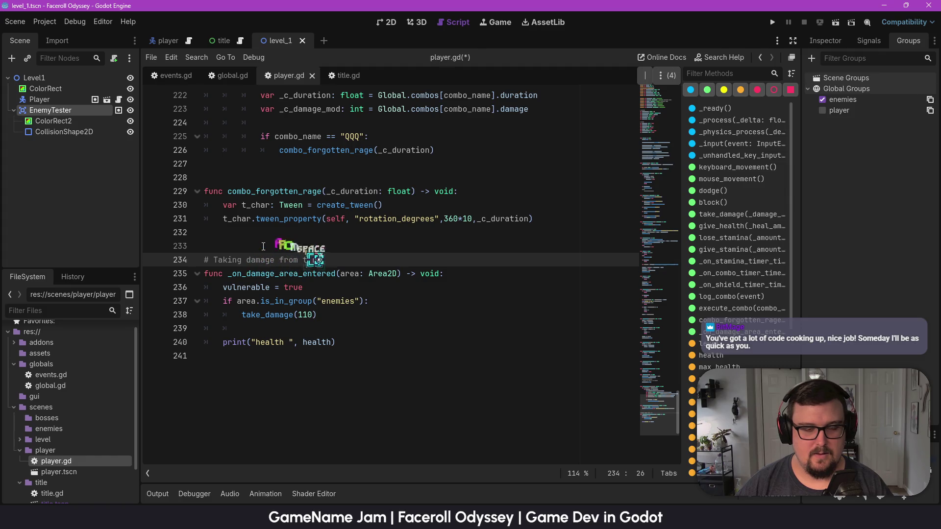
key(BackSpace)
key(BackSpace)
key(BackSpace)
text(raps)
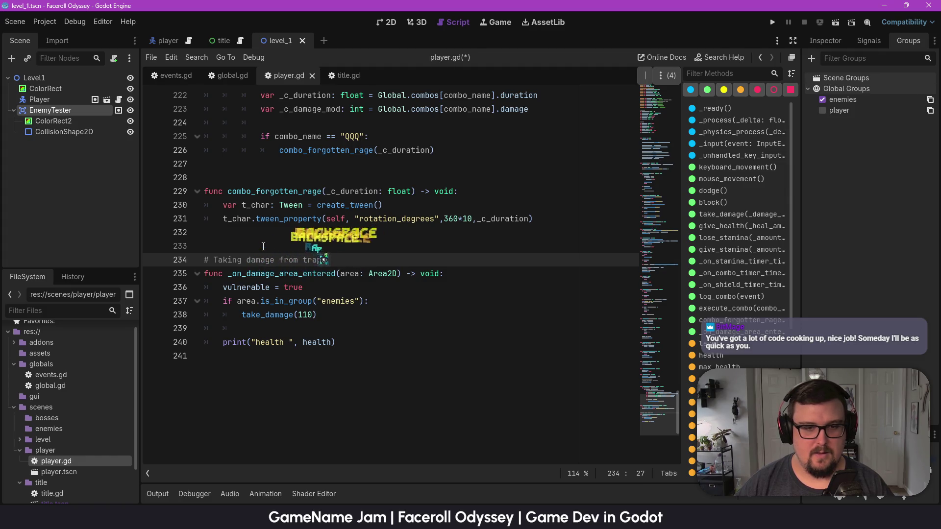
key(ctrl+s)
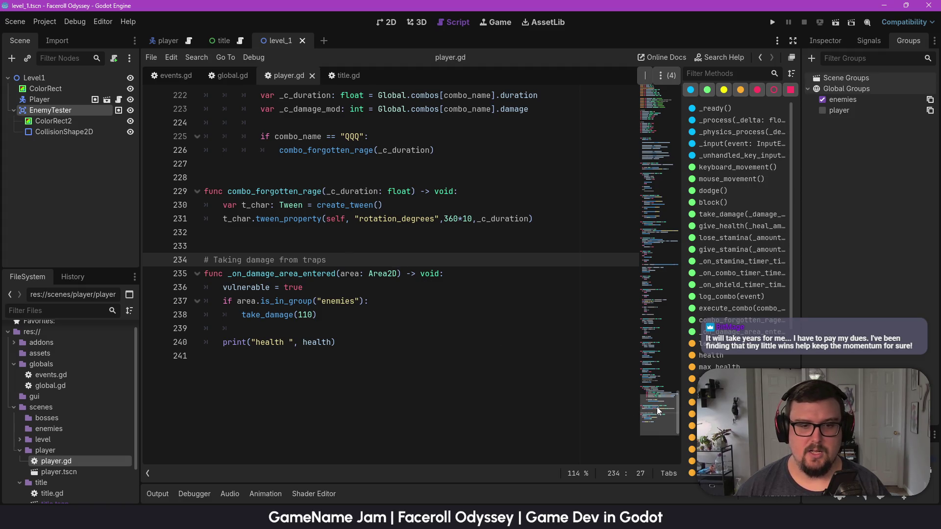
mouse_move(657, 407)
mouse_down()
mouse_move(650, 217)
mouse_move(670, 128)
mouse_up()
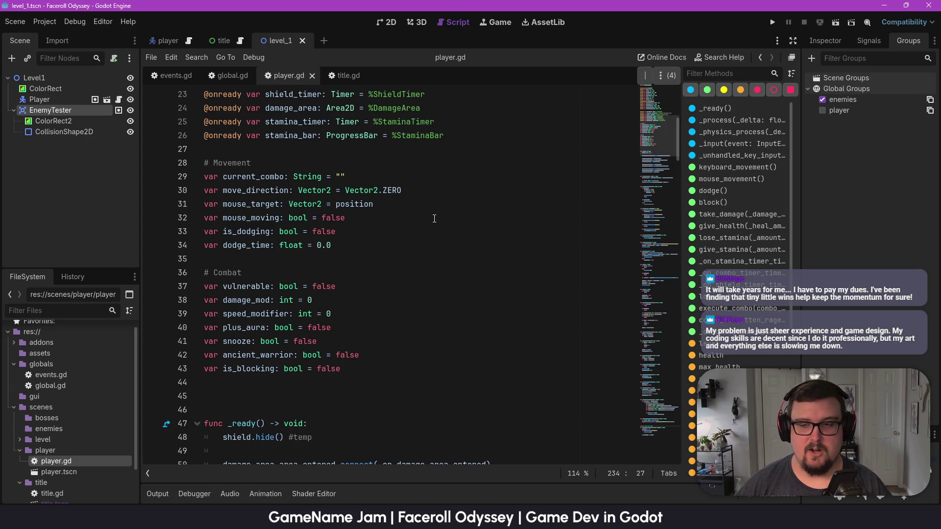
mouse_move(654, 142)
mouse_down()
mouse_move(662, 149)
mouse_move(651, 183)
mouse_up()
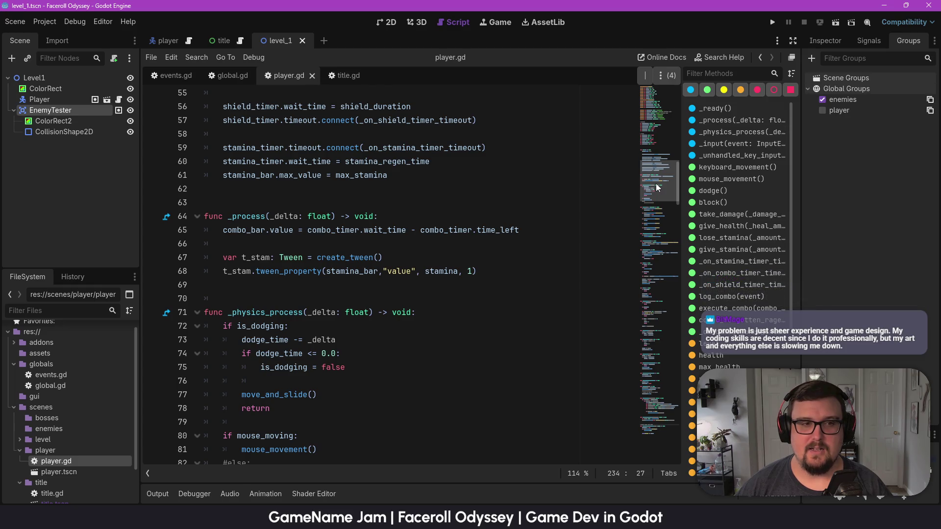
click(521, 216)
mouse_move(656, 174)
mouse_down()
mouse_move(657, 402)
mouse_move(668, 90)
mouse_move(646, 277)
mouse_move(654, 375)
mouse_up()
- Launch the game, start a New Game from the title menu, and dodge around
scroll(540, 325, down, 5)
scroll(541, 325, down, 2)
scroll(317, 113, up, 2)
click(772, 22)
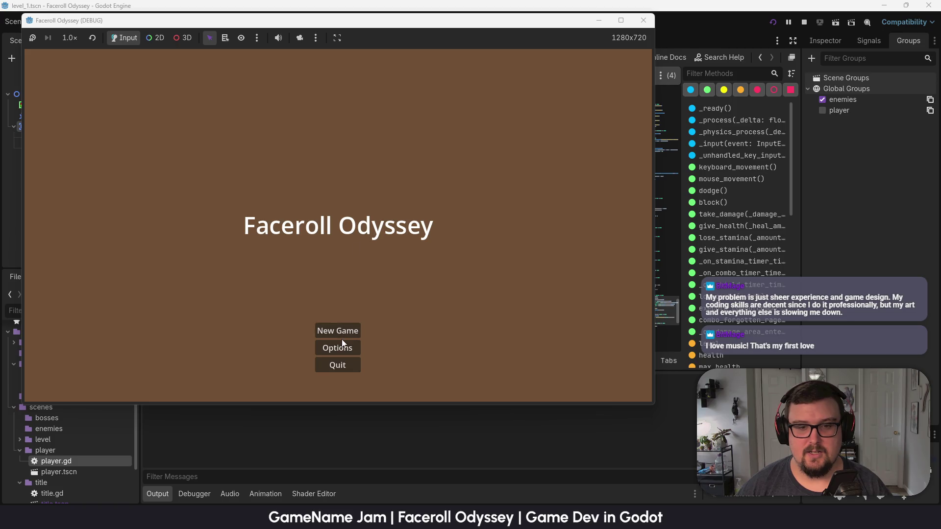
click(337, 332)
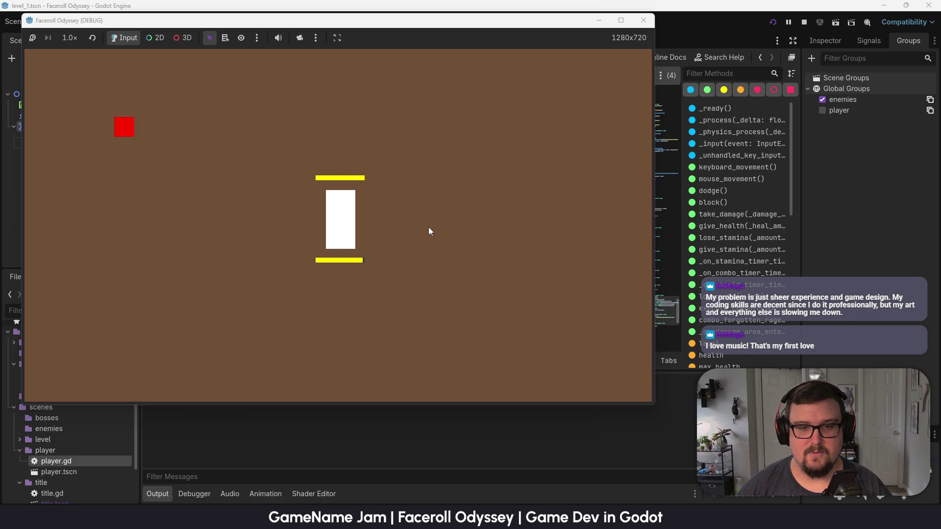
key(space)
key(space)
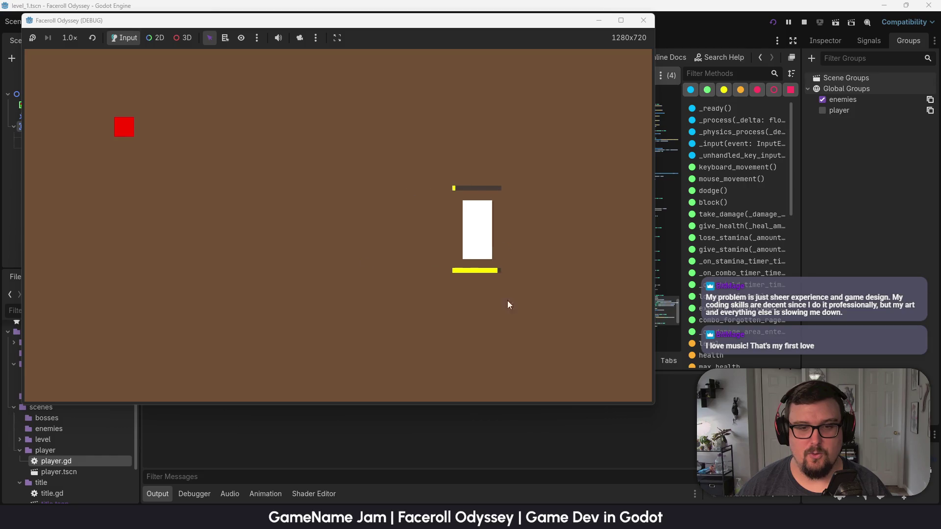
key(space)
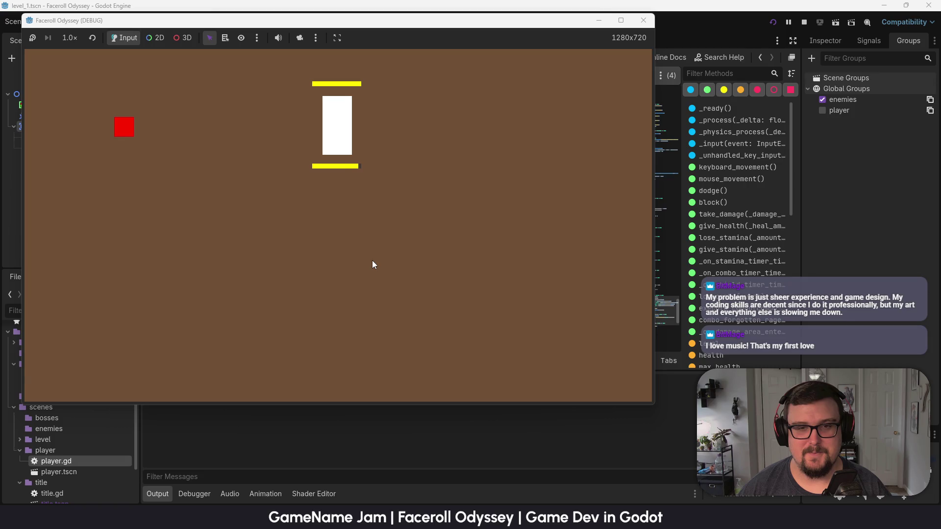
- Steer the player into the red enemy, then close the game and return to the level_1 2D view
mouse_move(374, 263)
mouse_down()
mouse_move(400, 296)
mouse_move(294, 171)
mouse_move(554, 316)
mouse_move(283, 194)
mouse_move(432, 237)
mouse_move(488, 289)
mouse_up()
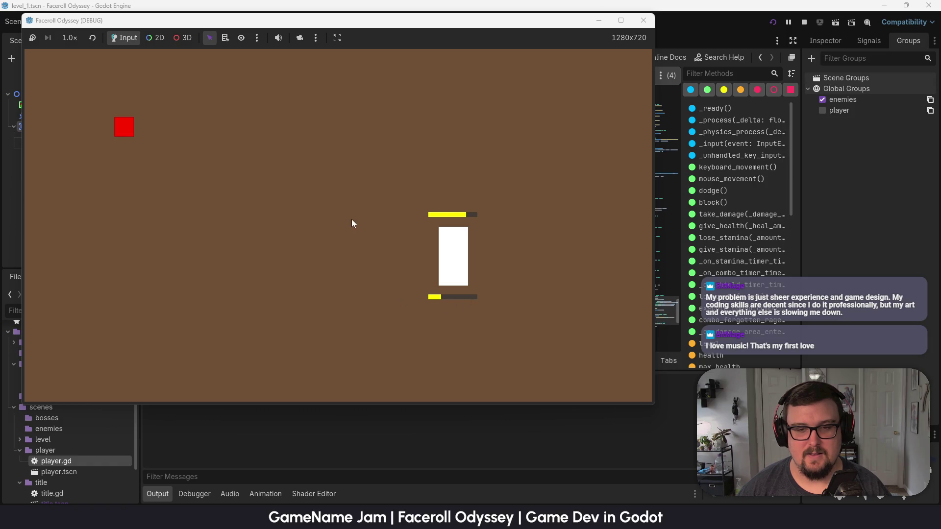
mouse_move(227, 161)
mouse_down()
mouse_move(133, 127)
mouse_move(122, 135)
mouse_move(138, 123)
mouse_move(101, 113)
mouse_move(234, 221)
mouse_move(441, 248)
mouse_up()
mouse_move(329, 252)
mouse_down()
mouse_move(109, 87)
mouse_move(100, 118)
mouse_move(416, 218)
mouse_move(514, 273)
mouse_move(260, 277)
mouse_move(160, 131)
mouse_move(64, 137)
mouse_move(304, 258)
mouse_move(509, 263)
mouse_move(521, 244)
mouse_move(357, 195)
mouse_up()
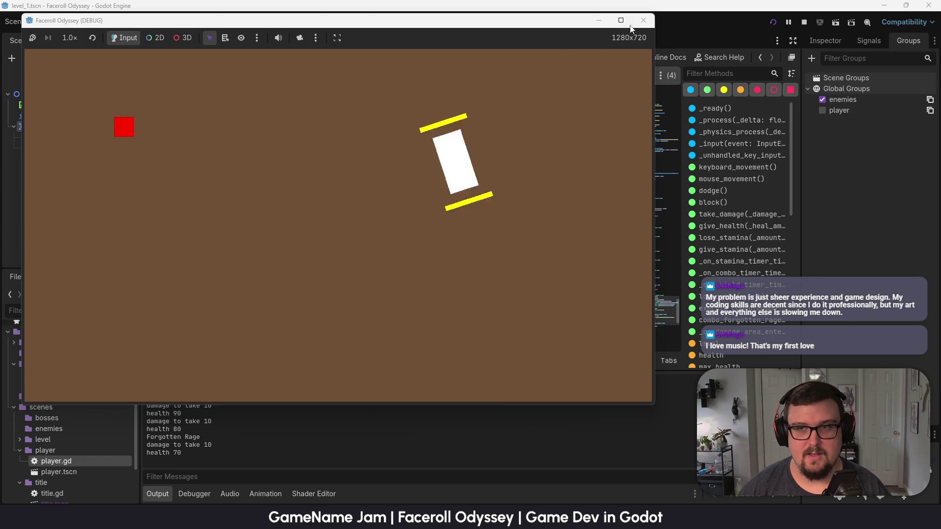
click(644, 20)
click(390, 22)
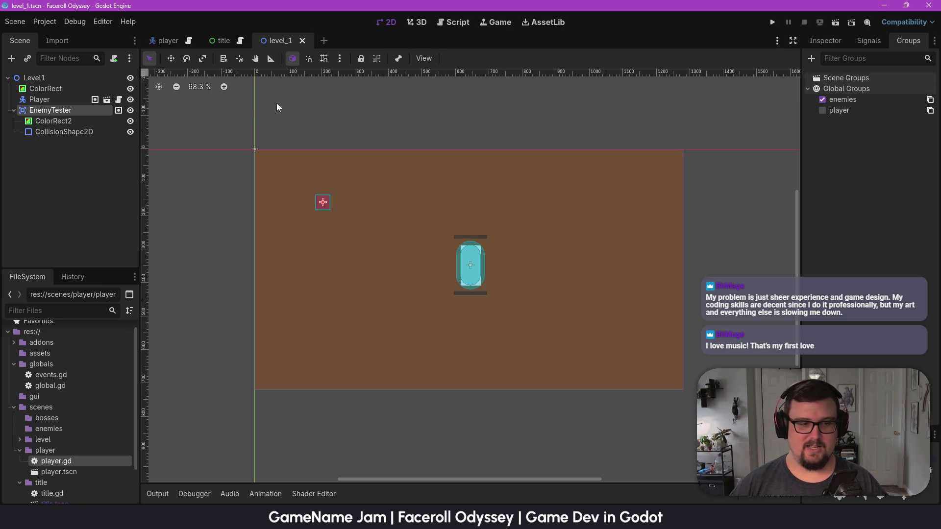
- Create a new empty scene with Ctrl+Shift+N, dismissing the Quick Open dialog
key(ctrl+shift+n)
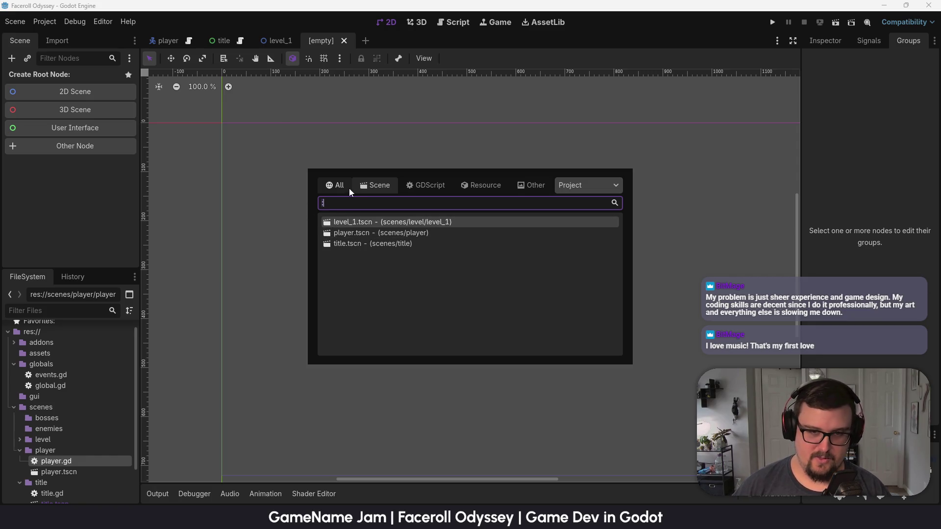
click(587, 186)
click(587, 187)
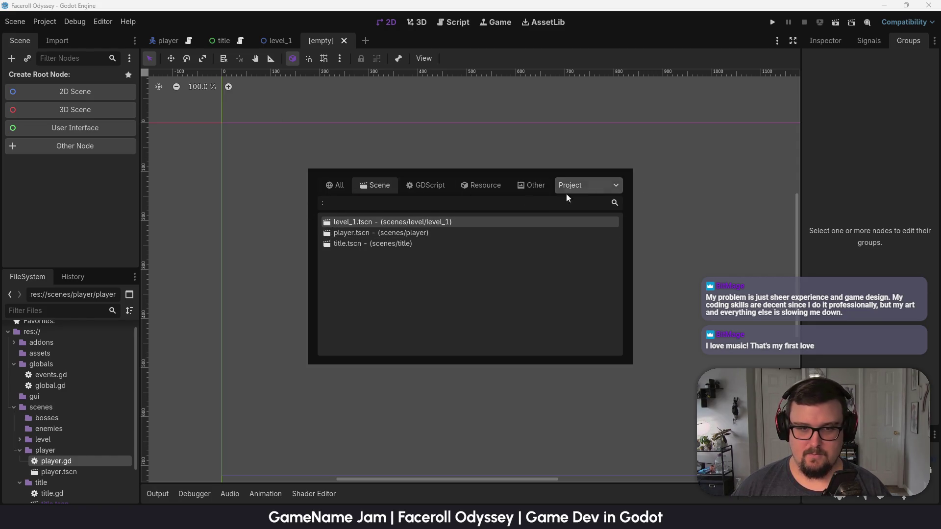
key(Escape)
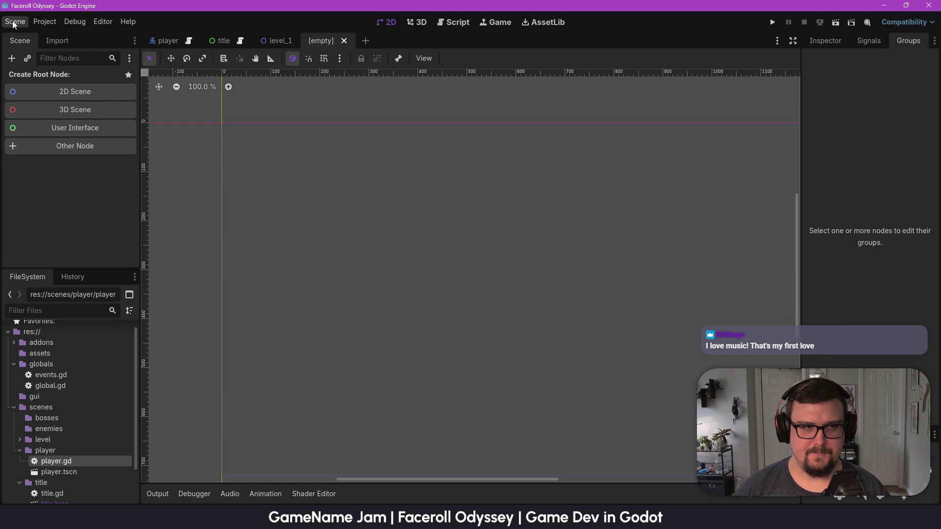
click(34, 25)
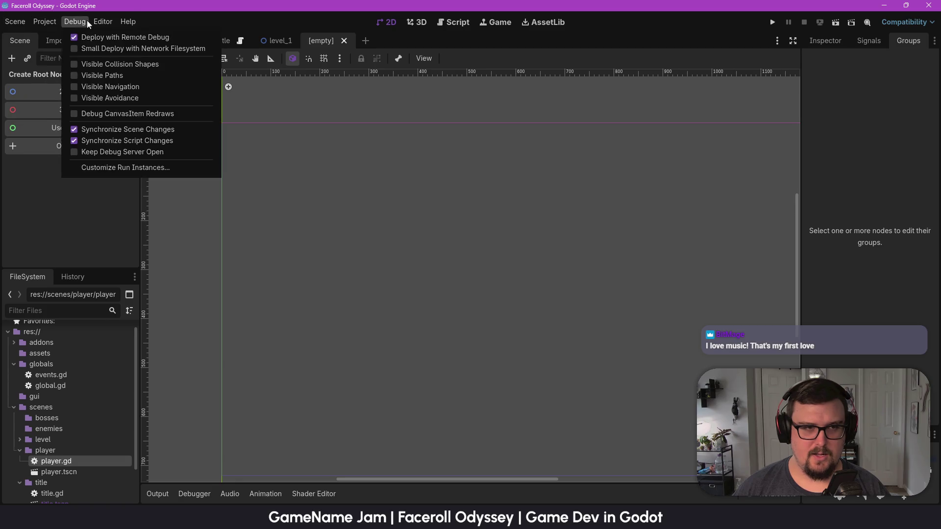
mouse_move(103, 22)
click(116, 38)
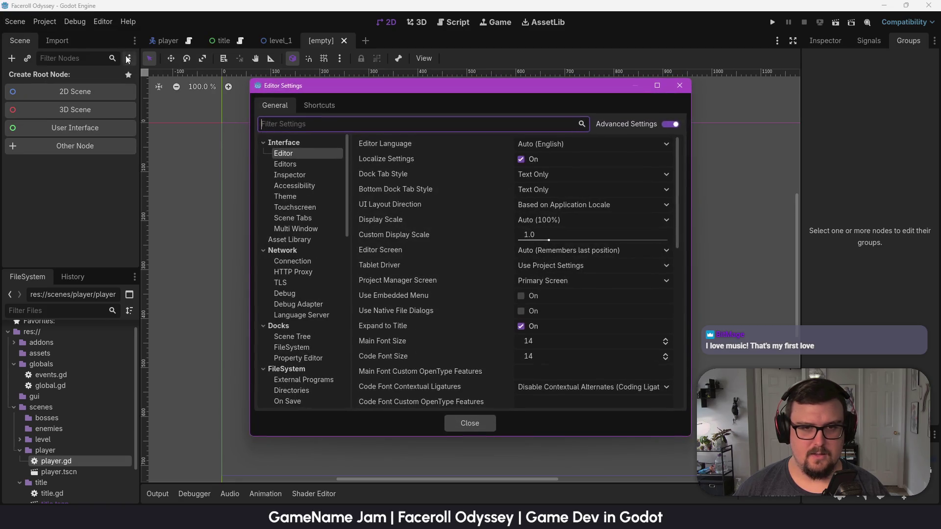
click(323, 105)
click(337, 124)
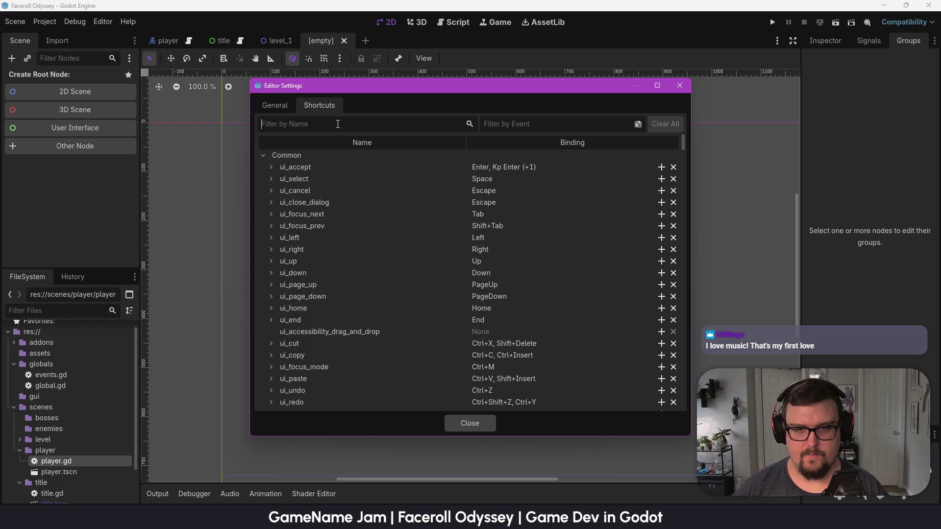
click(510, 127)
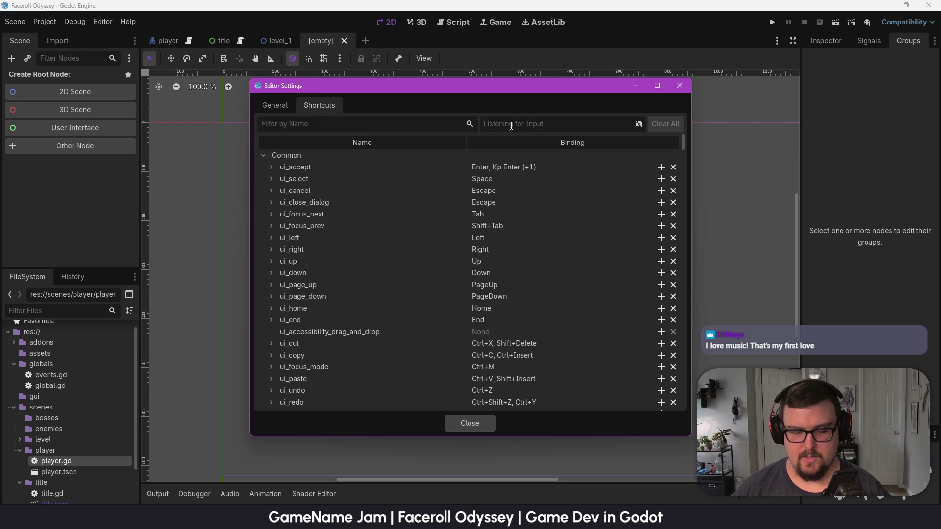
key(ctrl+n)
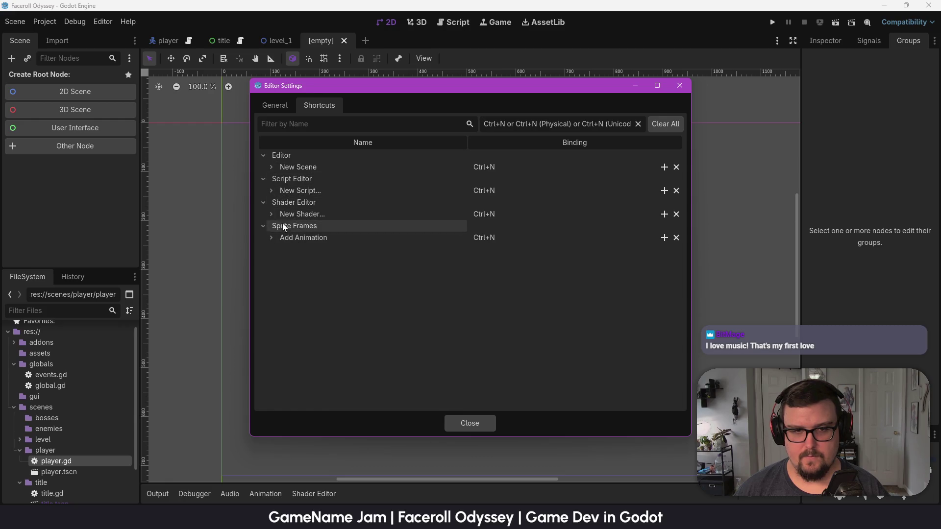
click(271, 191)
click(270, 192)
click(272, 165)
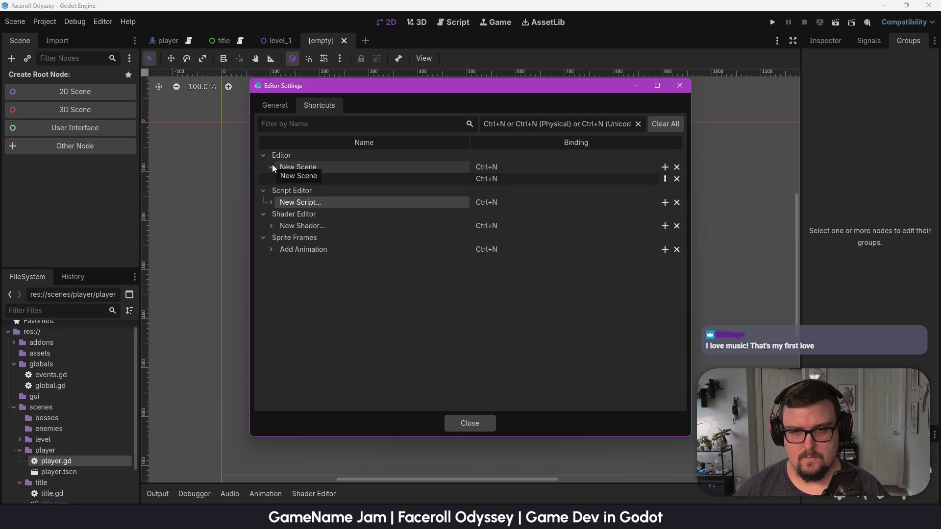
click(272, 167)
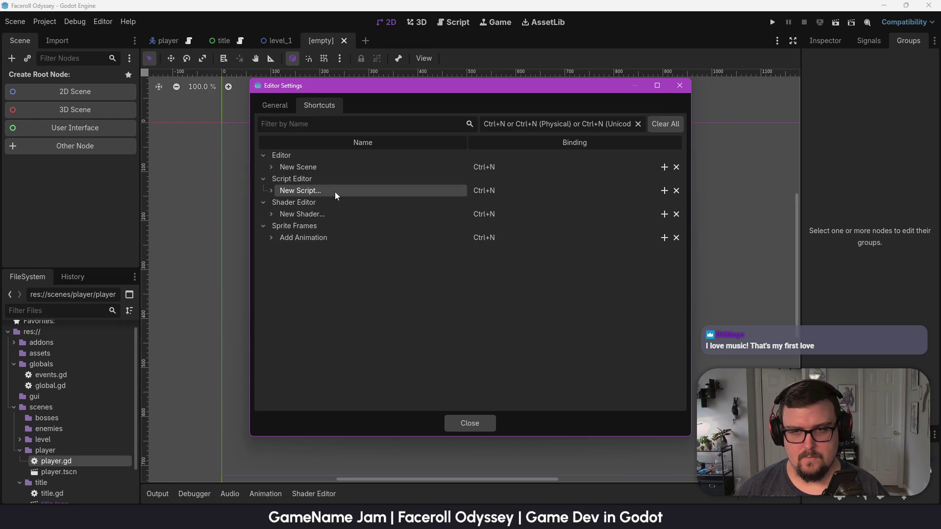
click(679, 87)
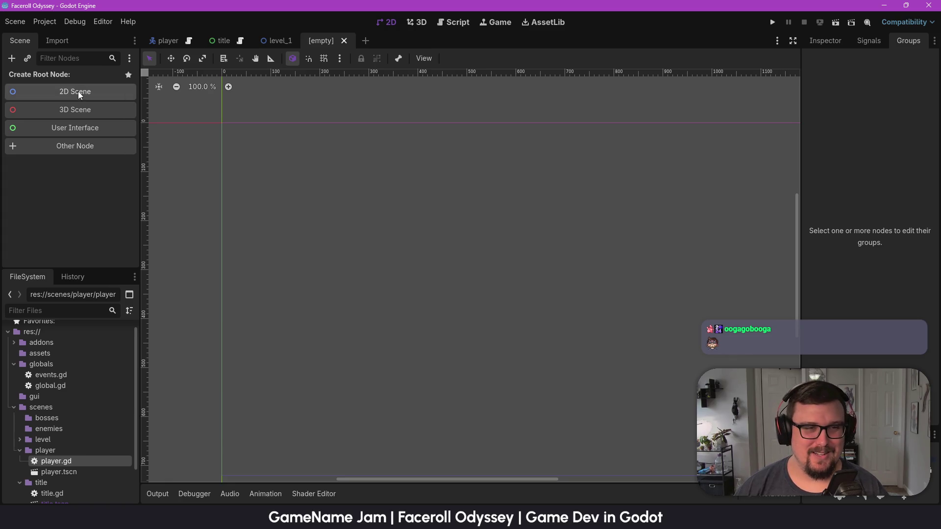
- Create a User Interface root node and rename it LootWindow
click(84, 132)
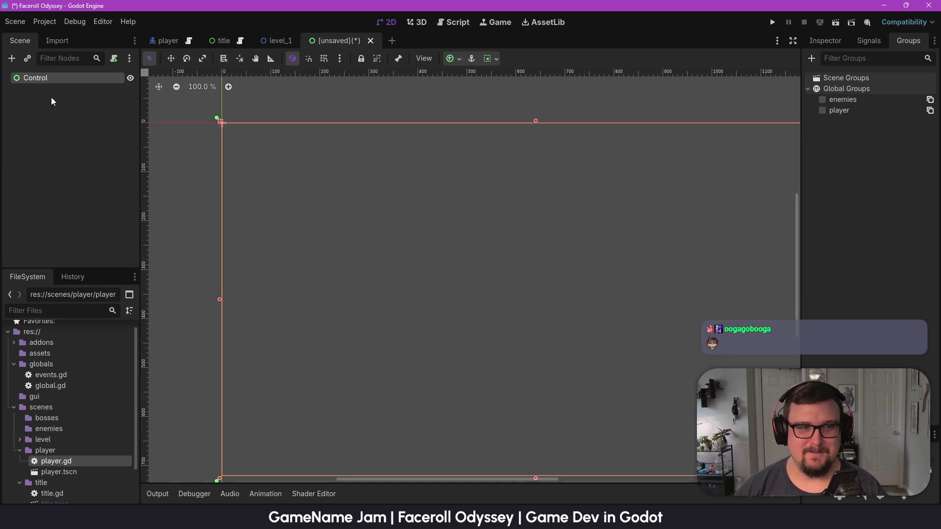
key(F2)
text(LootWindow)
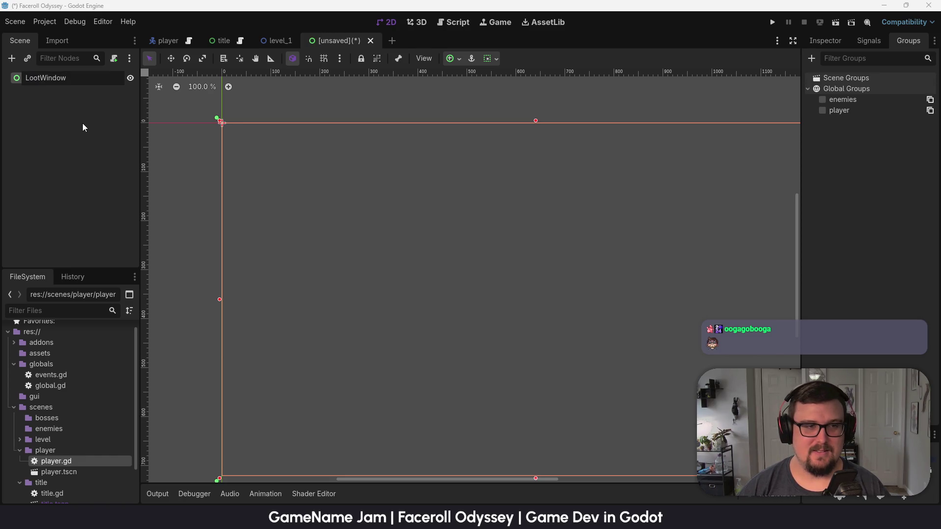
key(Return)
- Save the scene as loot_window.tscn in a new gui/loot_window folder
key(ctrl+s)
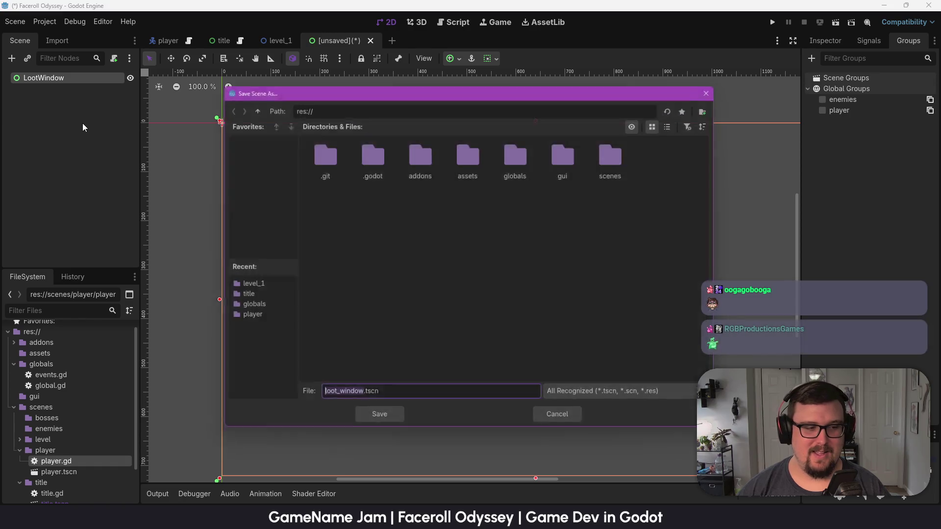
double_click(573, 153)
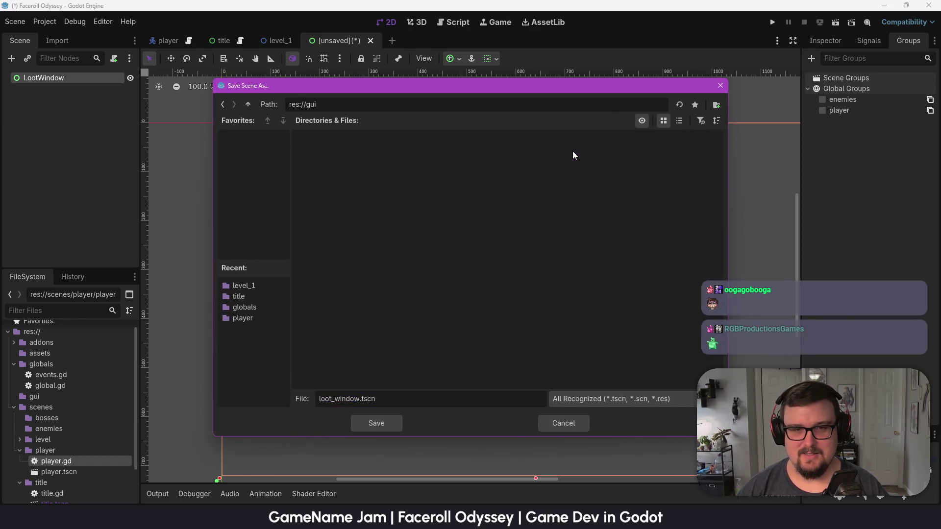
right_click(399, 223)
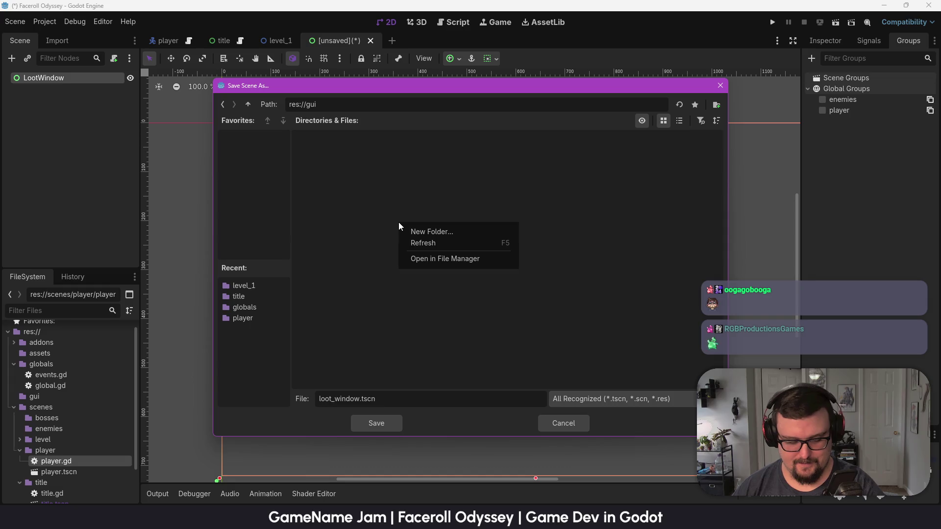
click(428, 233)
text(oot_window)
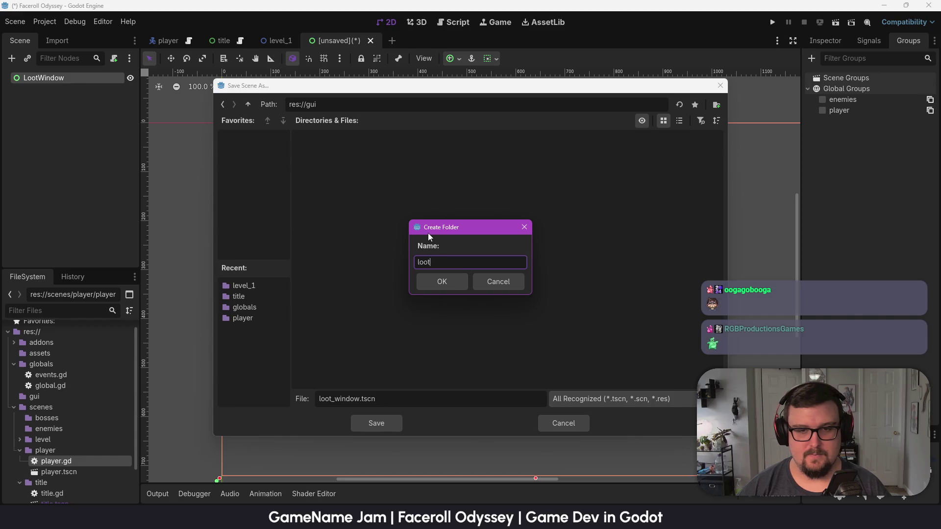
key(Return)
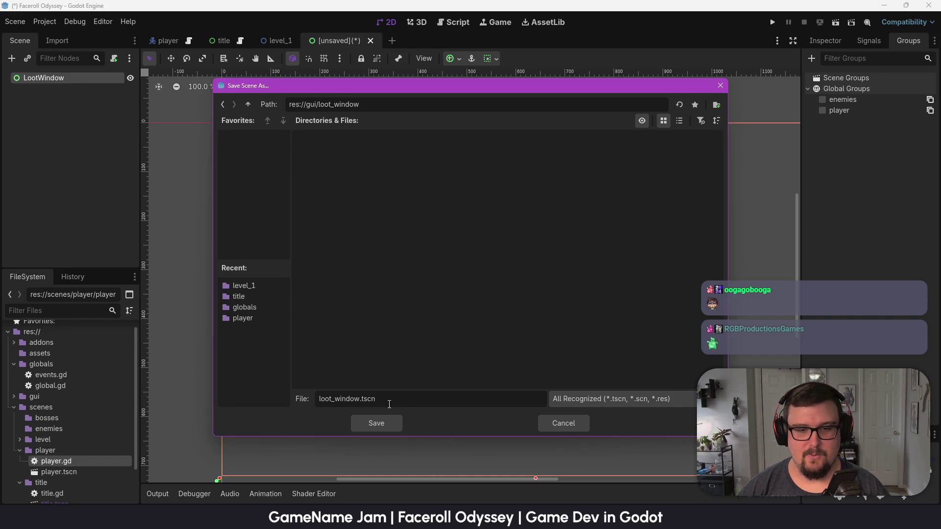
click(378, 425)
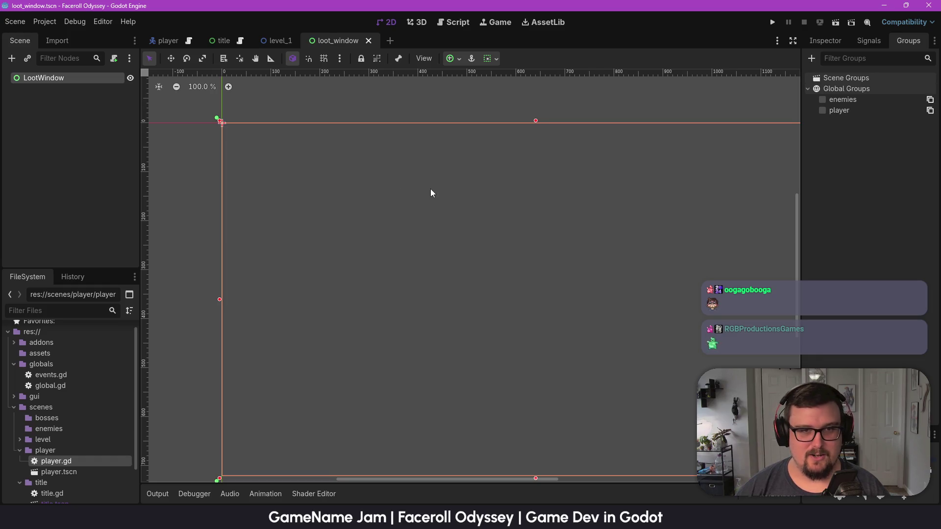
scroll(344, 177, down, 2)
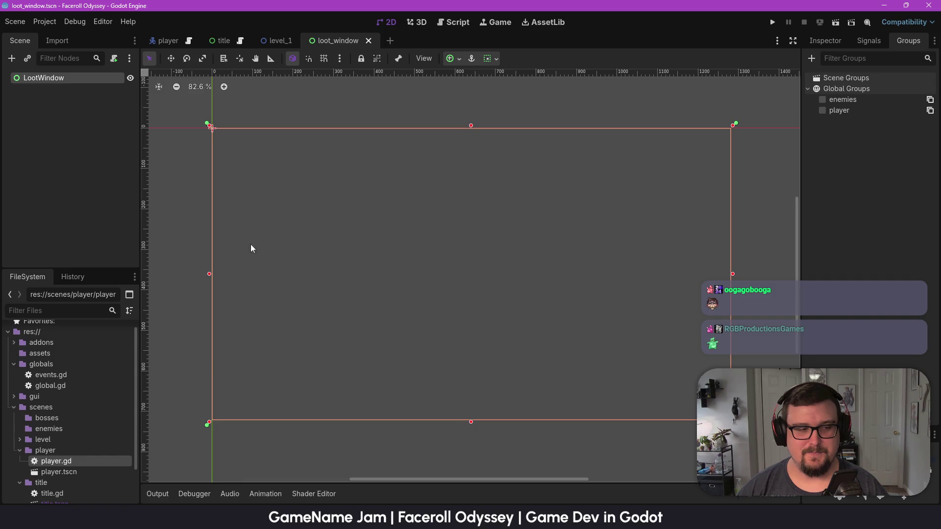
- Add a PanelContainer child node under LootWindow
click(56, 77)
key(ctrl+a)
text(timer)
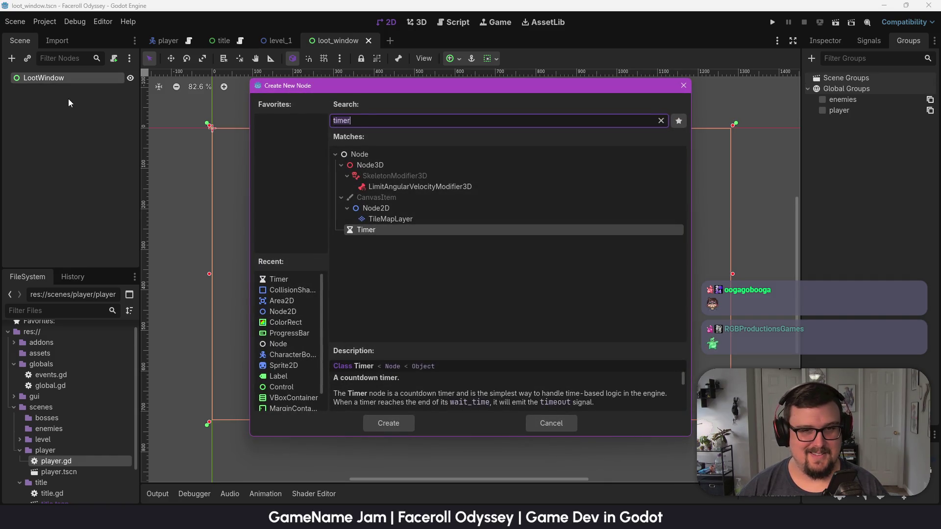
text(container)
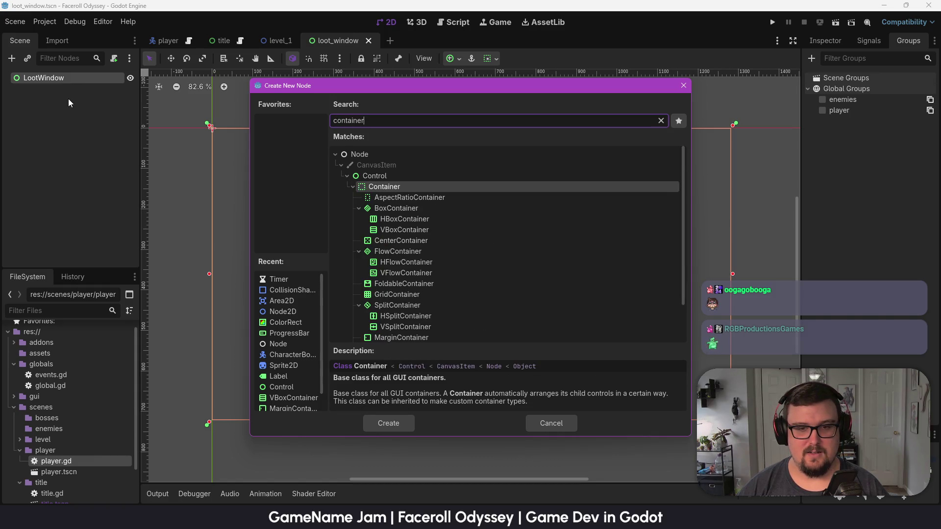
key(ctrl+a)
text(panelcon)
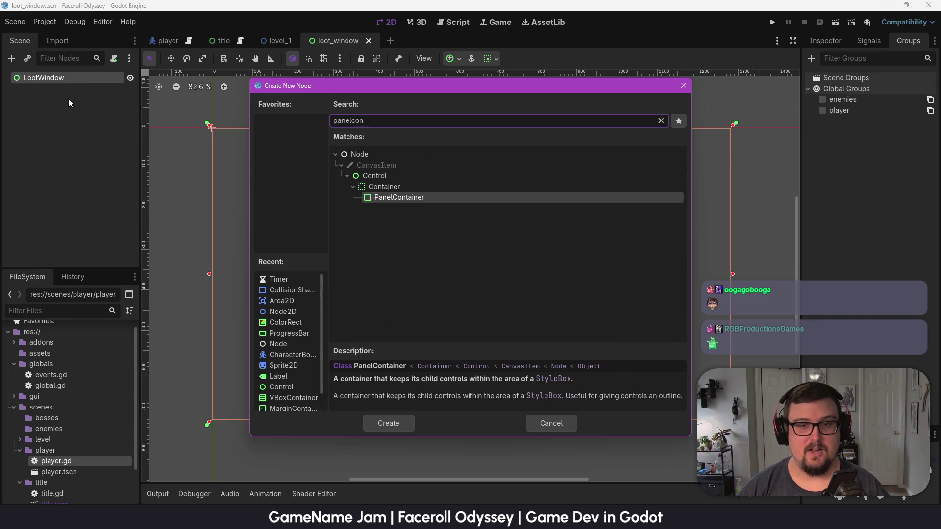
key(Return)
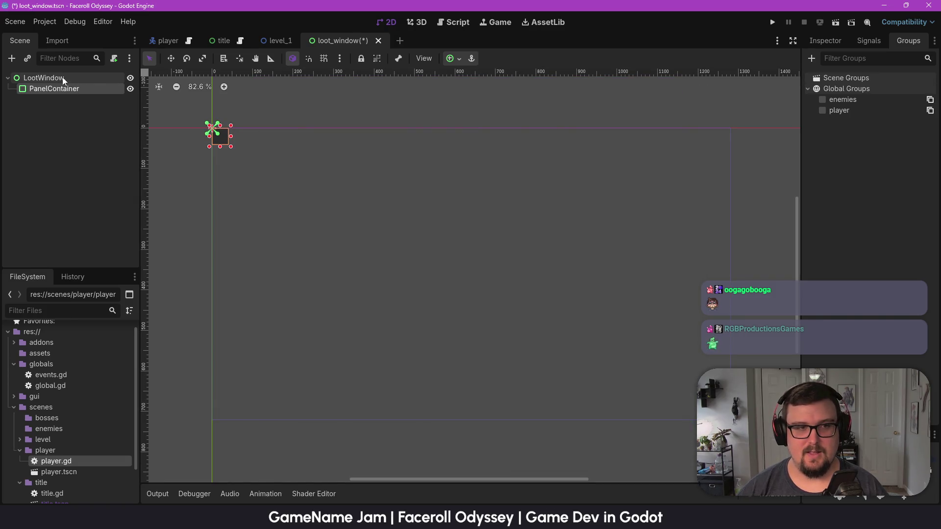
- Look over LootWindow's anchor presets and container sizing options, leaving them unchanged
click(62, 78)
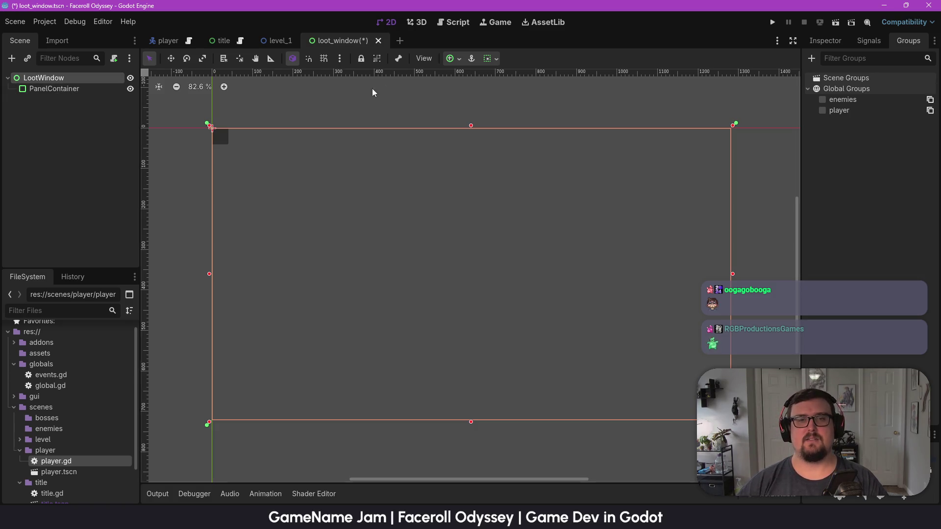
click(460, 59)
click(457, 94)
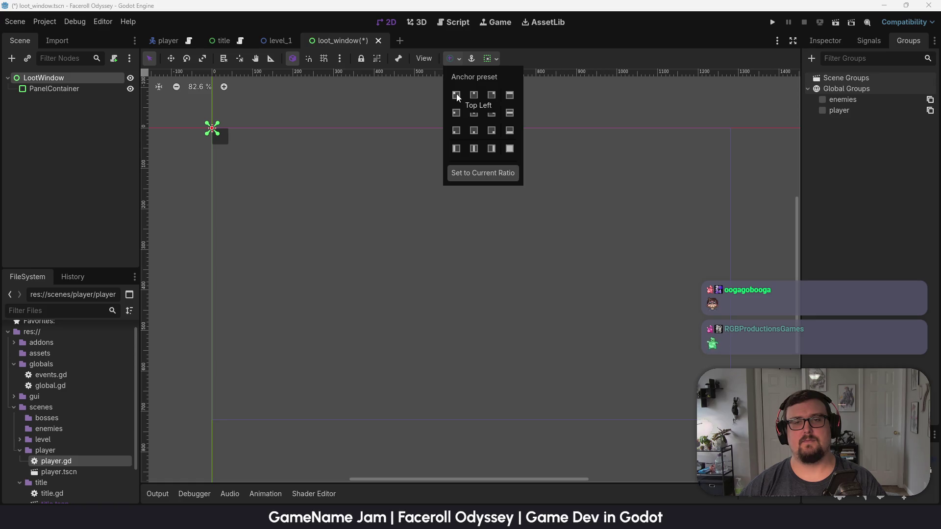
click(371, 183)
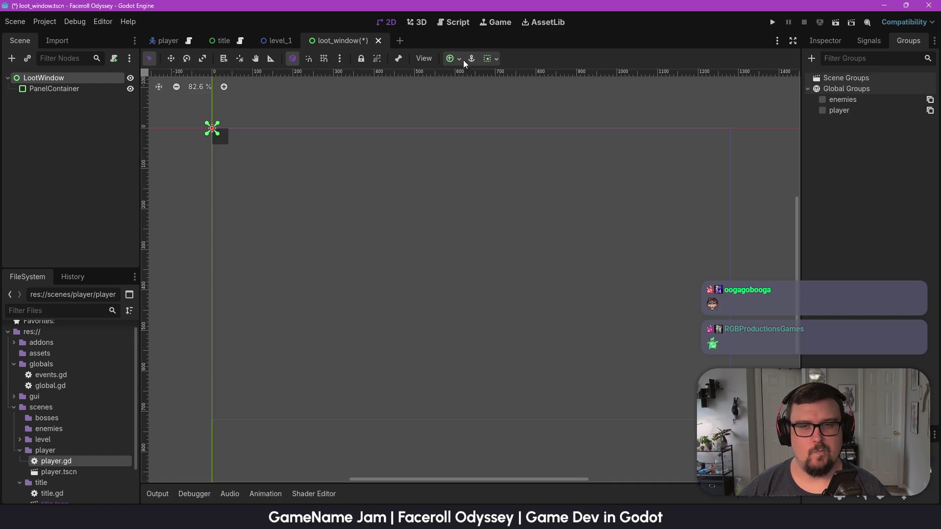
click(495, 59)
click(495, 59)
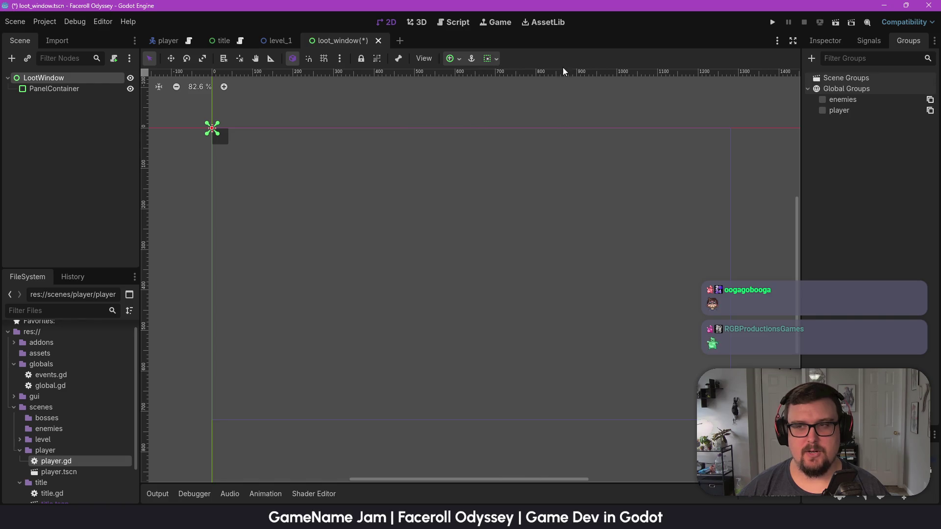
- Show the Inspector and select PanelContainer to view its layout and transform properties
click(809, 40)
click(70, 86)
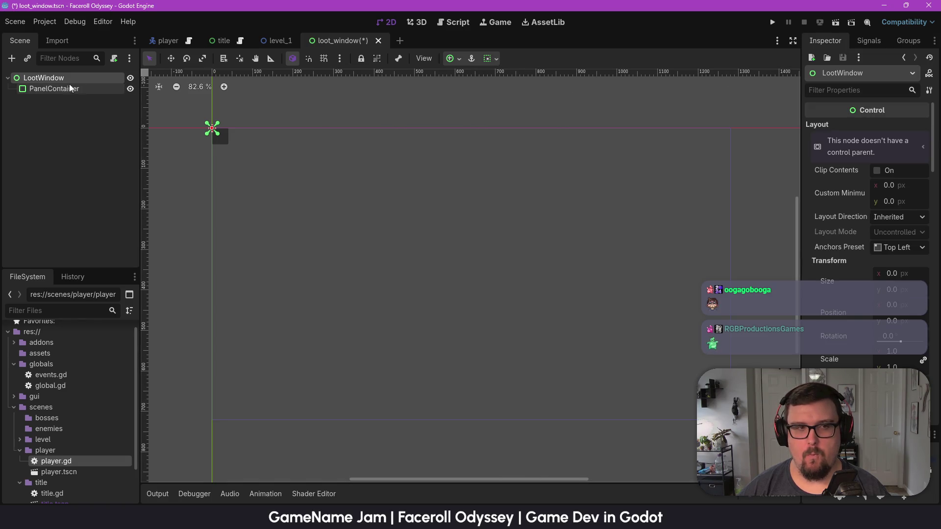
click(60, 78)
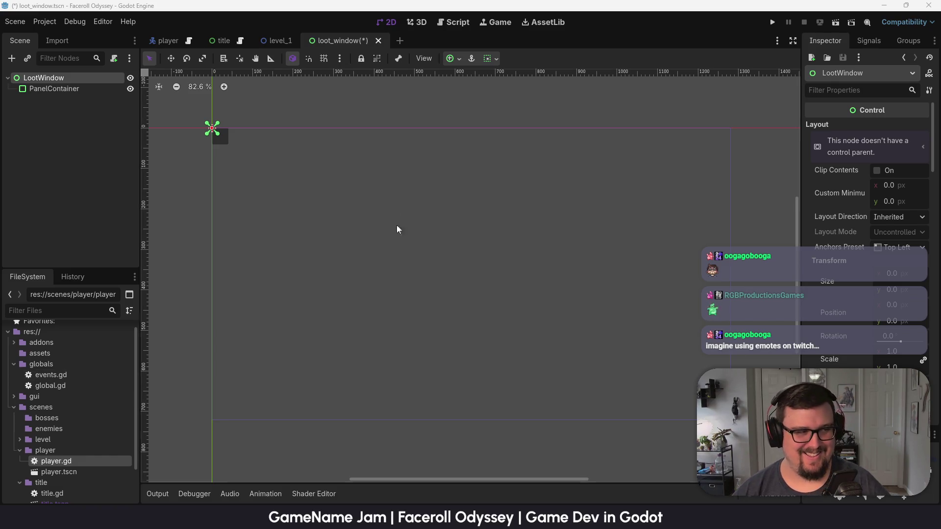
click(46, 89)
click(44, 79)
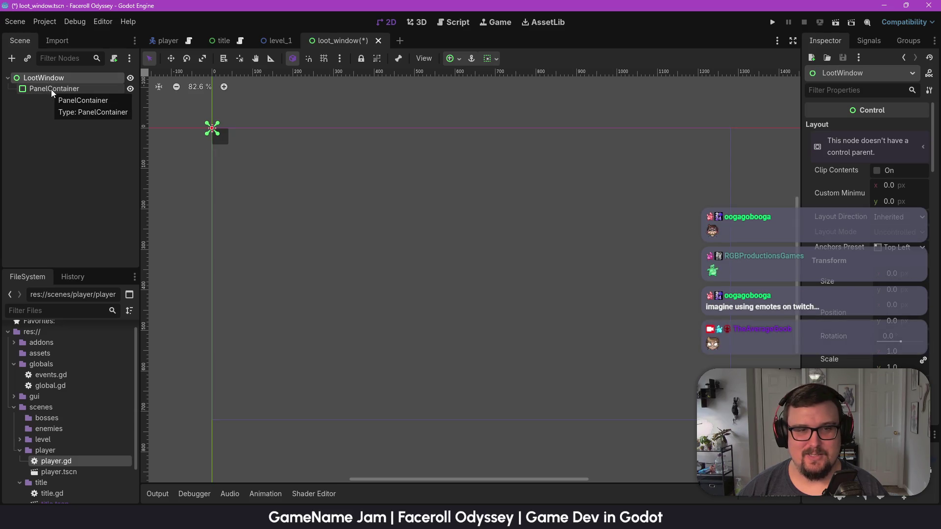
click(51, 89)
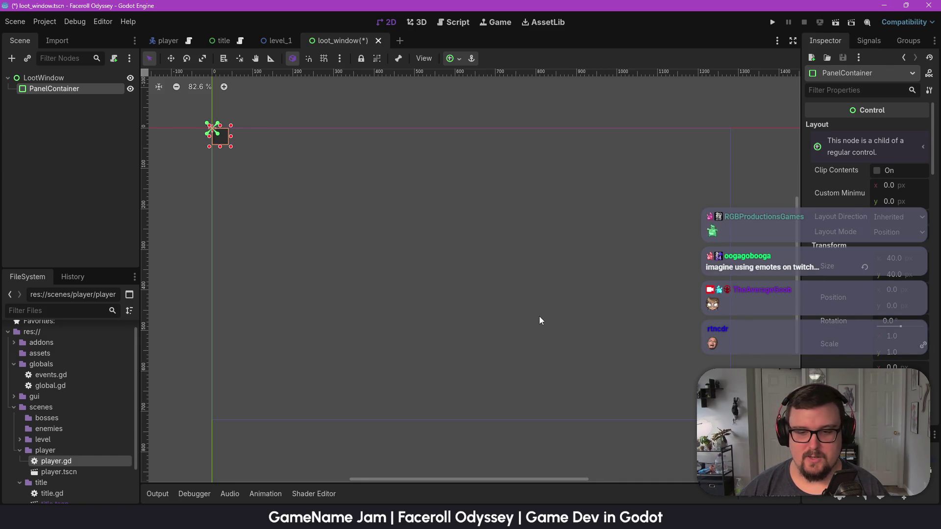
key(alt+Tab)
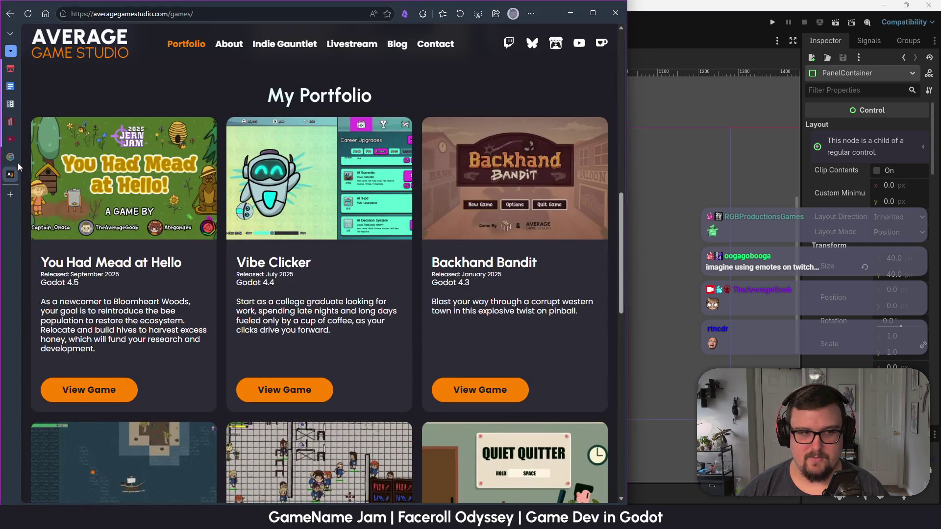
- Open Game UI Database in a new browser tab and search for 'loot'
click(11, 195)
click(297, 161)
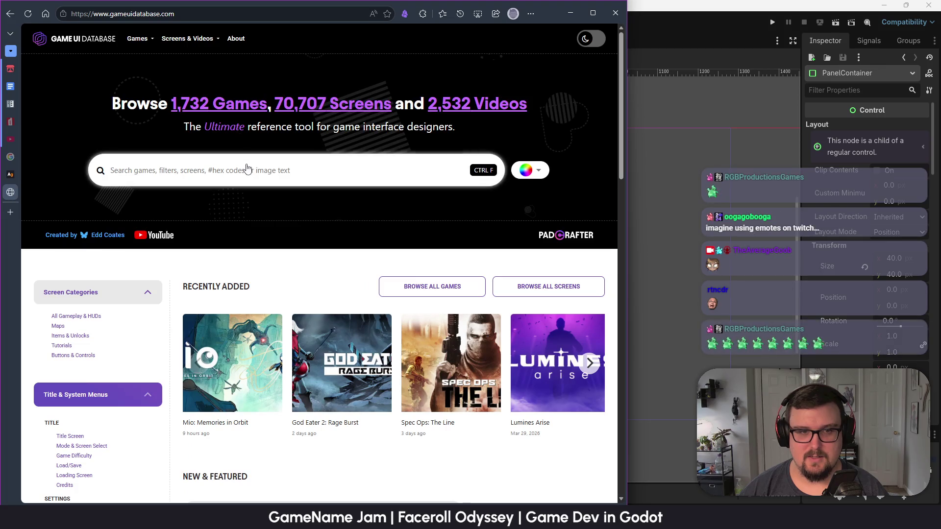
click(247, 169)
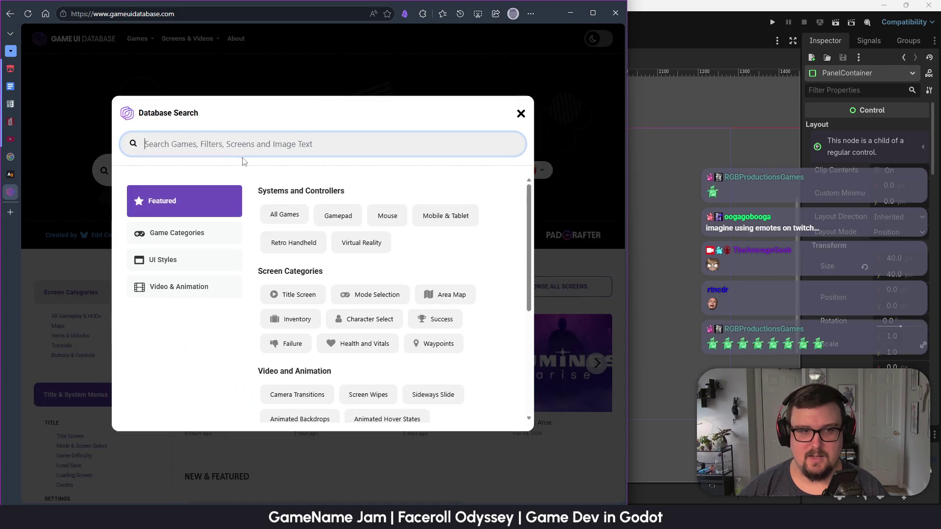
text(loot window)
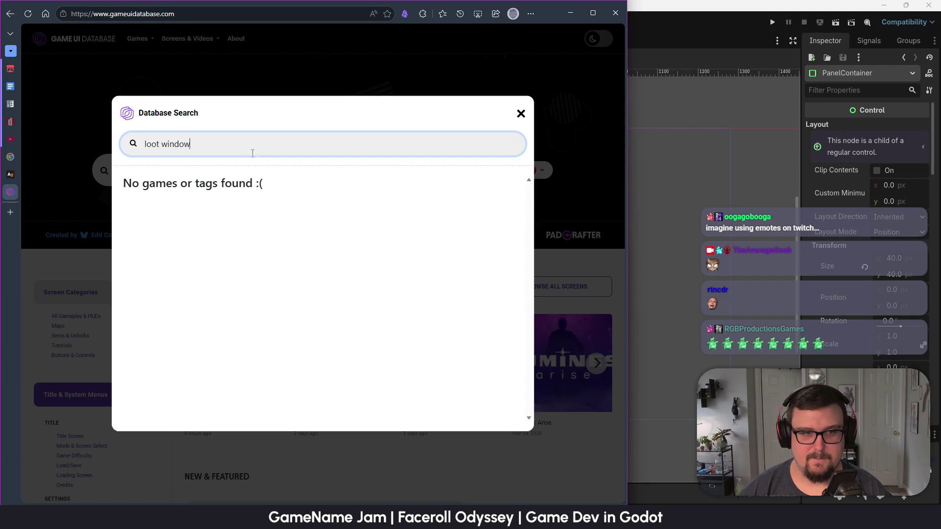
key(ctrl+a)
text(loot)
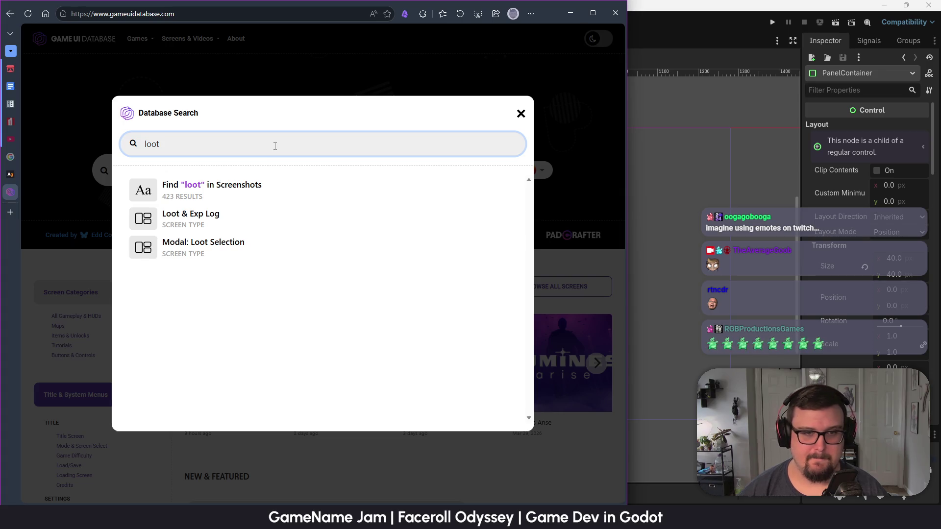
- Browse the Modal: Loot Selection screen category
click(245, 253)
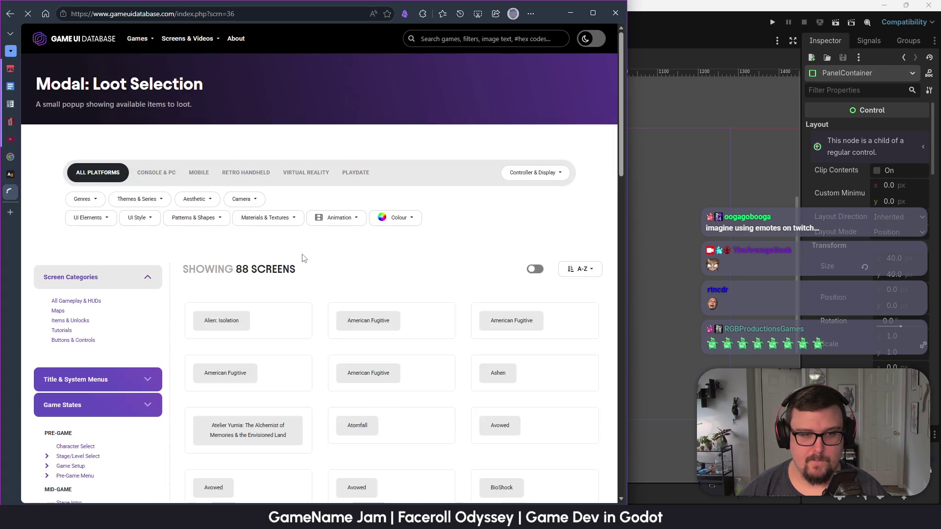
scroll(313, 284, down, 5)
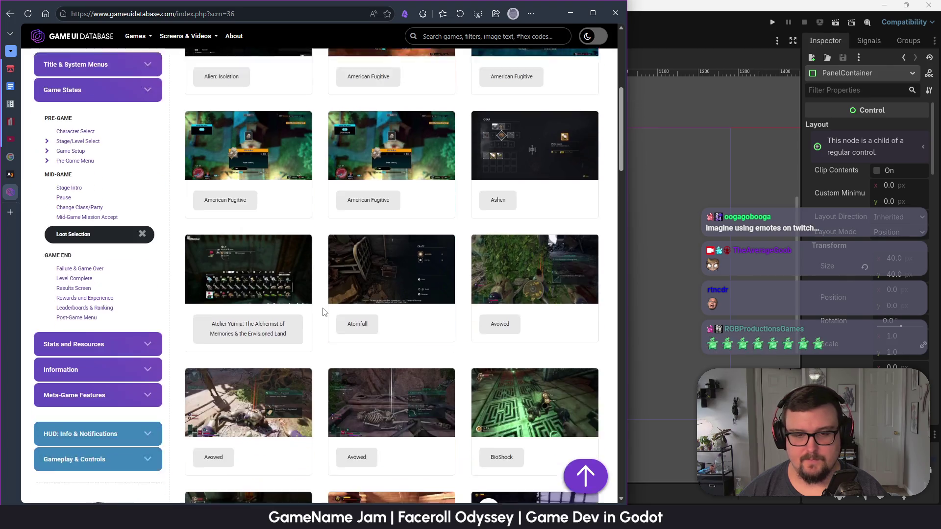
scroll(322, 312, down, 5)
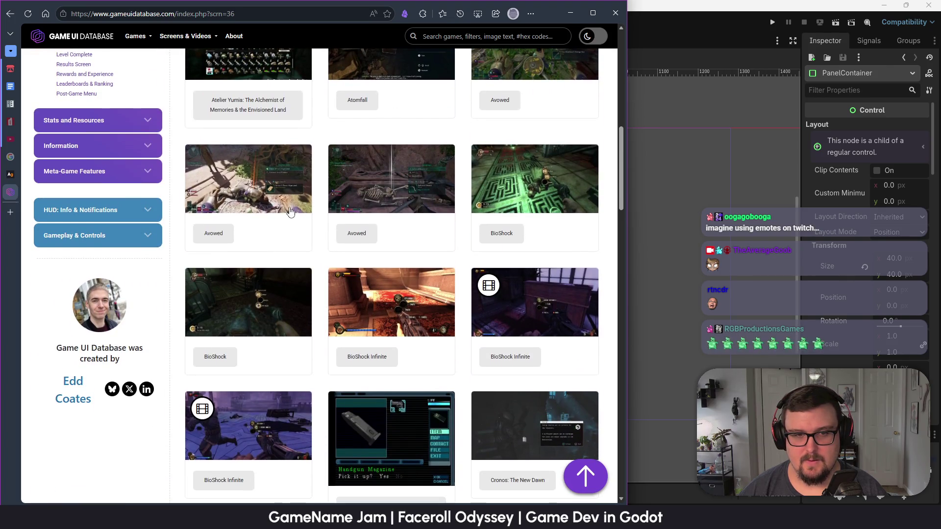
scroll(322, 248, down, 6)
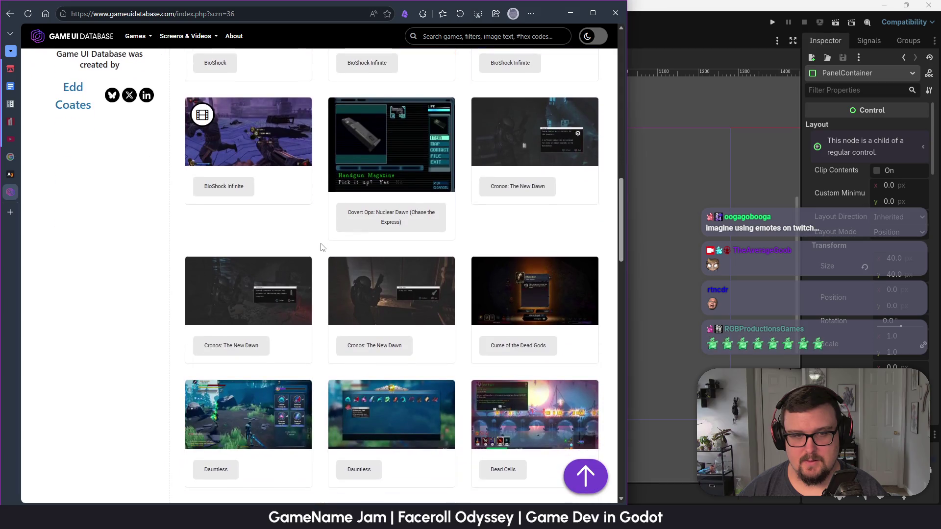
scroll(322, 248, down, 4)
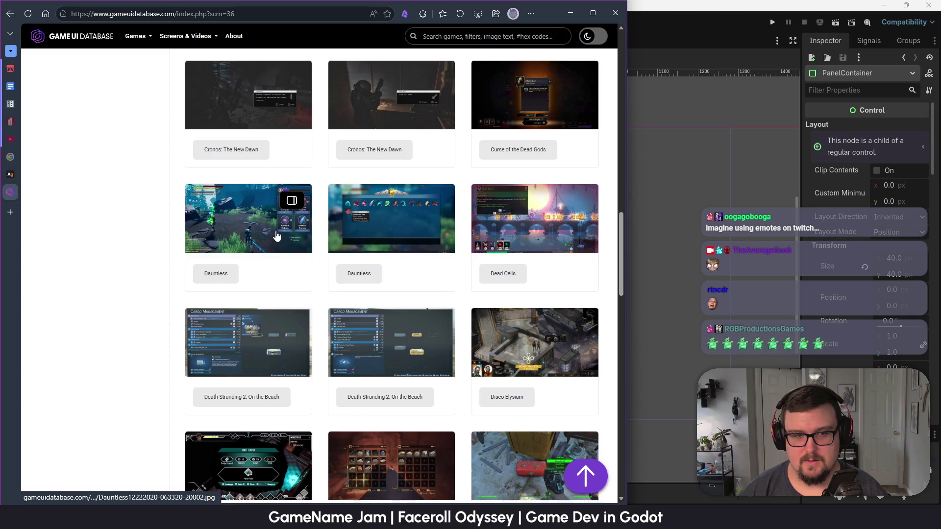
scroll(172, 242, down, 3)
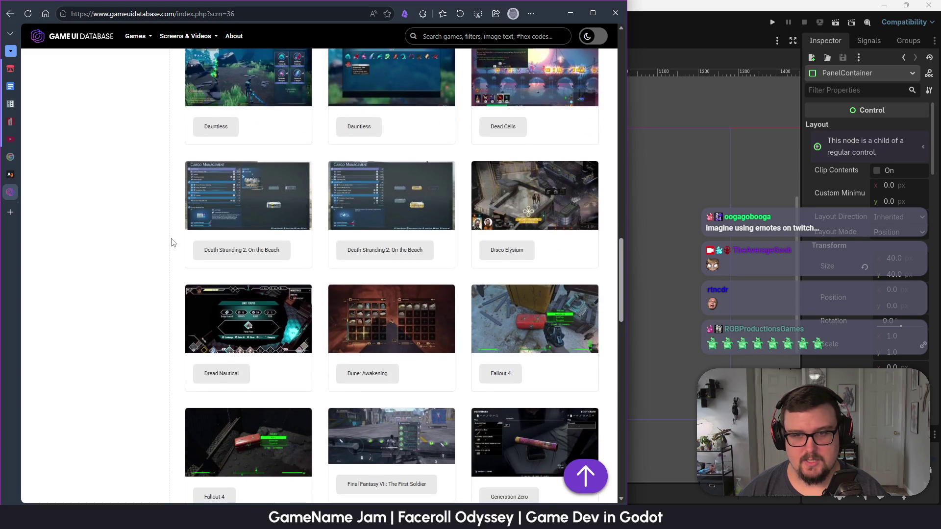
scroll(171, 242, down, 6)
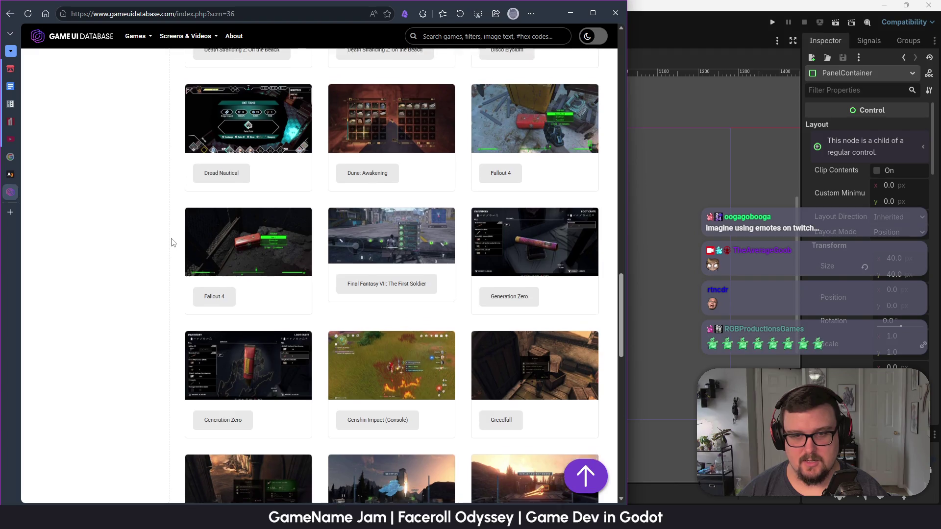
scroll(158, 290, up, 20)
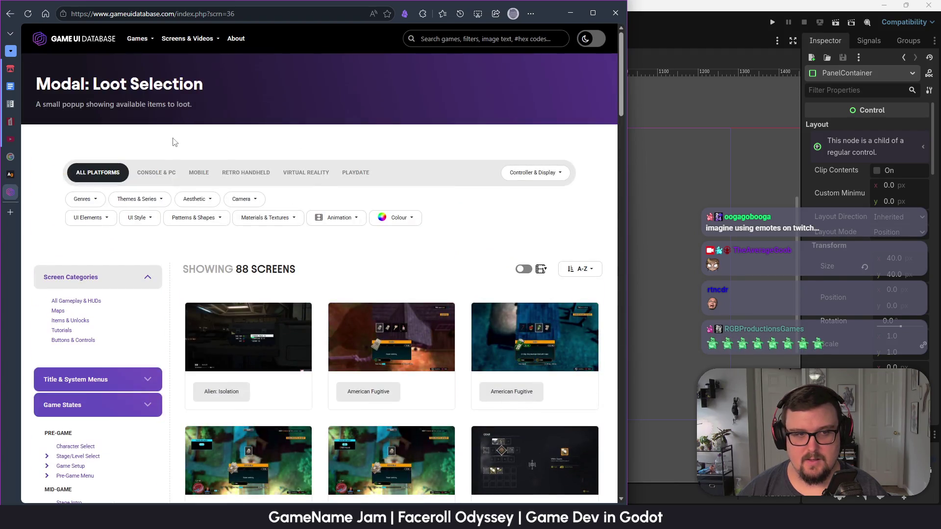
scroll(126, 199, down, 1)
scroll(126, 201, up, 2)
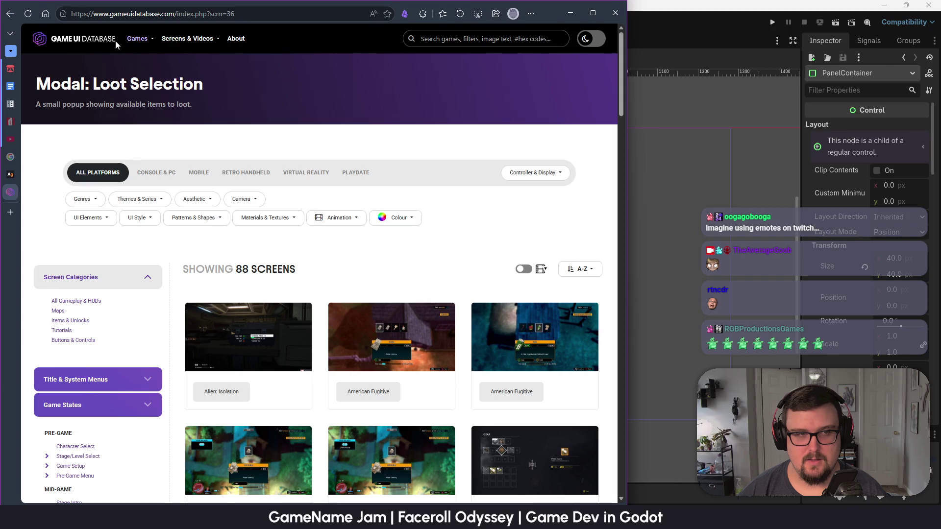
- Search 'loot' again and browse the Loot & Exp Log category's screens
click(507, 42)
text(loot)
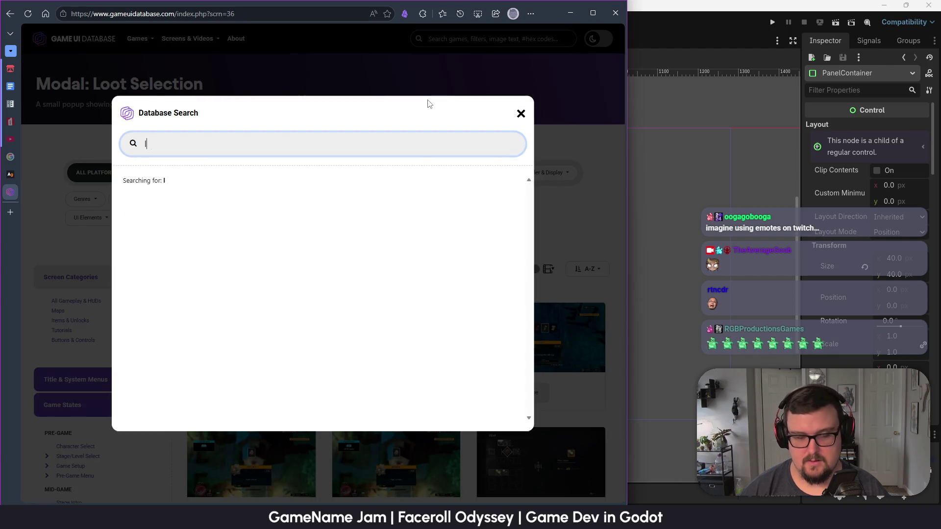
click(193, 221)
scroll(290, 270, down, 3)
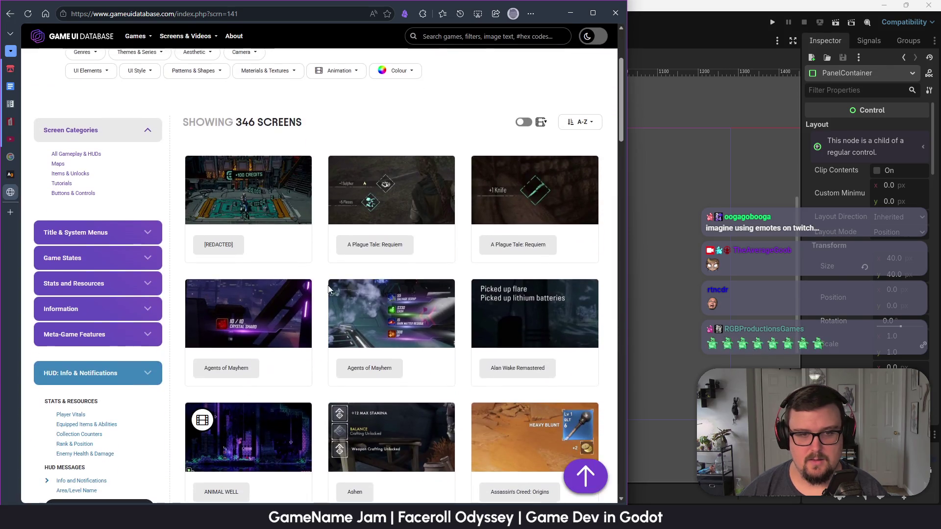
scroll(315, 266, down, 3)
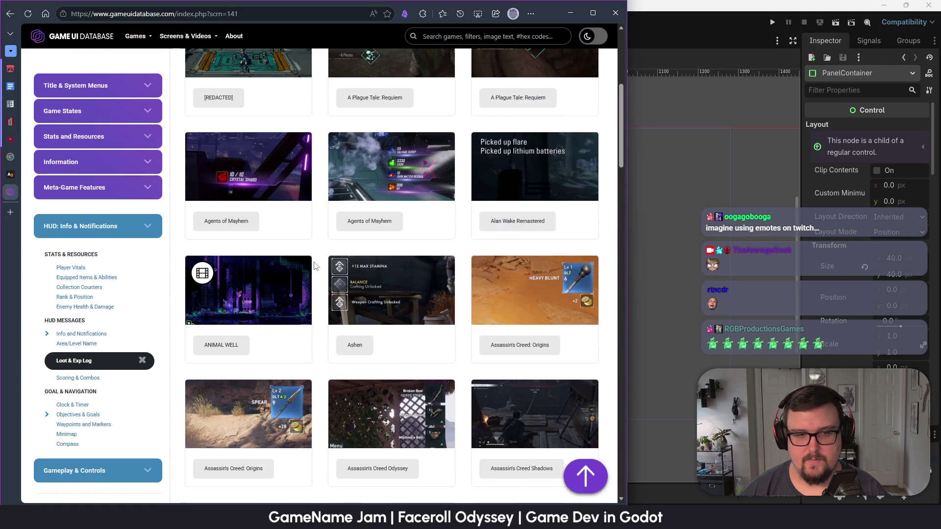
scroll(316, 266, down, 3)
scroll(316, 266, down, 5)
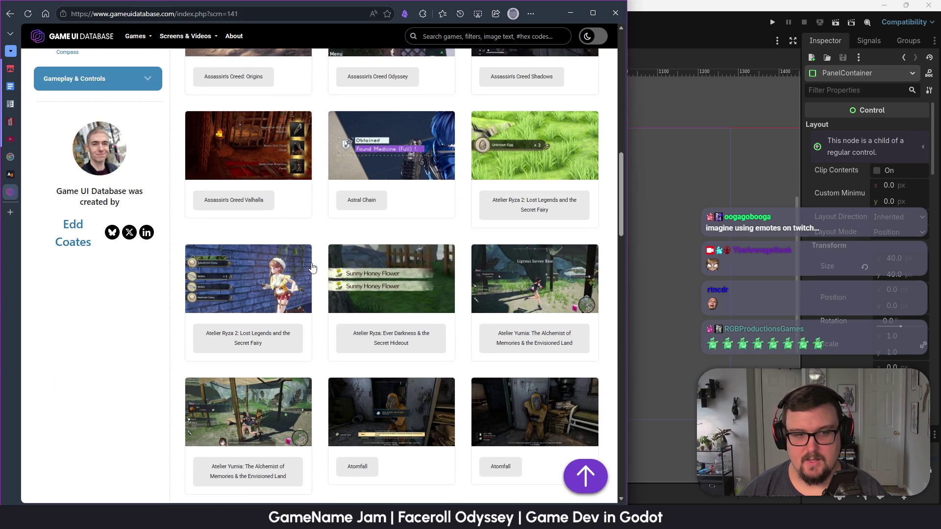
scroll(319, 279, up, 1)
scroll(319, 278, up, 15)
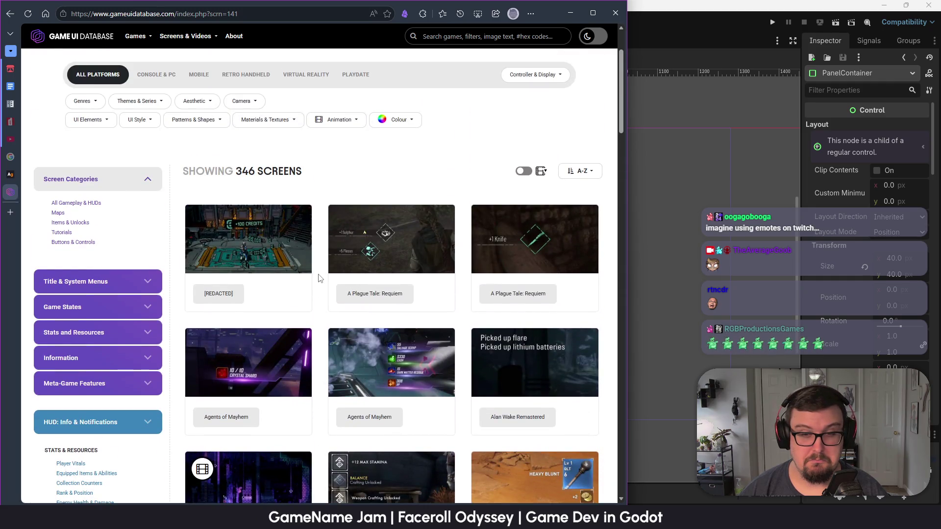
scroll(319, 279, down, 4)
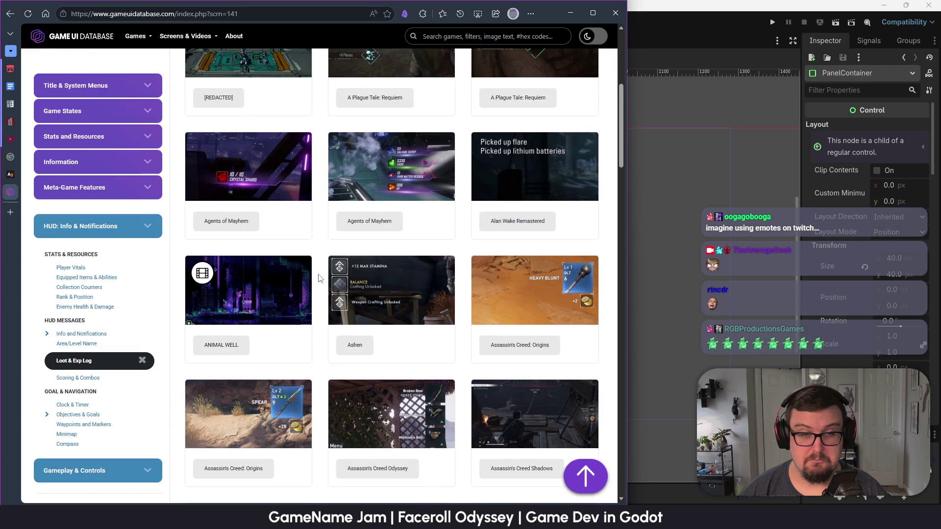
scroll(318, 279, up, 6)
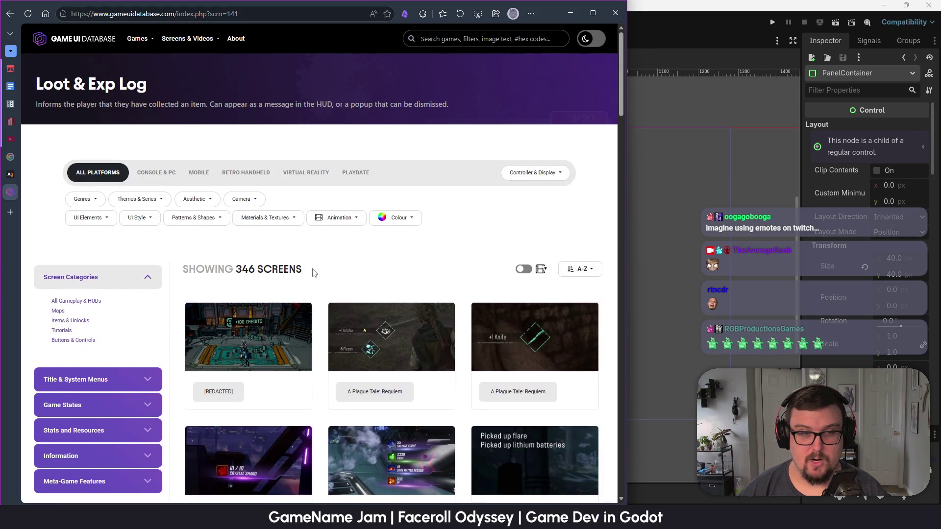
- List all screens containing the text 'loot'
click(414, 43)
text(oot)
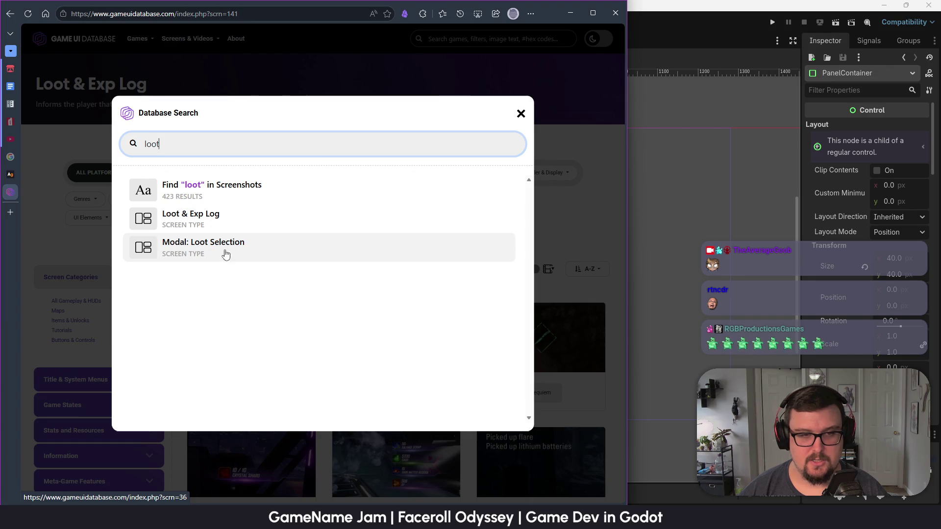
click(216, 185)
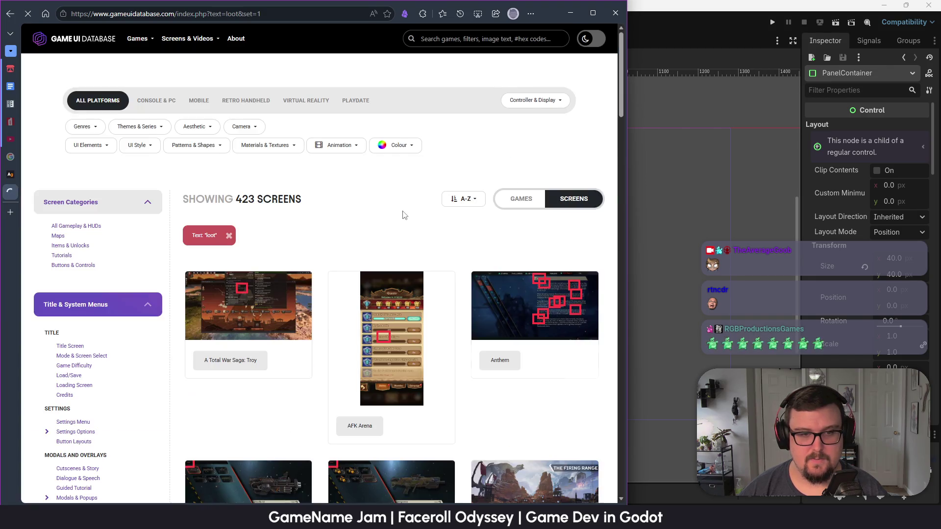
- View the Assassin's Creed: Origins gear screenshot from the loot results, then return to Godot
scroll(326, 230, down, 2)
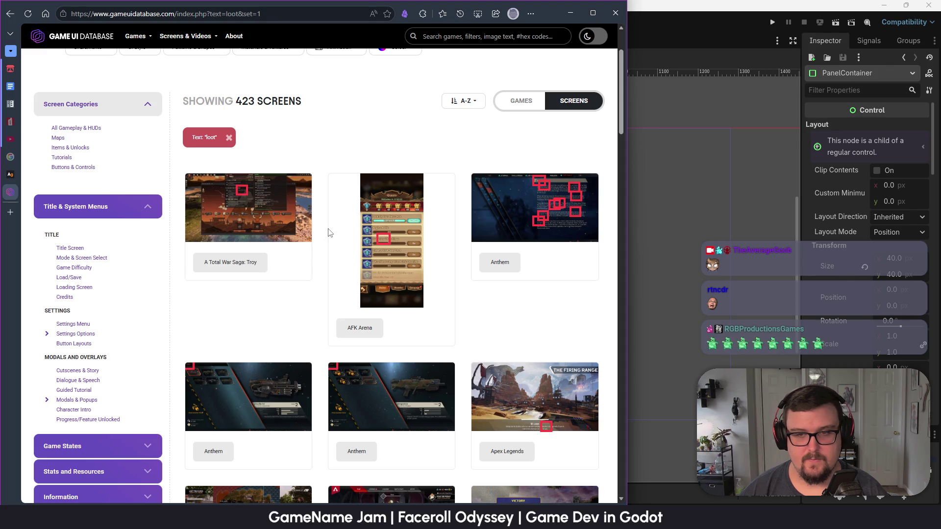
scroll(327, 232, down, 3)
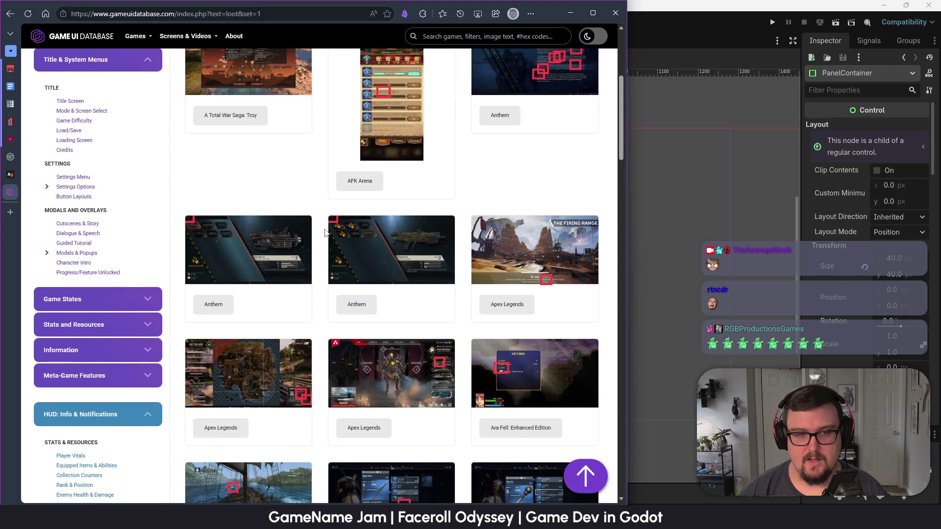
scroll(324, 233, down, 2)
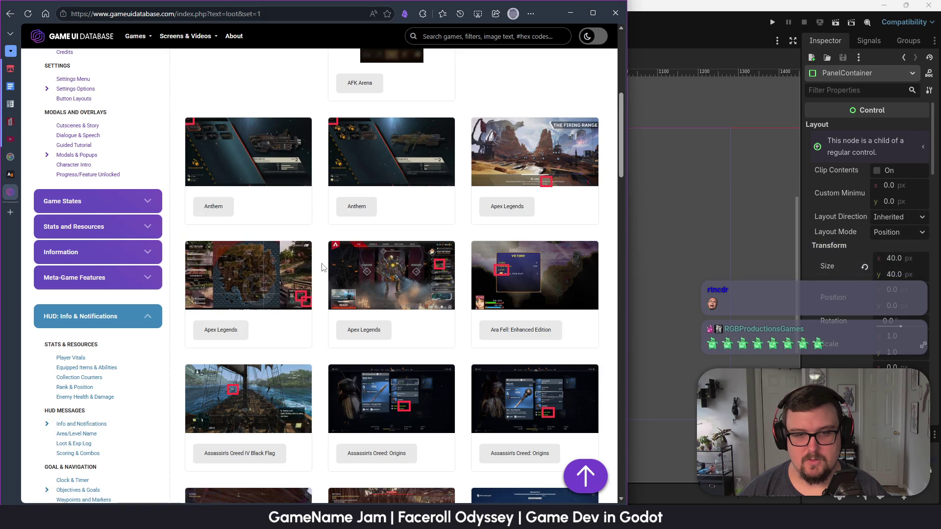
scroll(323, 274, down, 4)
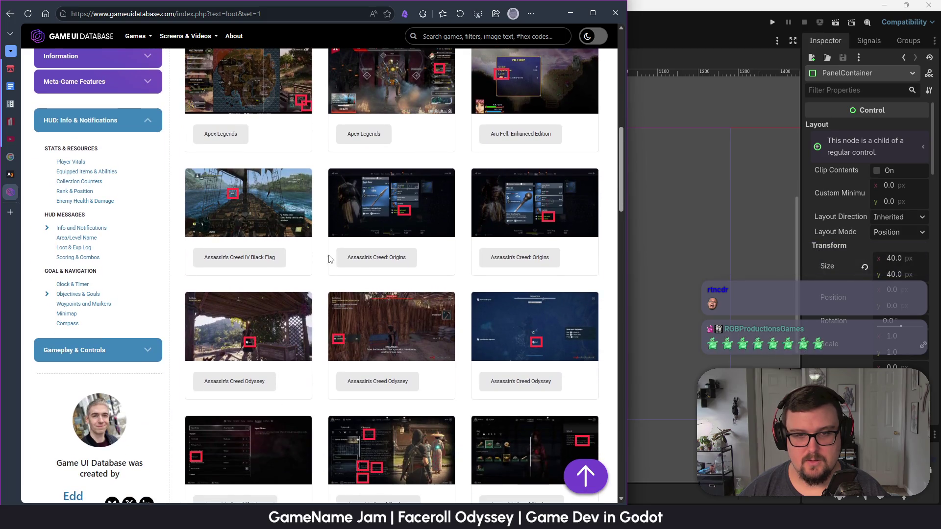
click(362, 269)
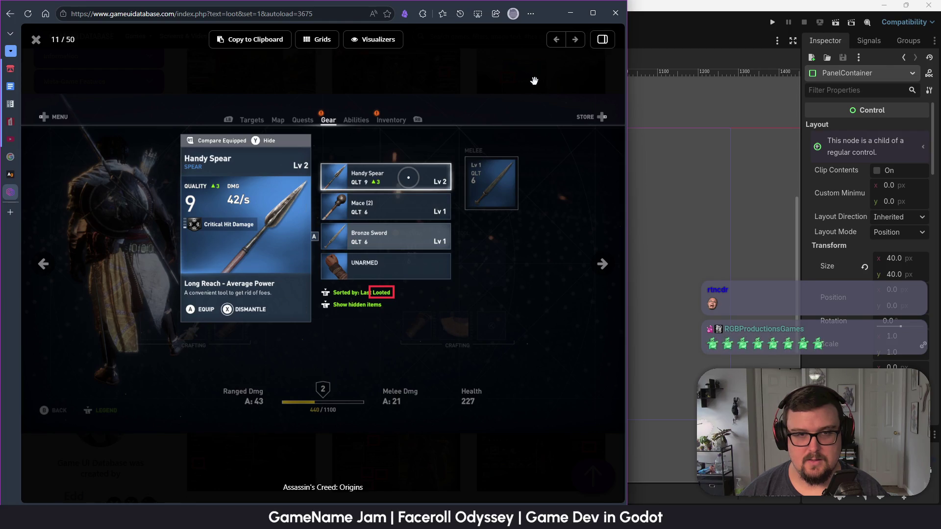
key(Escape)
click(671, 5)
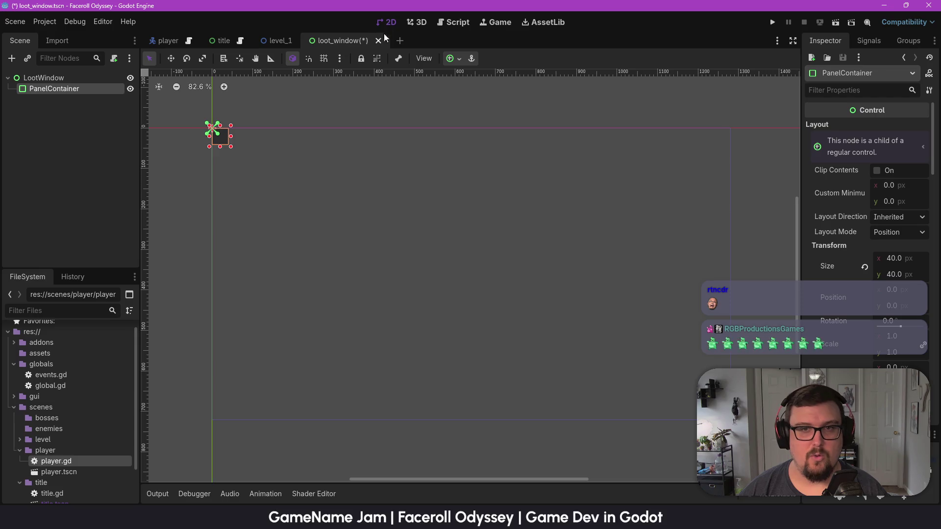
- Save the loot window scene and open global.gd in the script editor
key(ctrl+s)
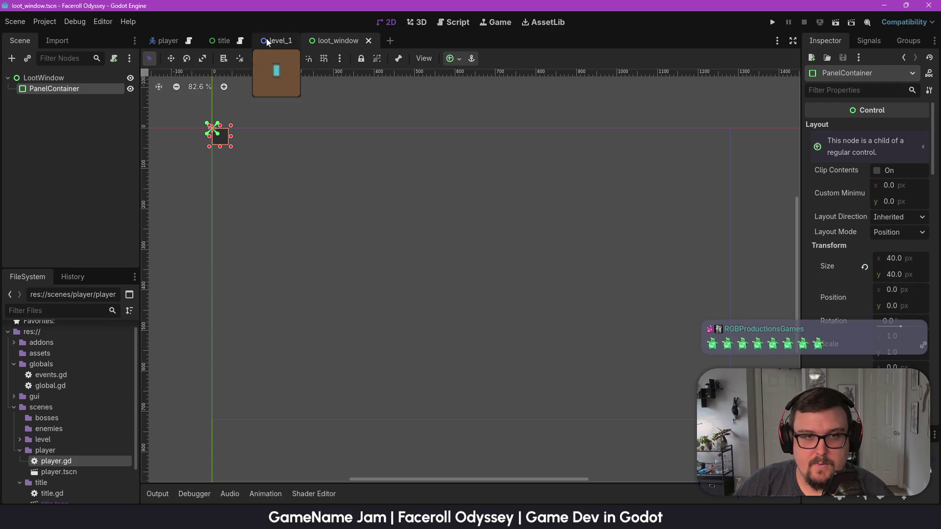
click(453, 22)
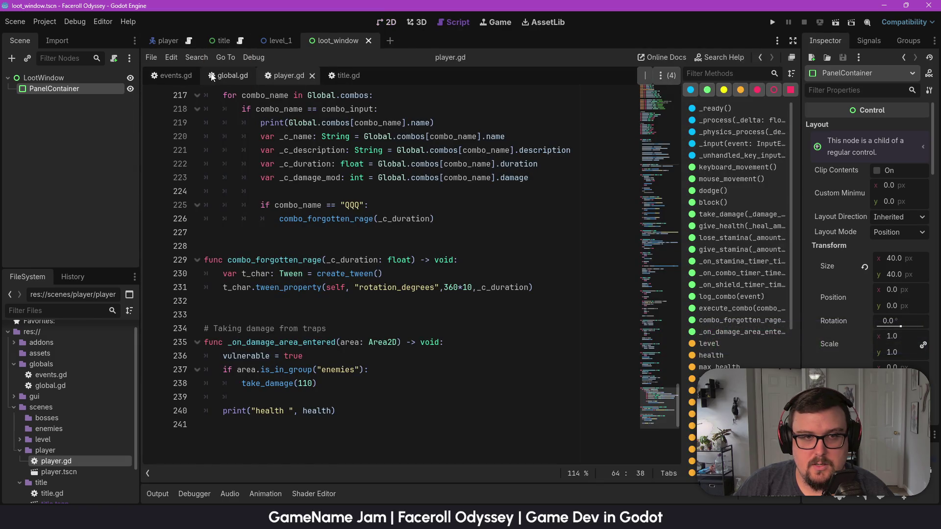
click(230, 76)
scroll(275, 315, down, 10)
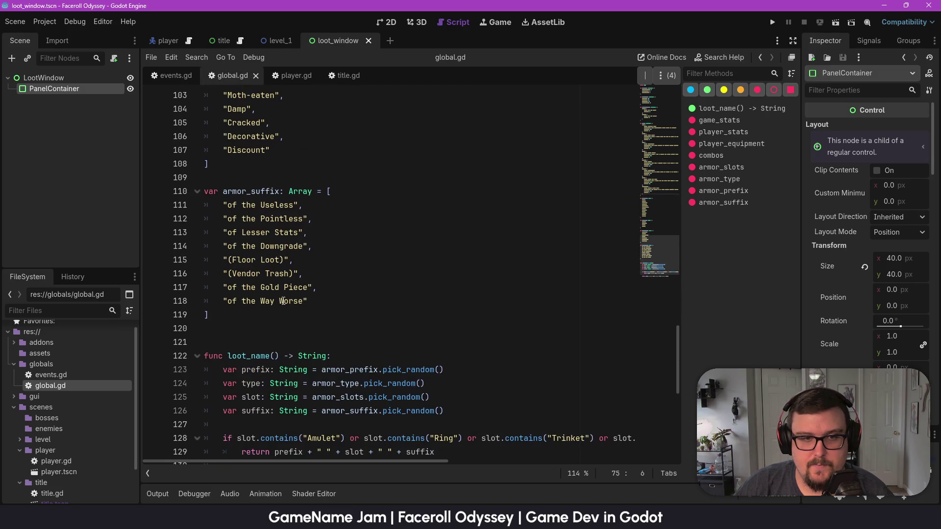
- Start a loot_quality: Dictionary below armor_suffix with a nested "legendary" entry
click(225, 328)
key(Return)
text(var loot_quali)
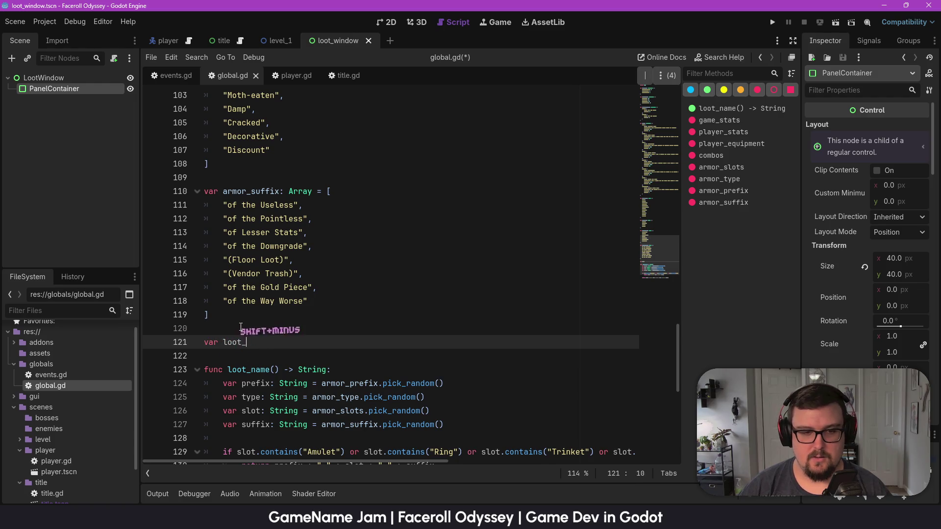
text(ty: D)
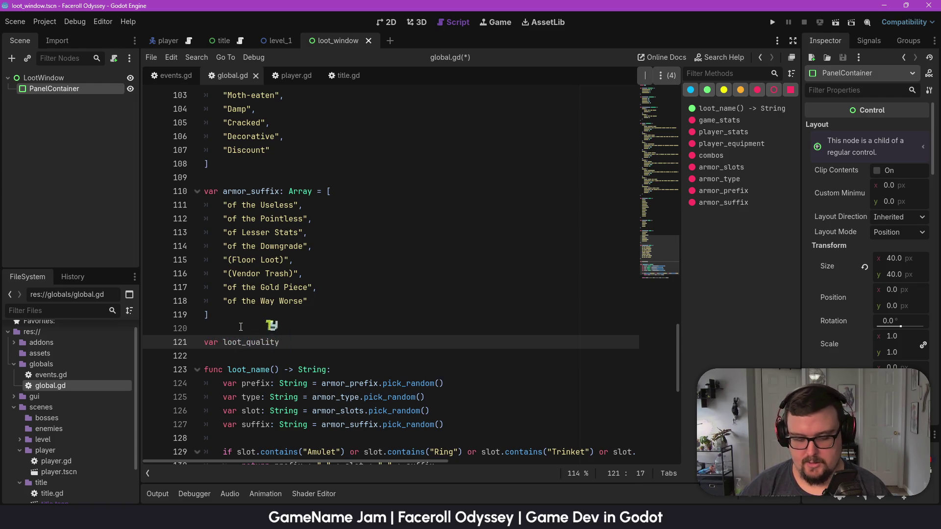
text(ictionary = {)
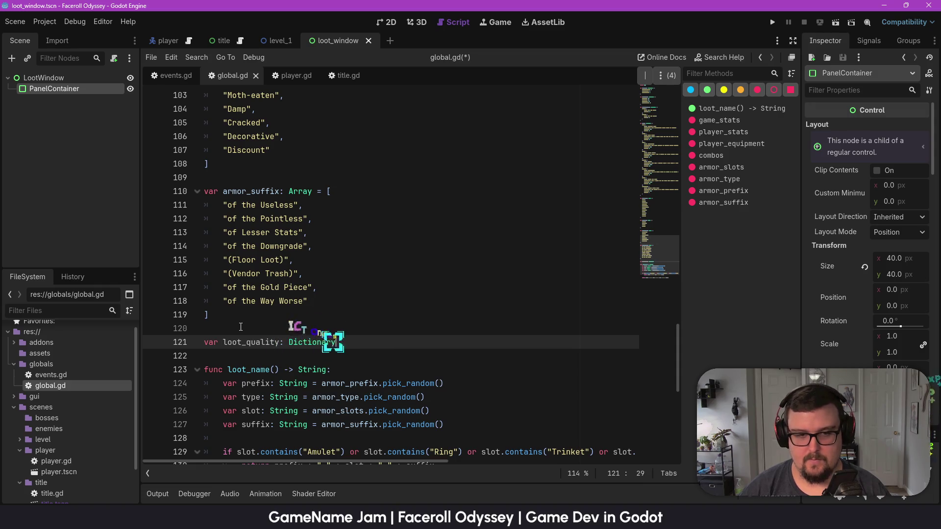
key(Return)
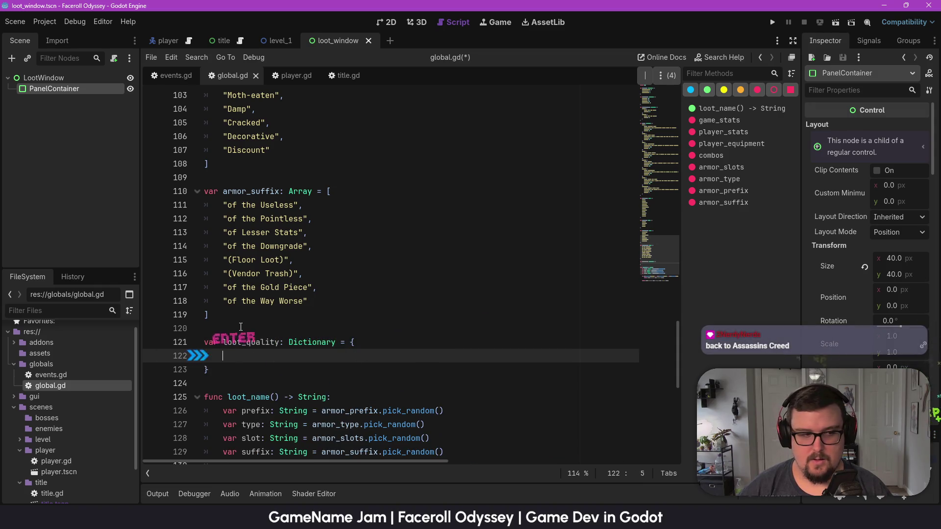
text(")
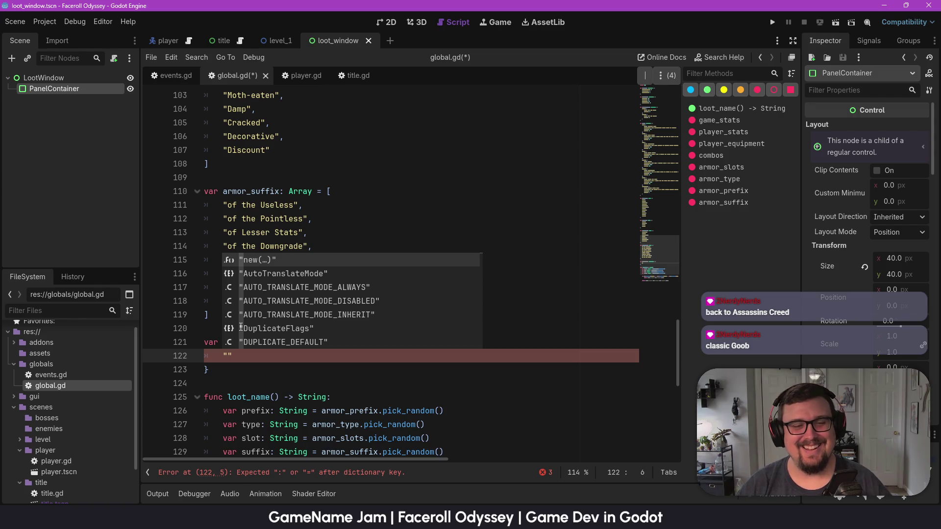
text(legendary")
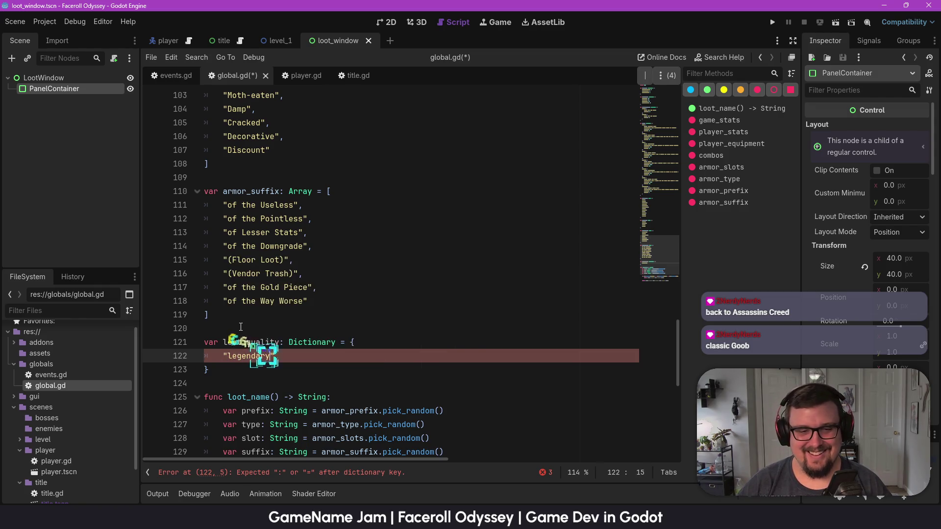
text(: )
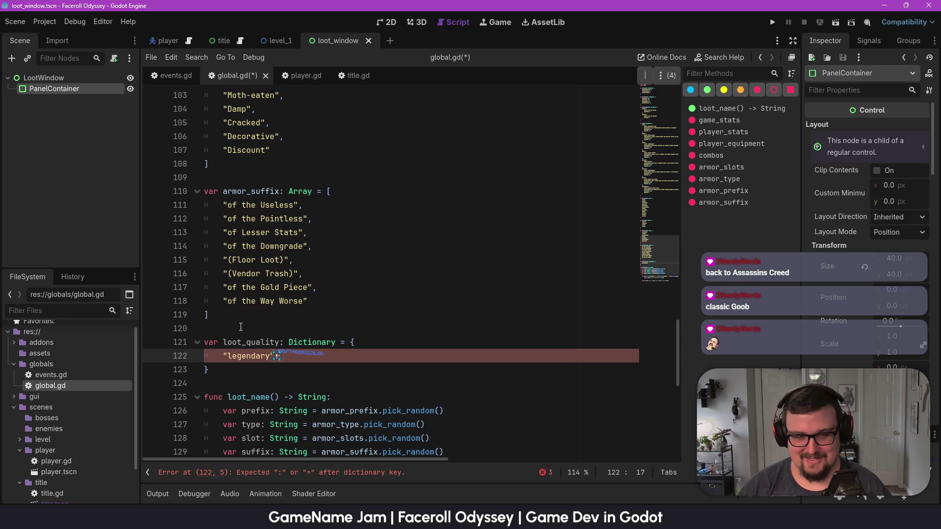
text({)
key(Return)
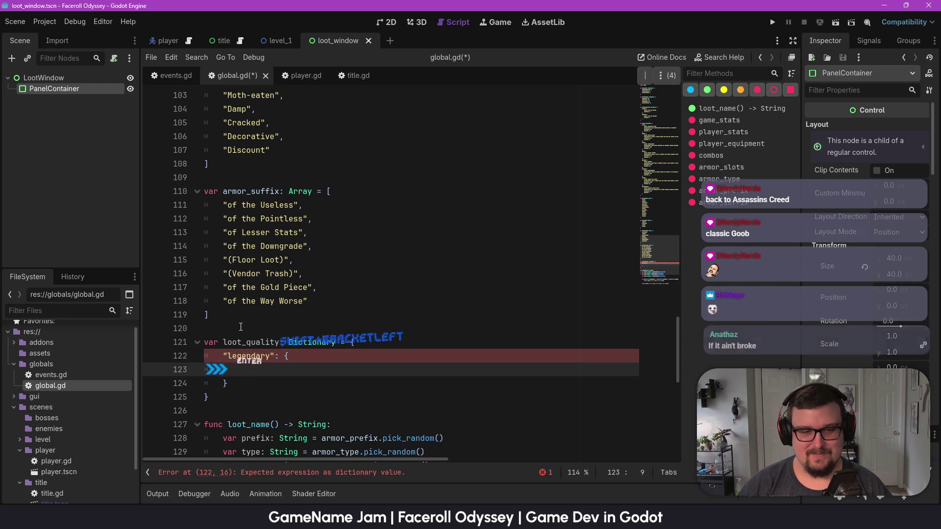
text("name":)
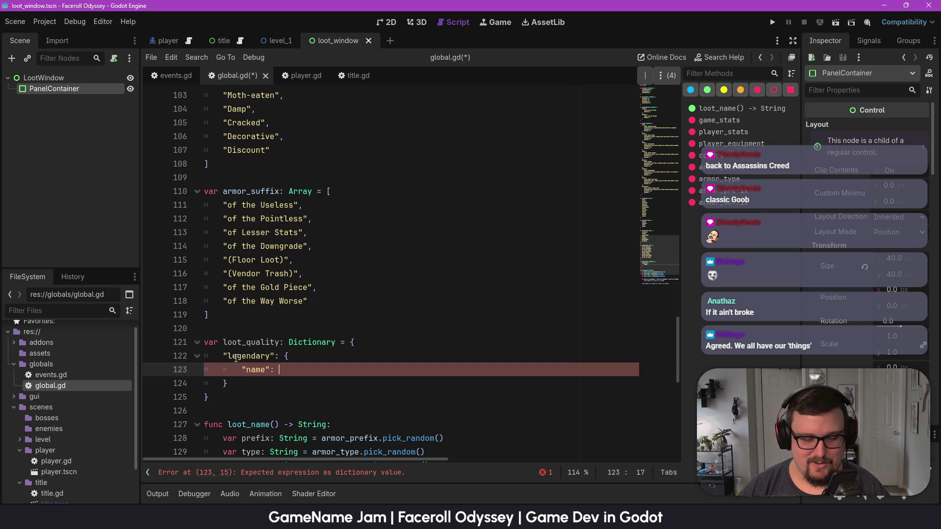
- Replace the nested block with Color.ALICE_BLUE and capitalise the key to "Legendary"
double_click(237, 357)
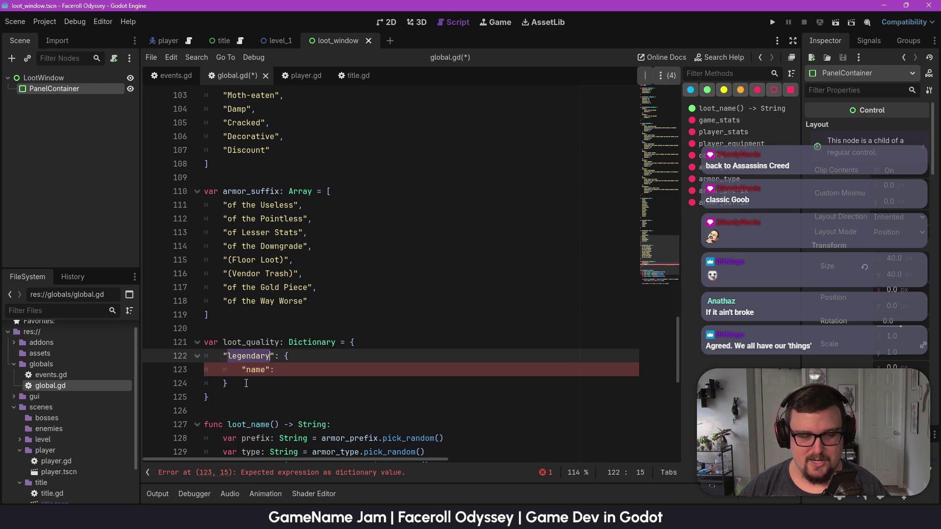
drag(246, 384, 280, 356)
key(BackSpace)
key(BackSpace)
text(Color.)
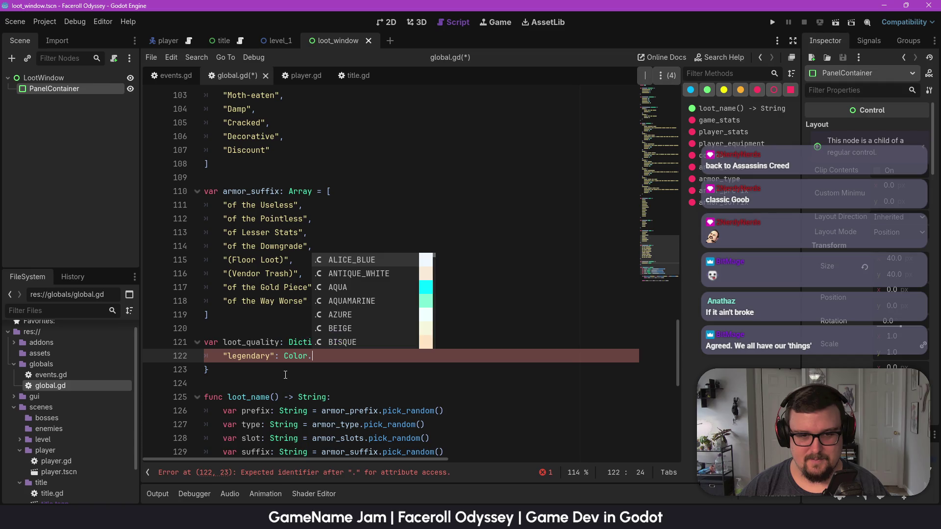
key(Tab)
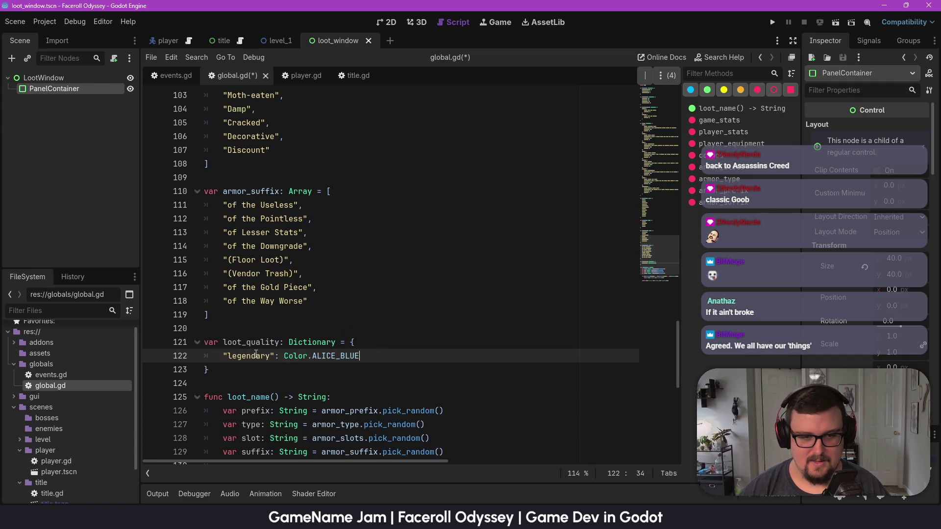
double_click(250, 356)
text(Legendary)
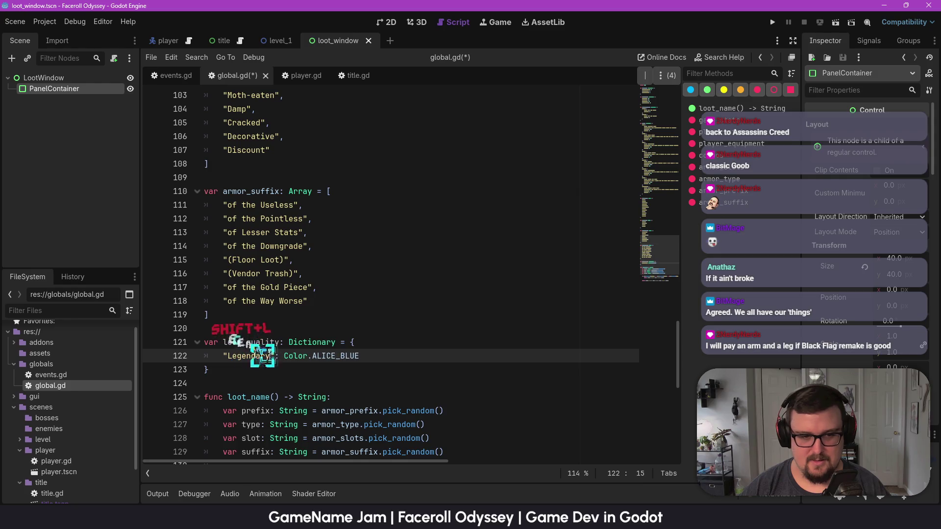
click(387, 359)
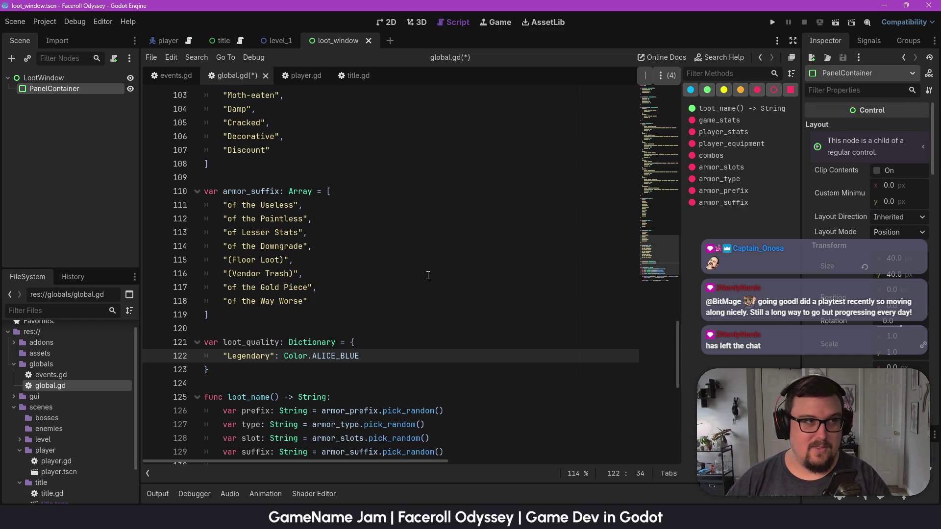
- Change the Legendary colour from ALICE_BLUE to Color.DARK_ORANGE
scroll(401, 335, down, 1)
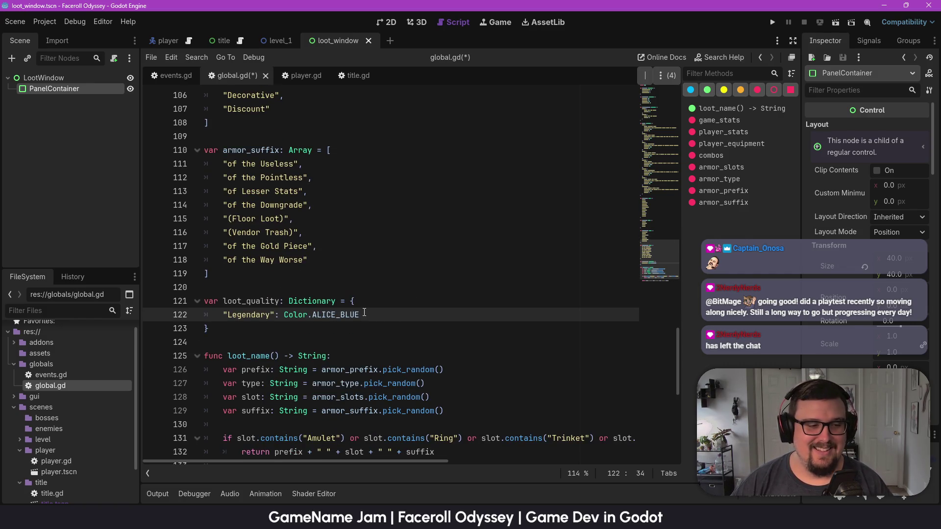
scroll(365, 314, down, 1)
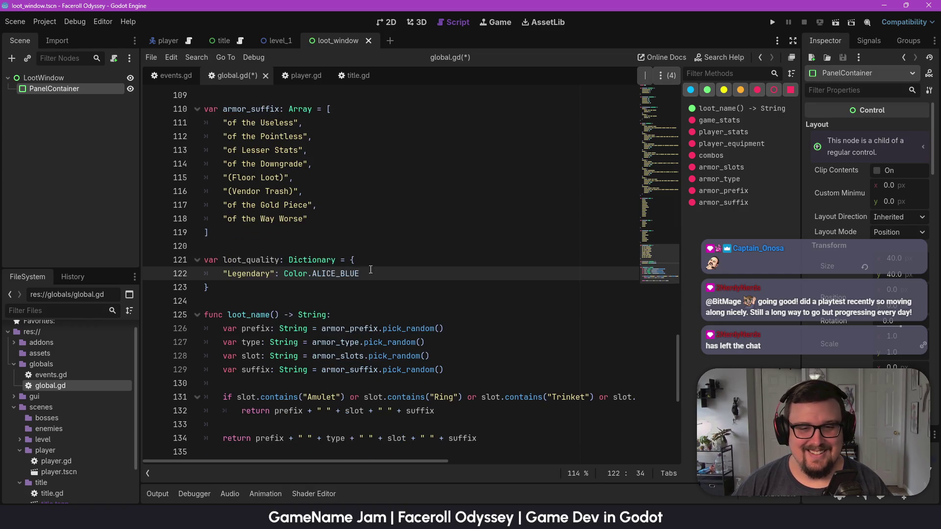
double_click(354, 274)
key(BackSpace)
text(o)
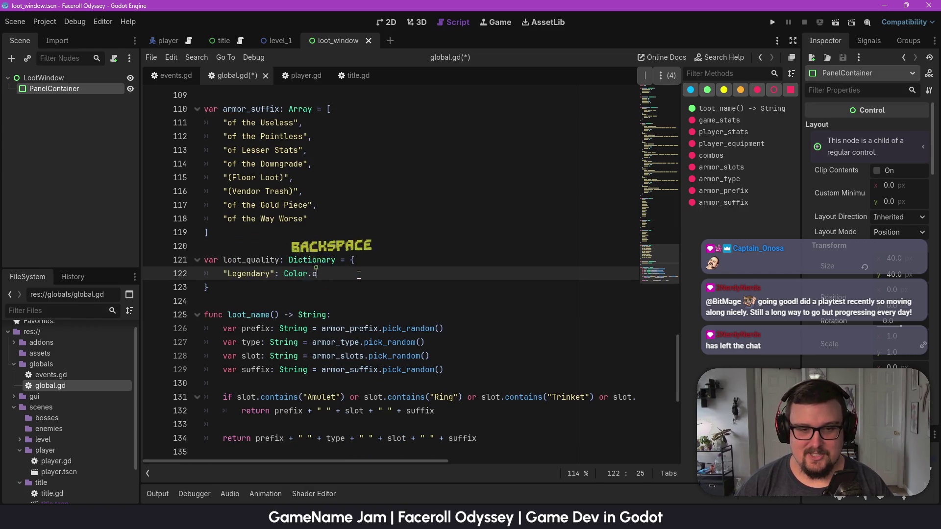
text(ra)
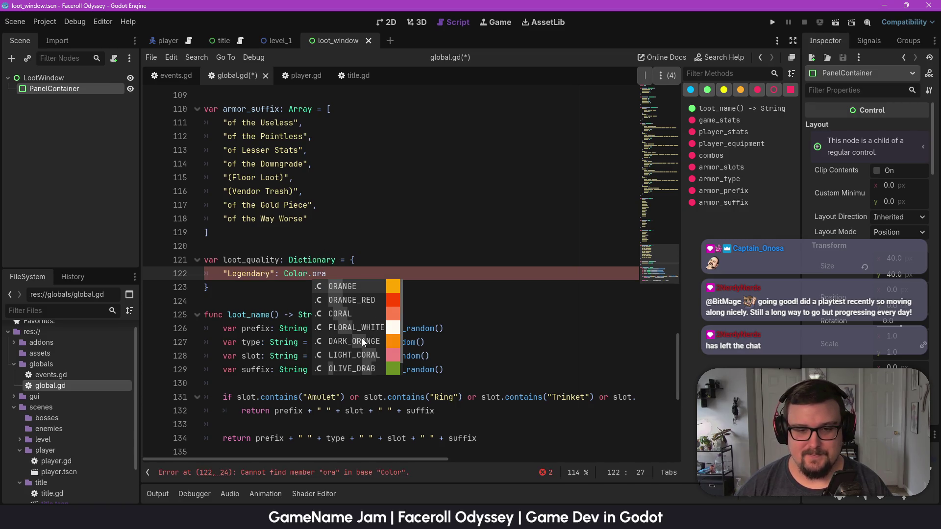
click(362, 341)
text(,)
key(Return)
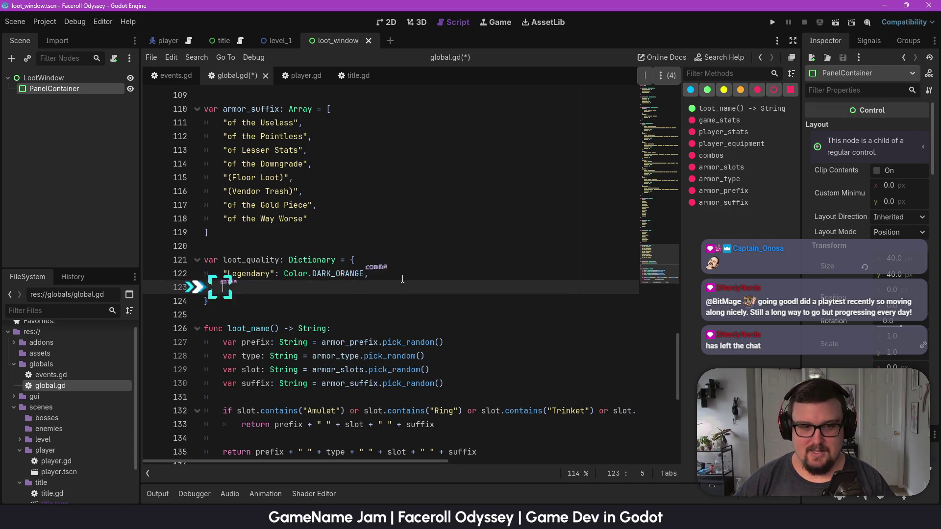
- Add an "Epic" entry mapped to Color.REBECCA_PURPLE
text("Epic": Color.p)
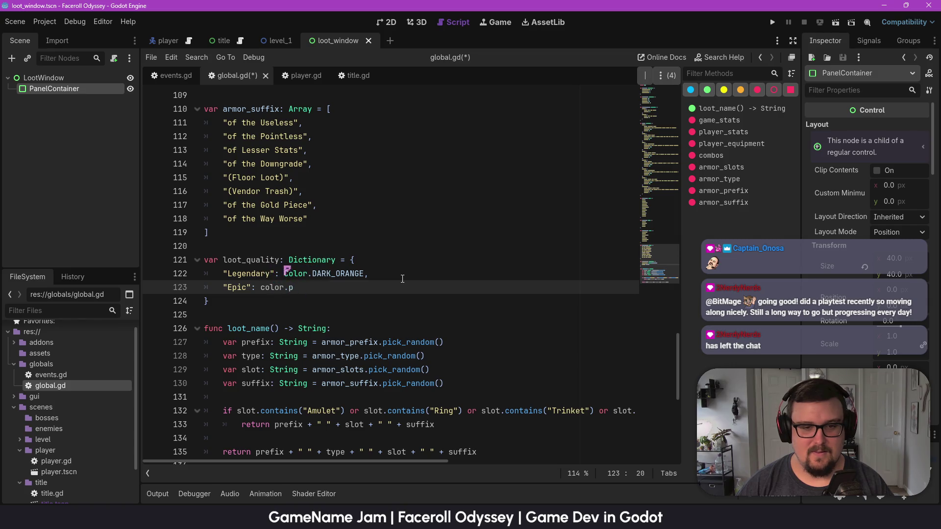
key(BackSpace)
key(BackSpace)
key(BackSpace)
text(Color)
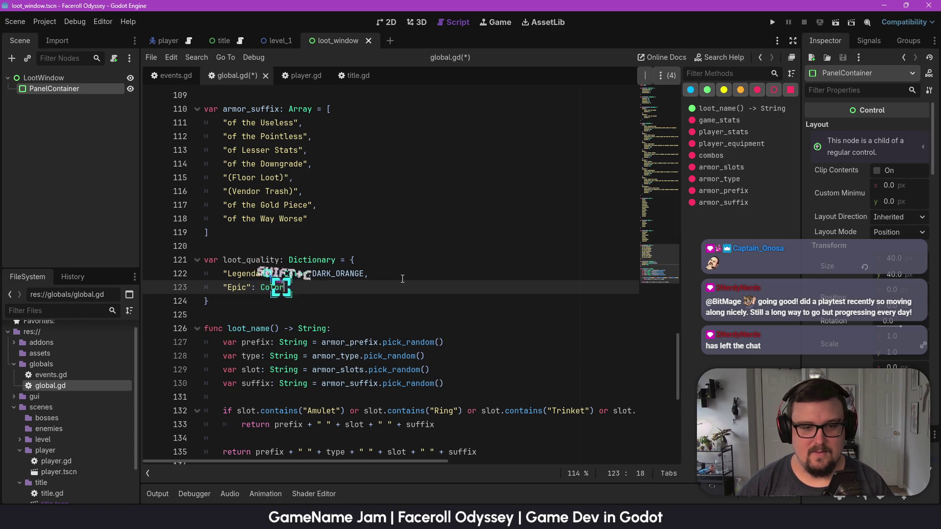
text(.pu)
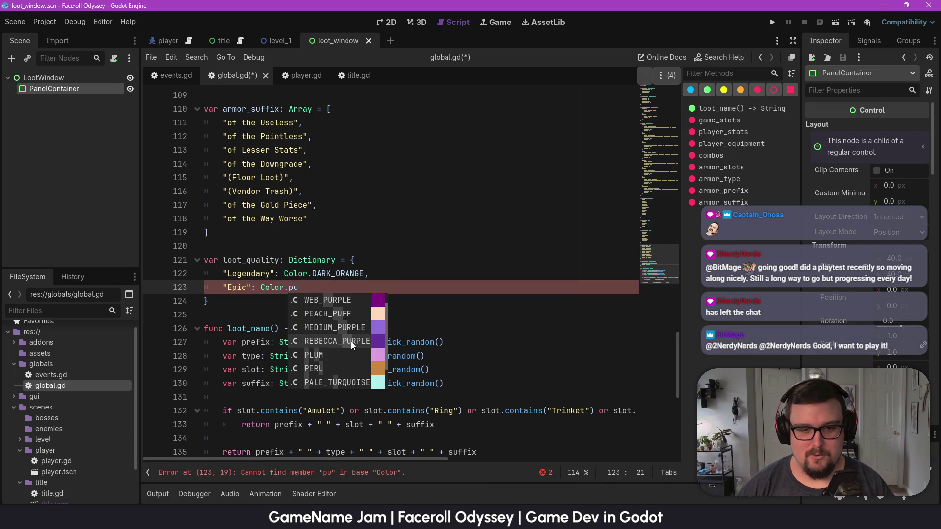
click(351, 342)
key(Return)
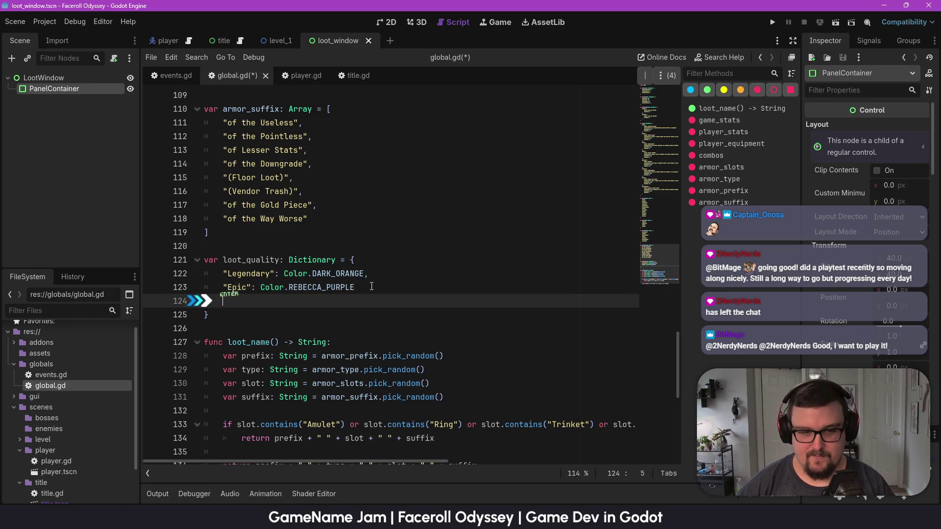
- Add a "Rare" entry as Color.ROYAL_BLUE, fix the Epic comma, and begin the next key
text(")
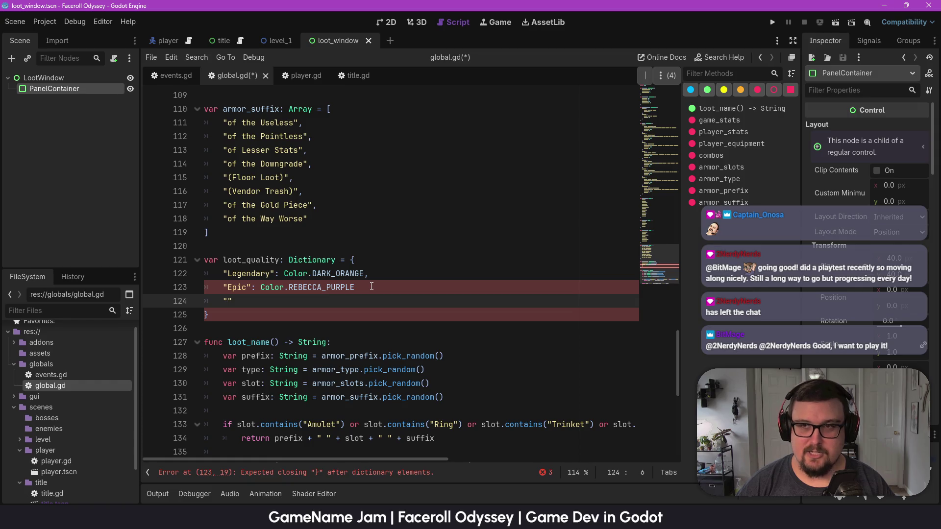
text(Rare": )
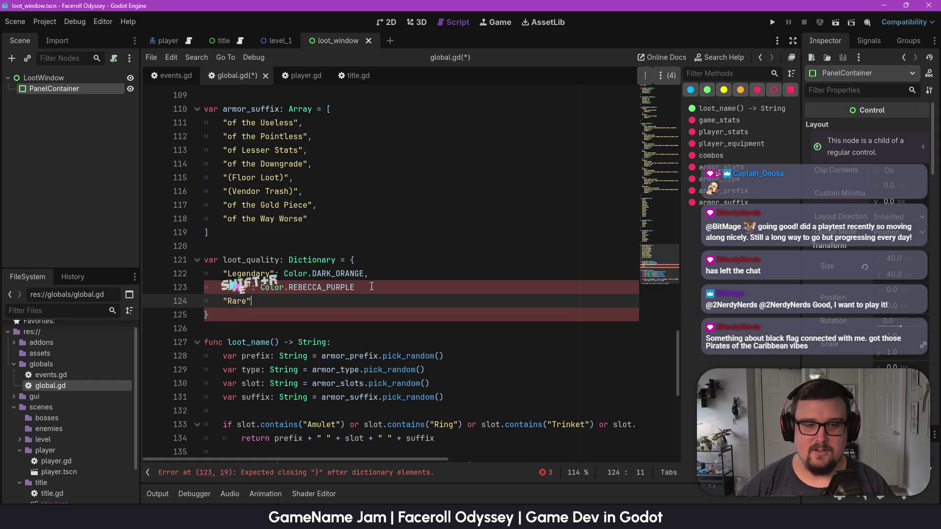
text(Color.B)
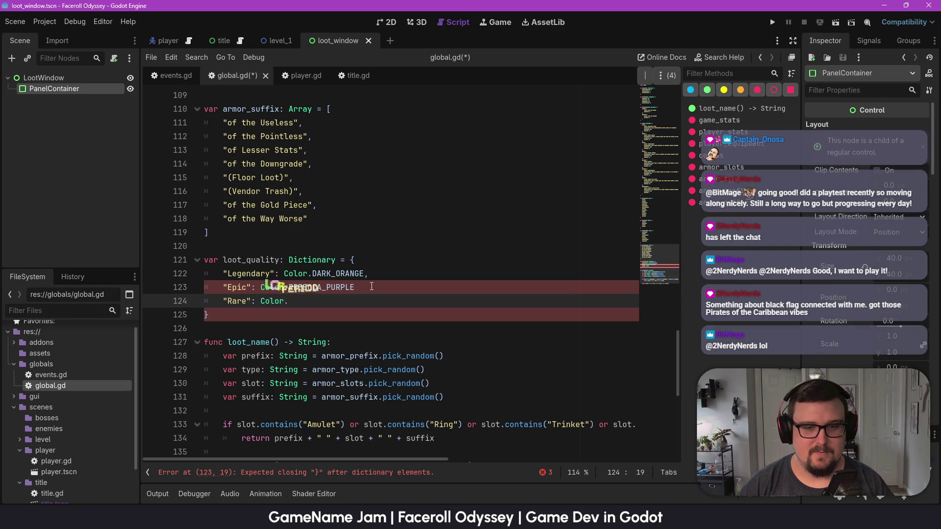
text(lue)
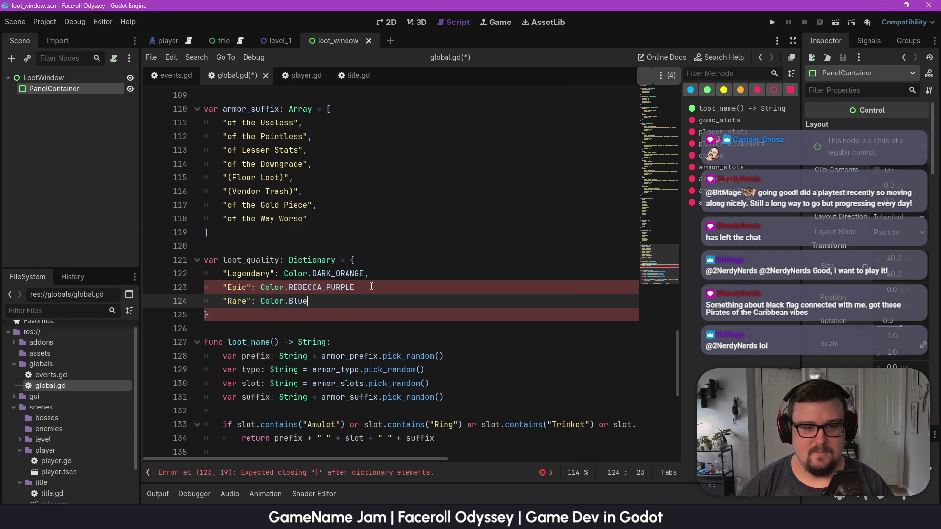
click(371, 286)
text(,)
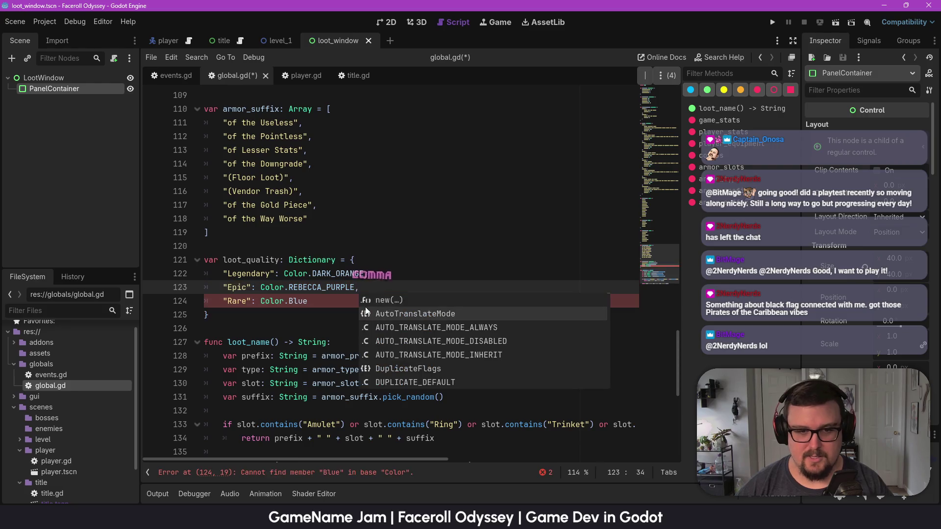
click(338, 301)
key(BackSpace)
key(BackSpace)
key(BackSpace)
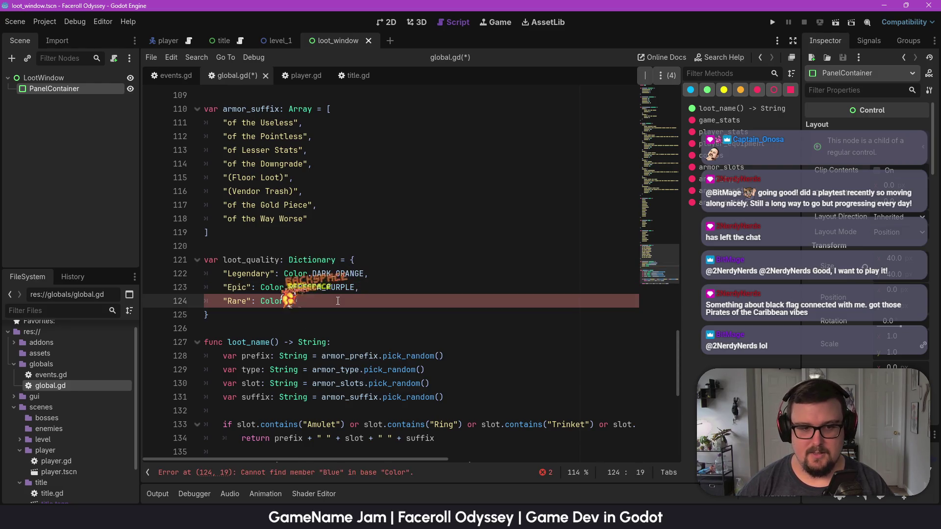
text(blu)
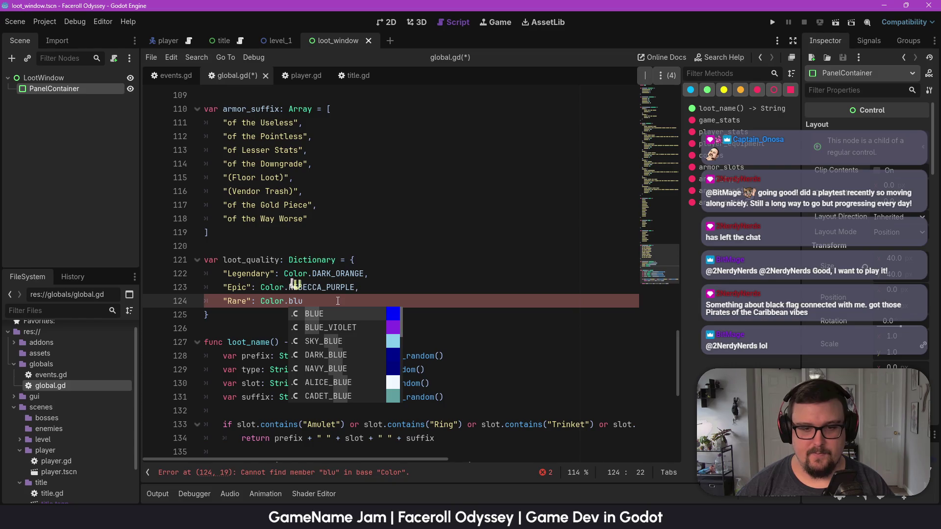
scroll(351, 356, down, 4)
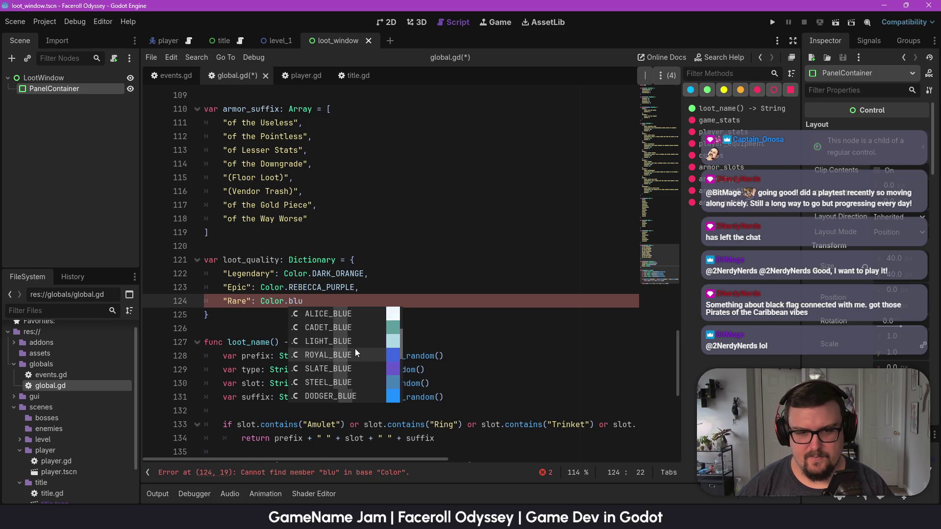
click(332, 343)
text(,)
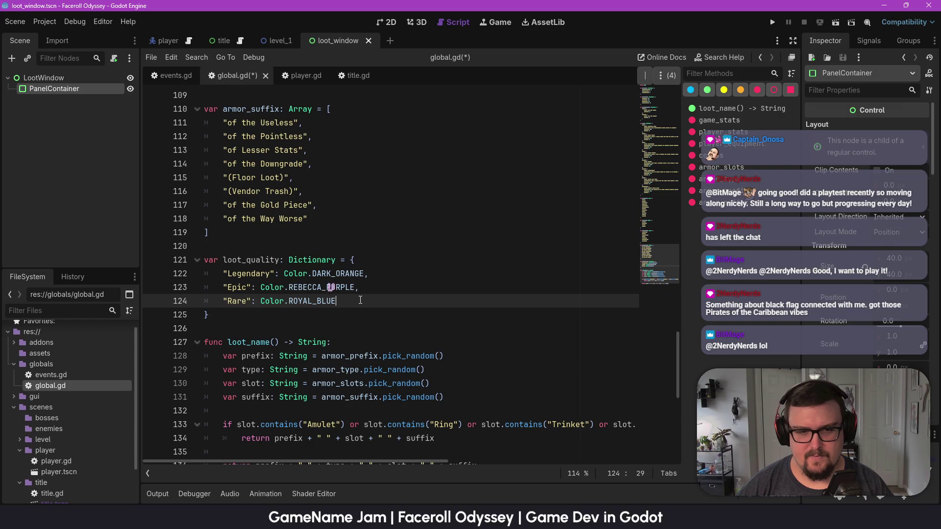
key(Return)
text(")
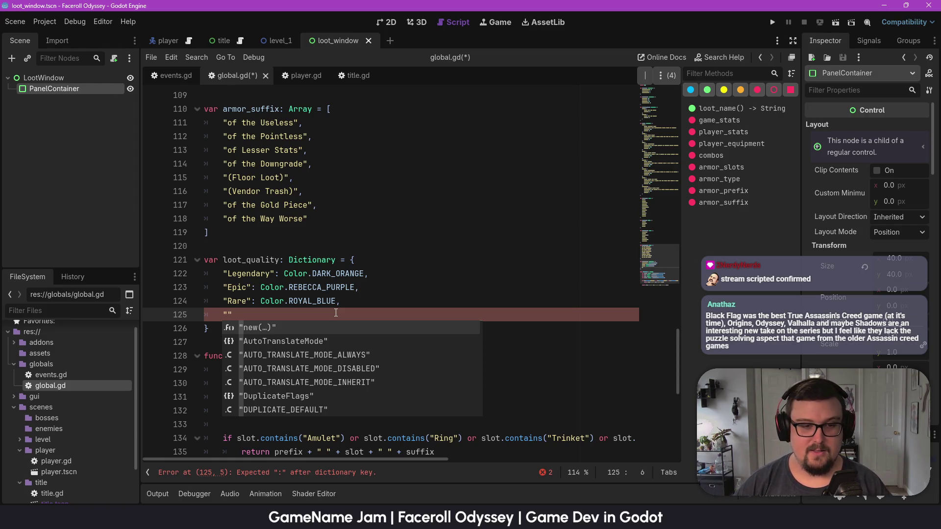
- Add an "Uncommon" entry mapped to Color.LIME_GREEN
text(Uncommon)
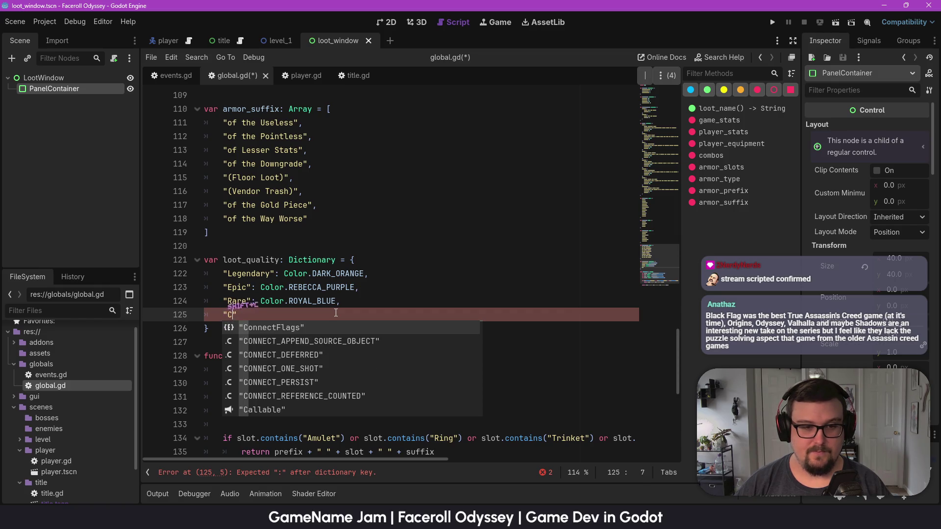
text(": Color.green)
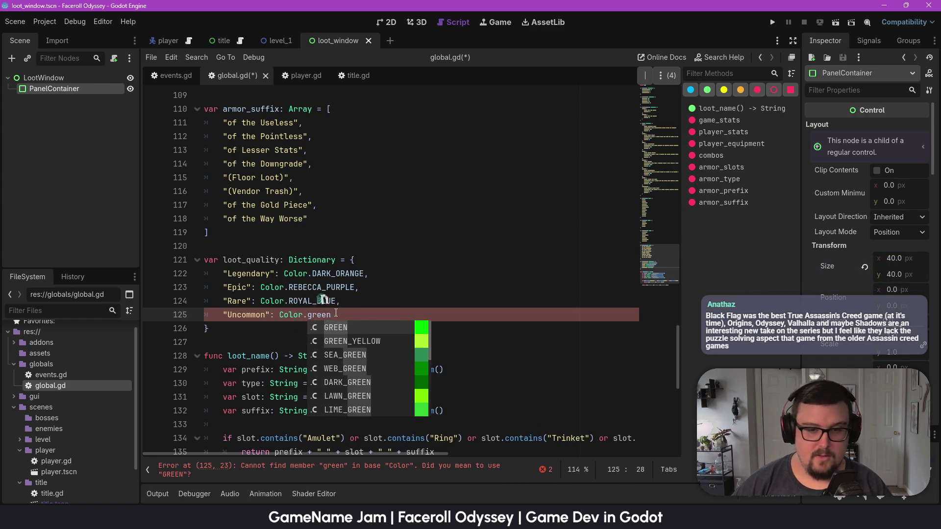
scroll(360, 363, down, 1)
scroll(360, 360, down, 5)
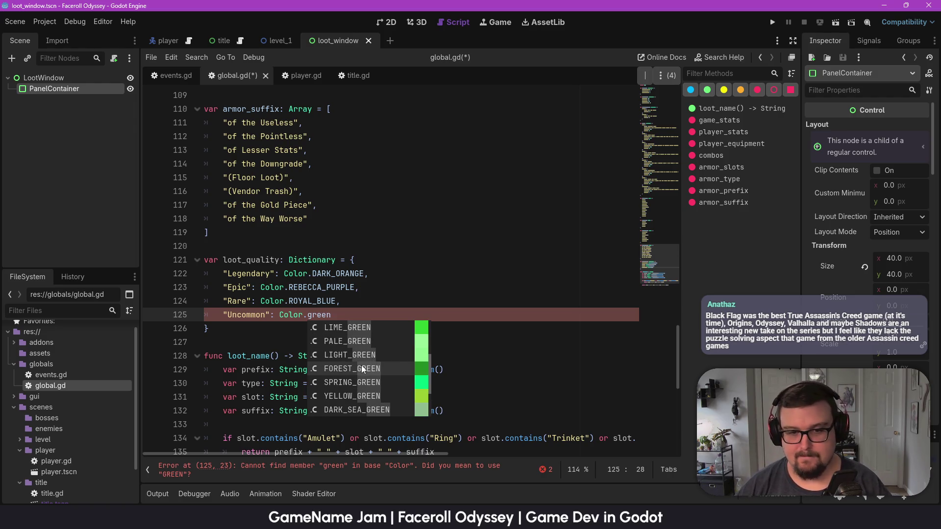
scroll(362, 364, up, 3)
double_click(358, 371)
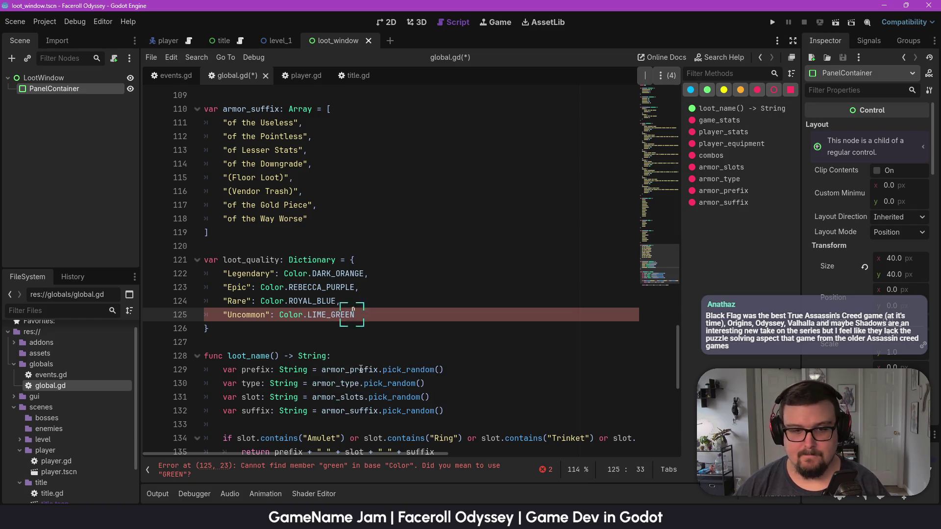
text(green)
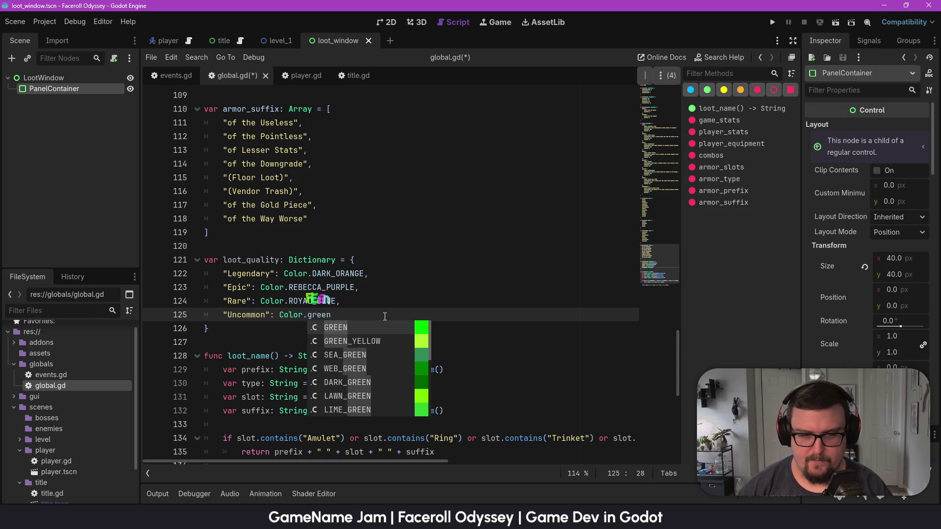
scroll(377, 354, down, 2)
scroll(377, 356, down, 1)
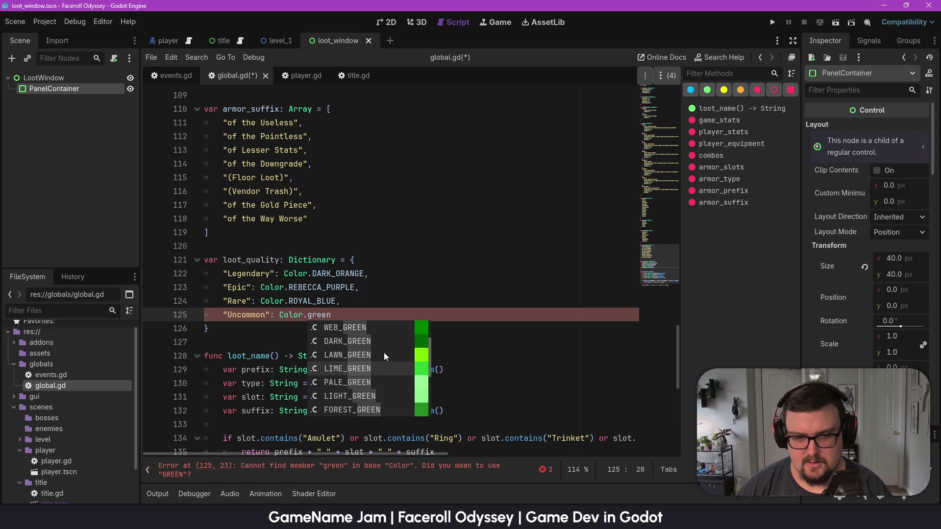
scroll(384, 354, down, 7)
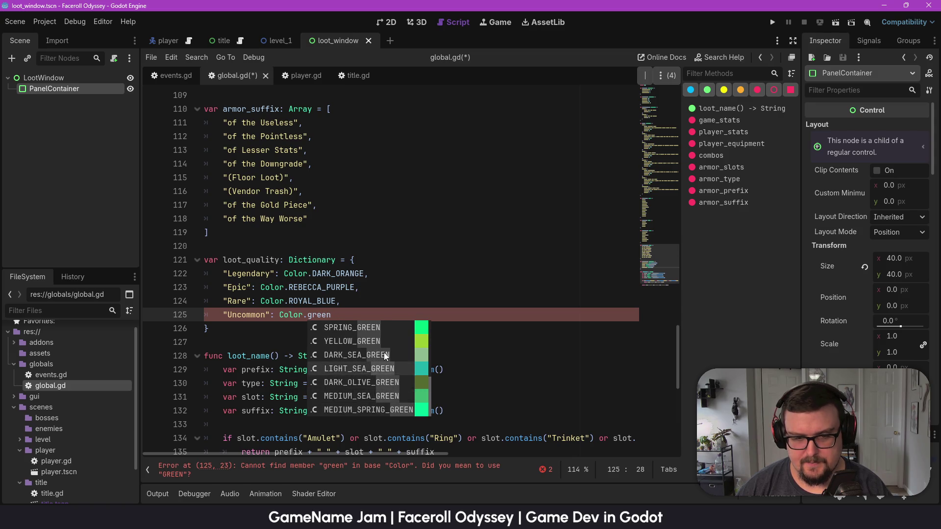
scroll(384, 353, up, 7)
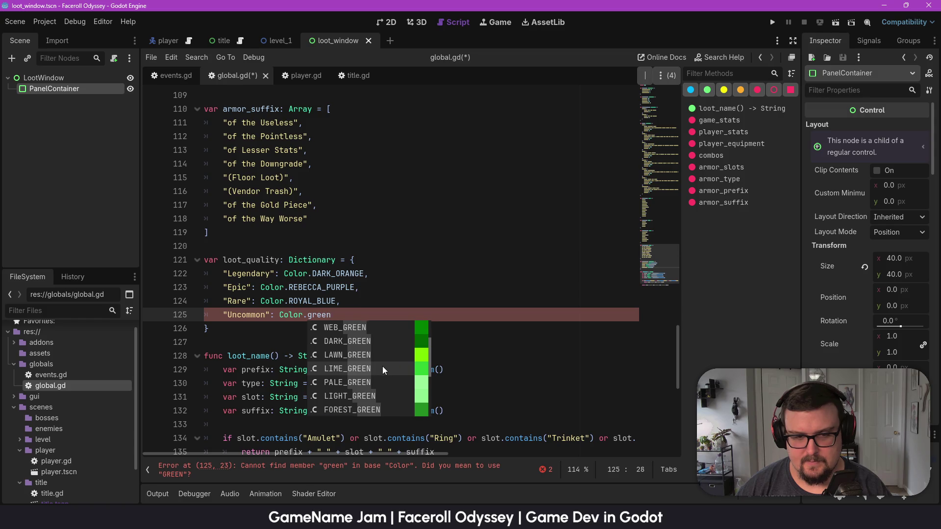
click(385, 368)
text(,)
key(Return)
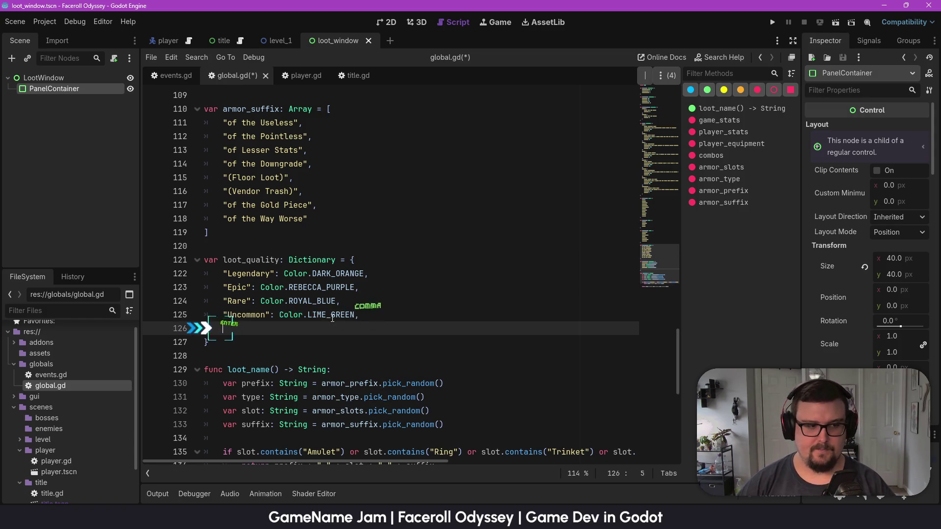
- Add a "Common" entry mapped to Color.WHITE
text("Common": Color)
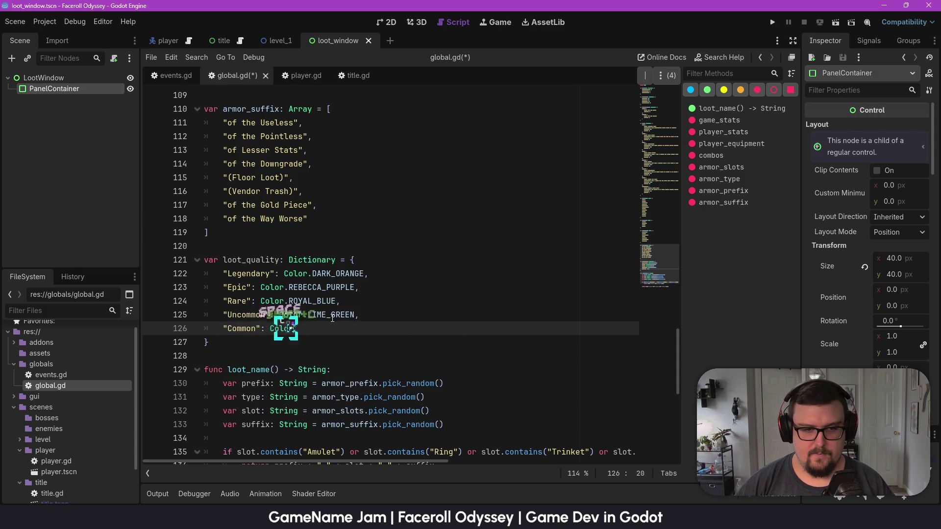
text(.white)
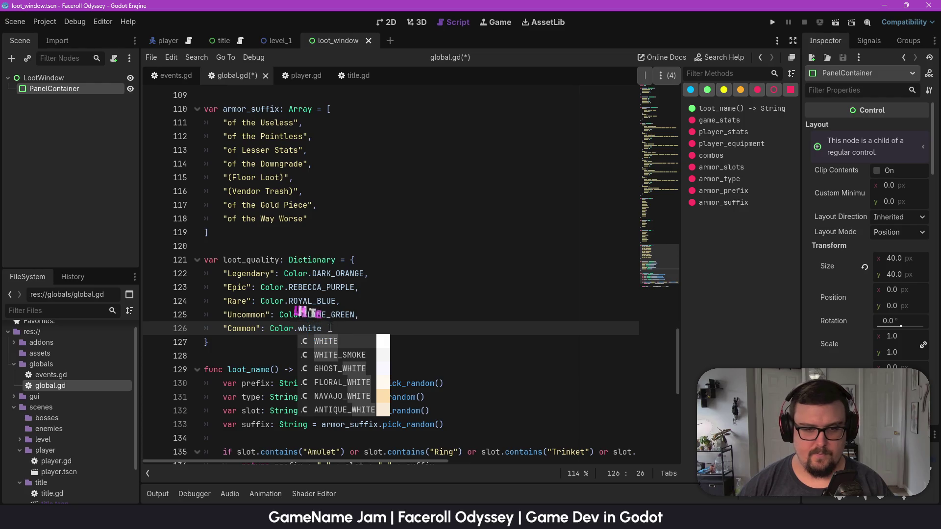
key(Return)
text(,)
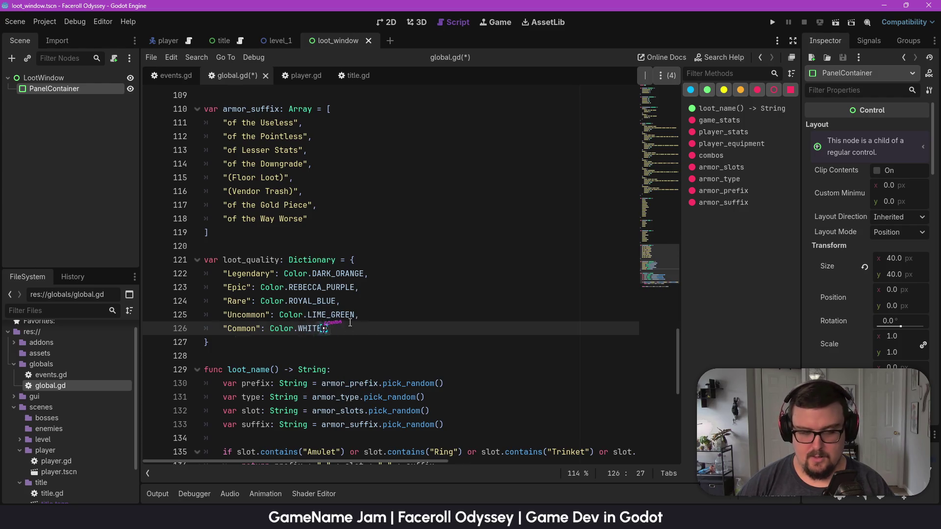
key(Return)
- Add a "Trash" entry mapped to Color.WEB_GRAY and save global.gd
text("Trash": Color.g)
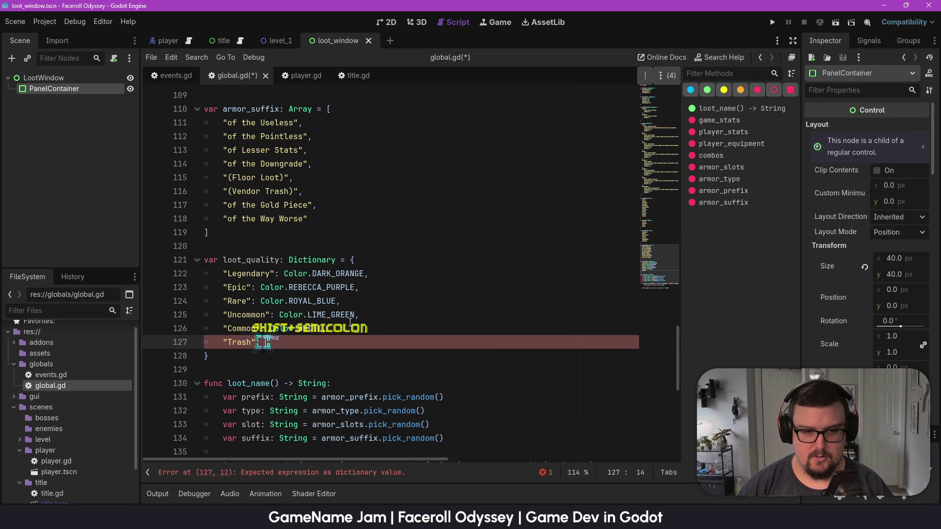
text(r)
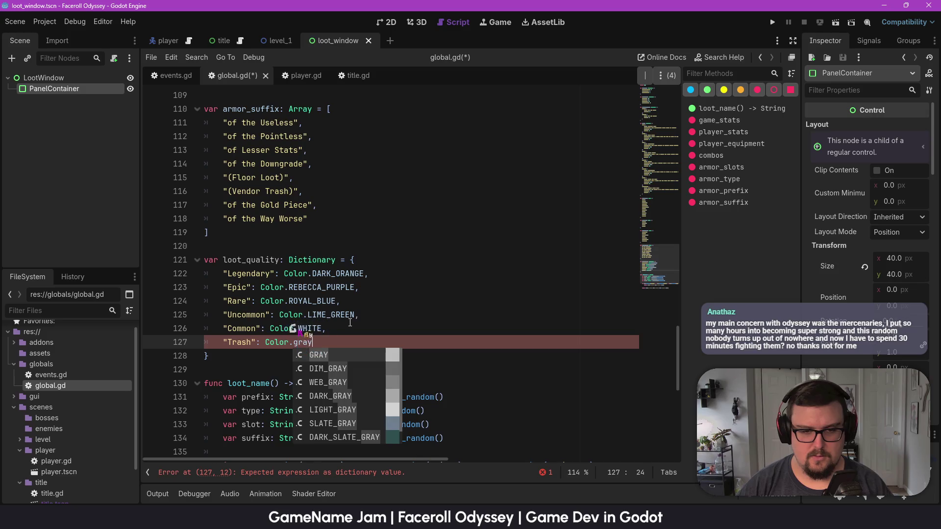
key(Return)
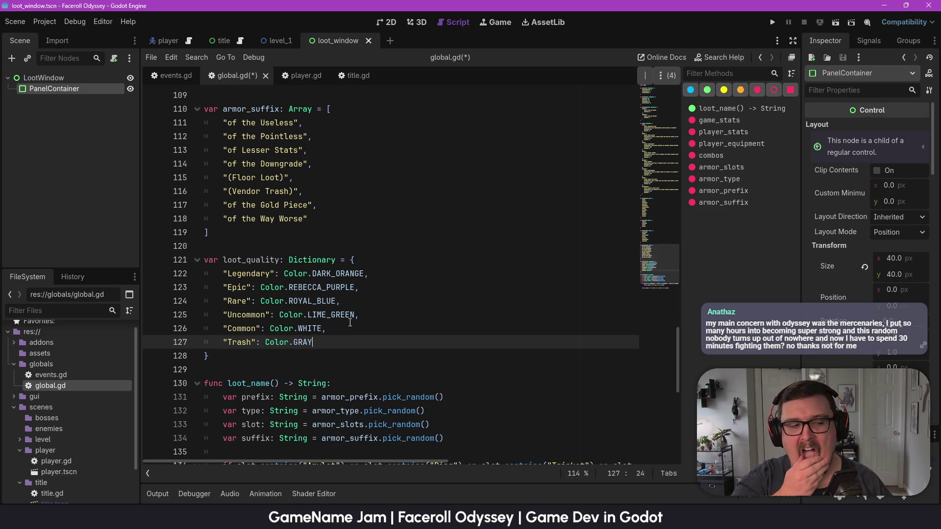
key(BackSpace)
key(BackSpace)
key(BackSpace)
text(r.gray)
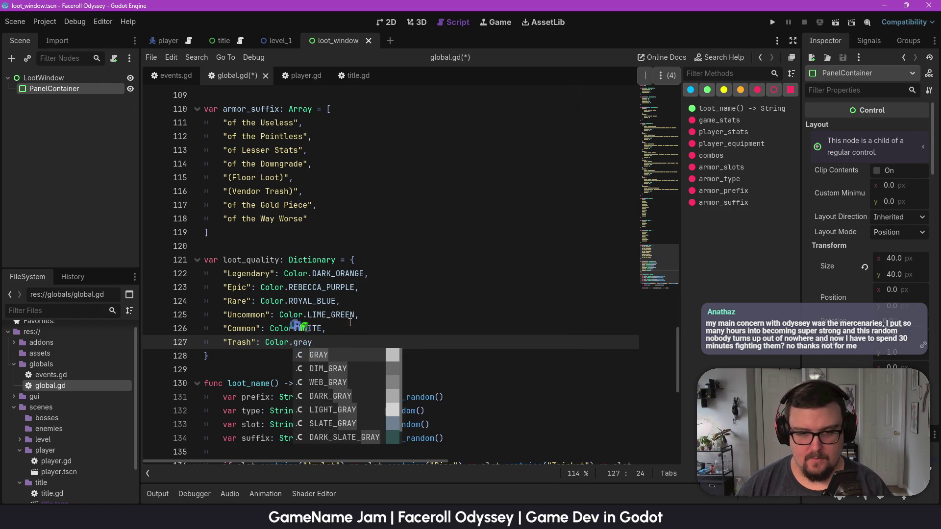
key(Down)
key(Down)
key(Down)
key(Up)
key(Up)
key(Return)
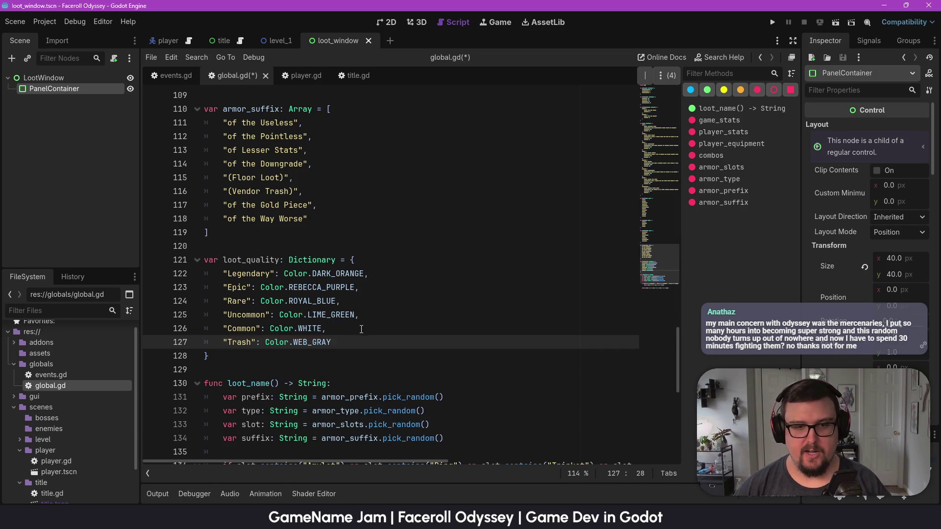
click(361, 329)
key(ctrl+s)
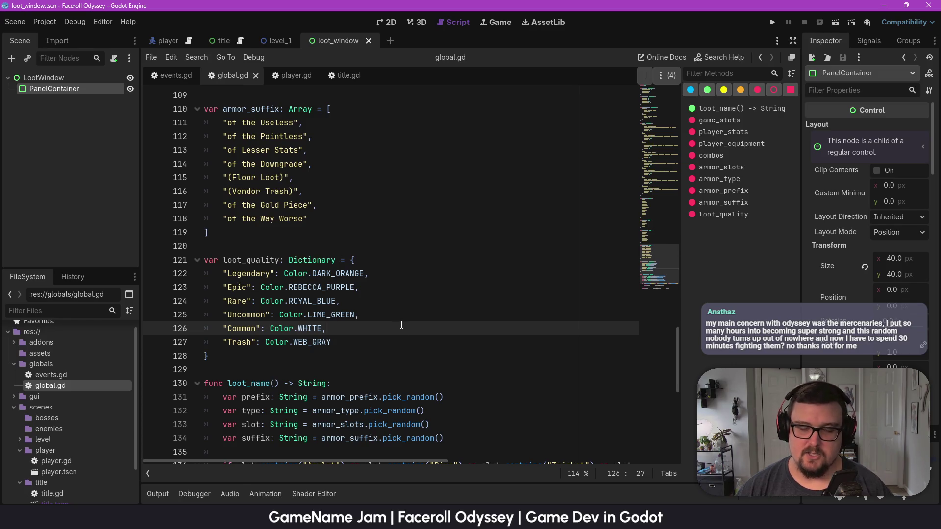
click(380, 339)
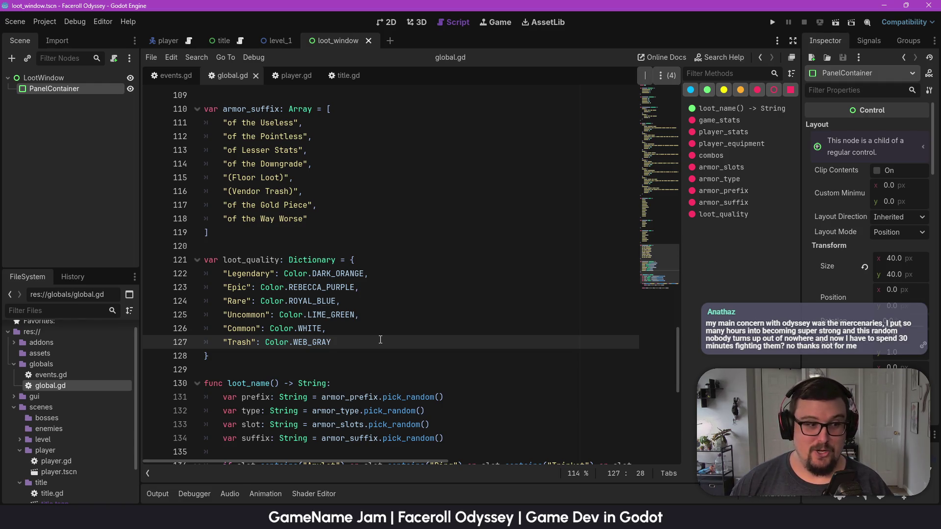
scroll(383, 301, down, 3)
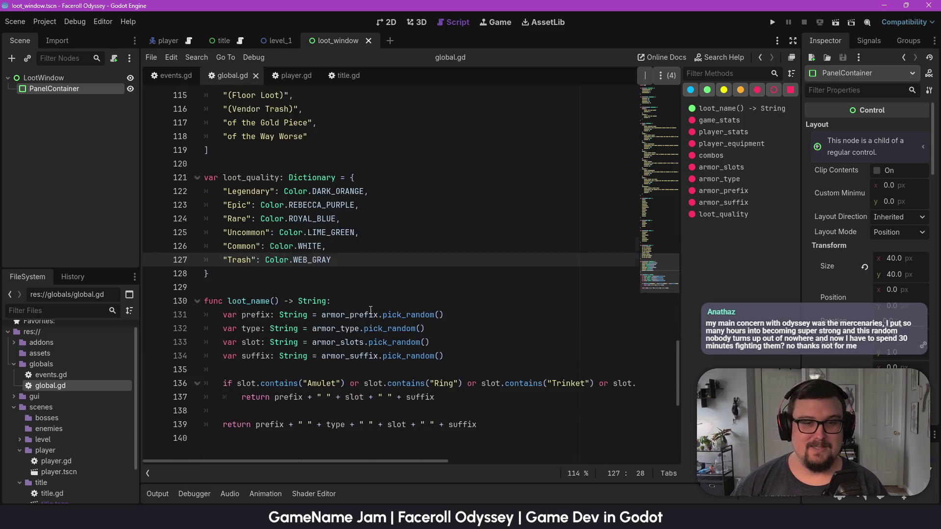
scroll(386, 296, up, 4)
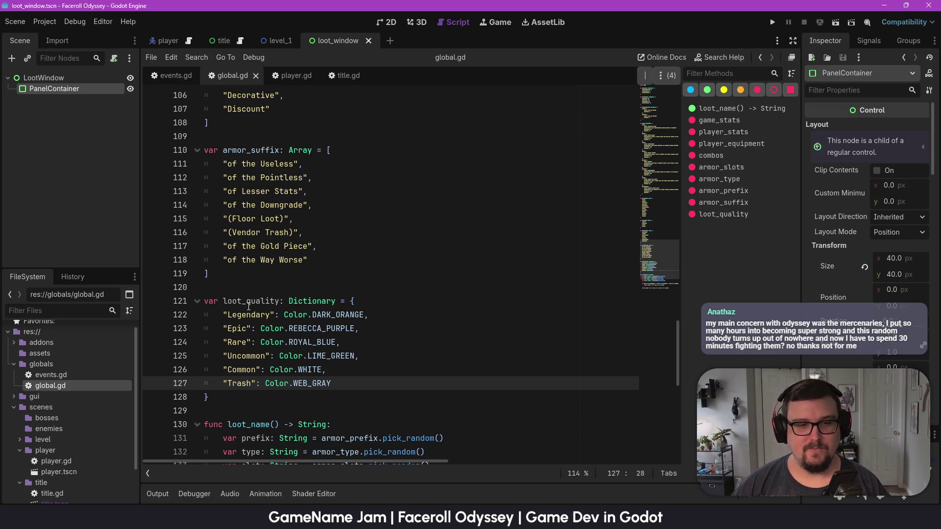
scroll(311, 222, down, 3)
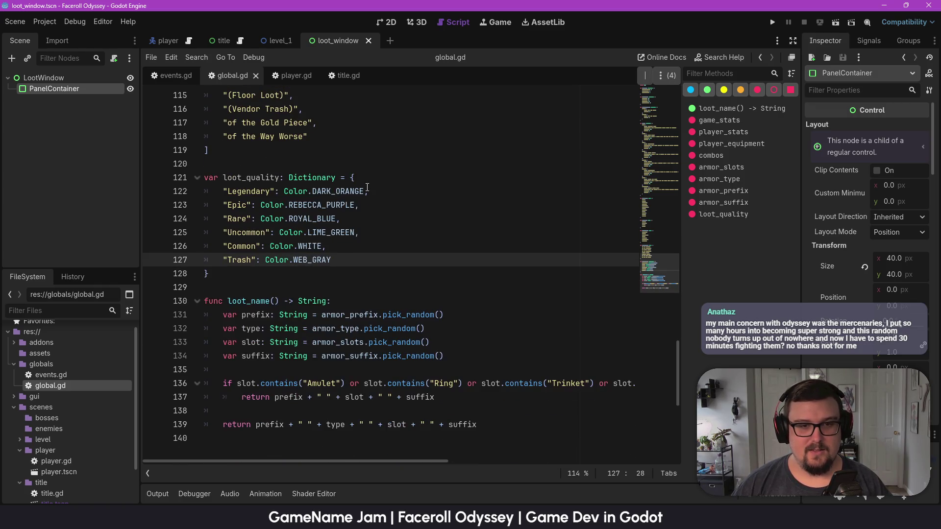
drag(205, 191, 352, 260)
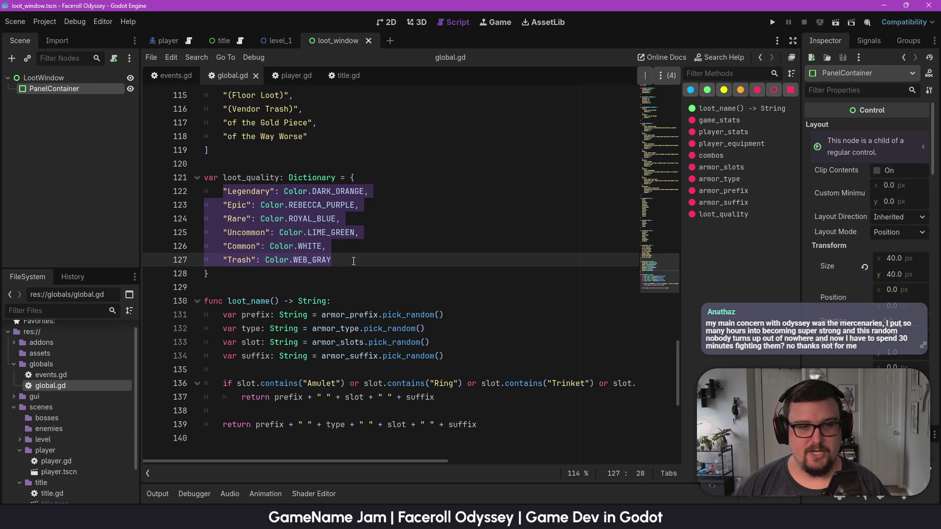
click(353, 261)
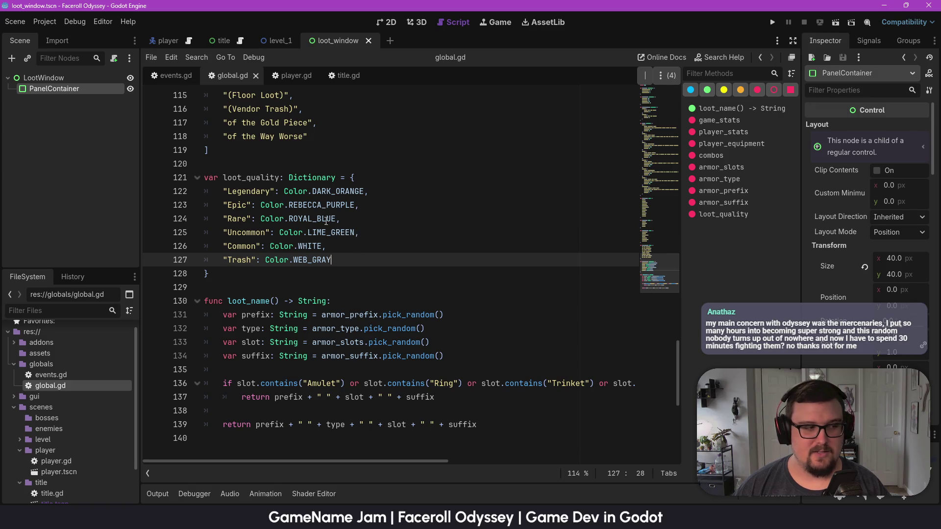
- Nest a MarginContainer, VBoxContainer and Label under the PanelContainer
click(387, 23)
key(ctrl+a)
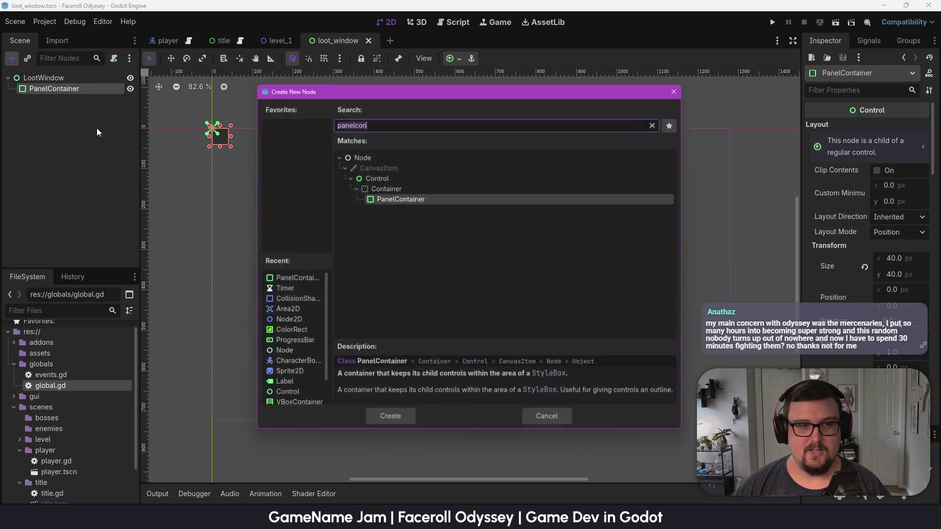
text(margin)
key(Return)
key(ctrl+a)
text(vbox)
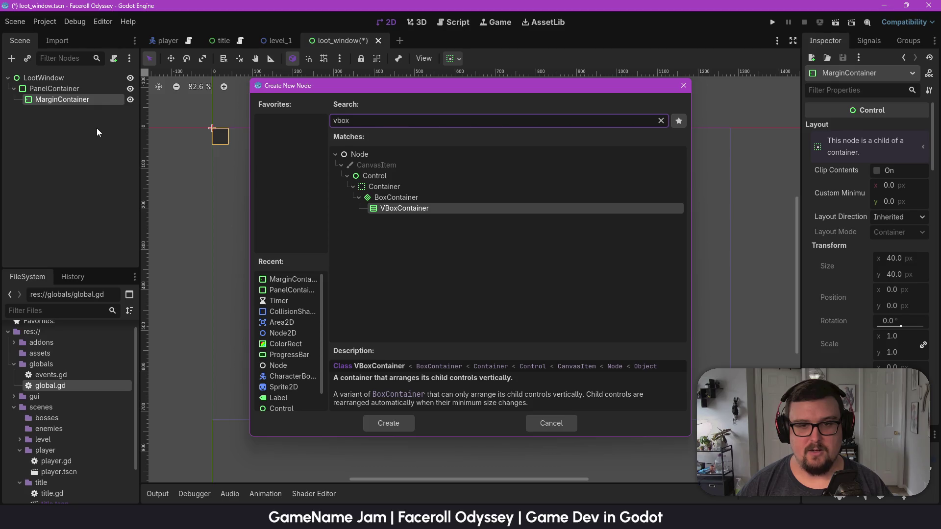
key(Return)
key(ctrl+a)
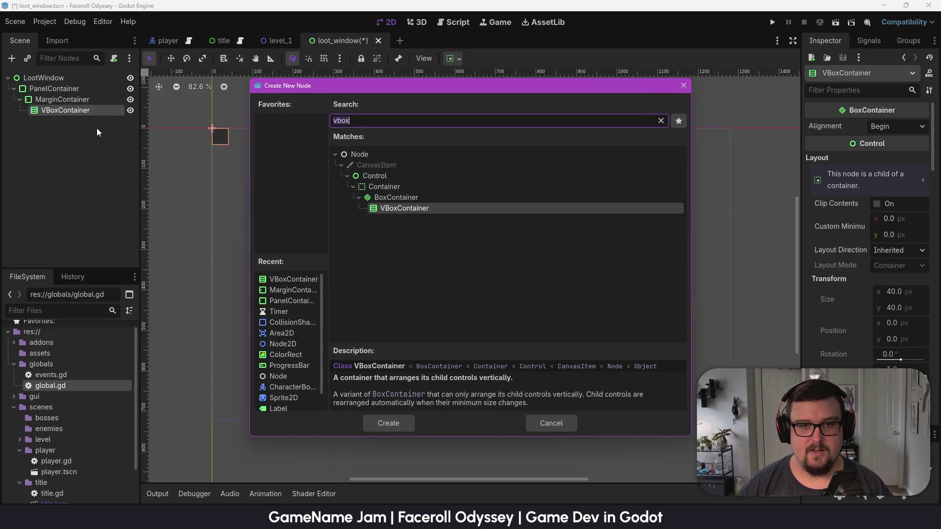
text(label)
key(Return)
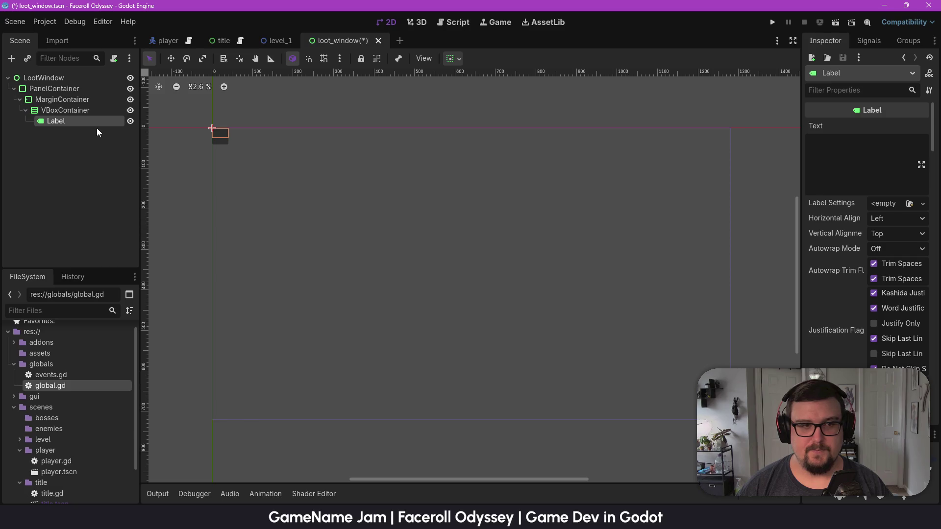
- Resize the PanelContainer to 335×410
click(74, 99)
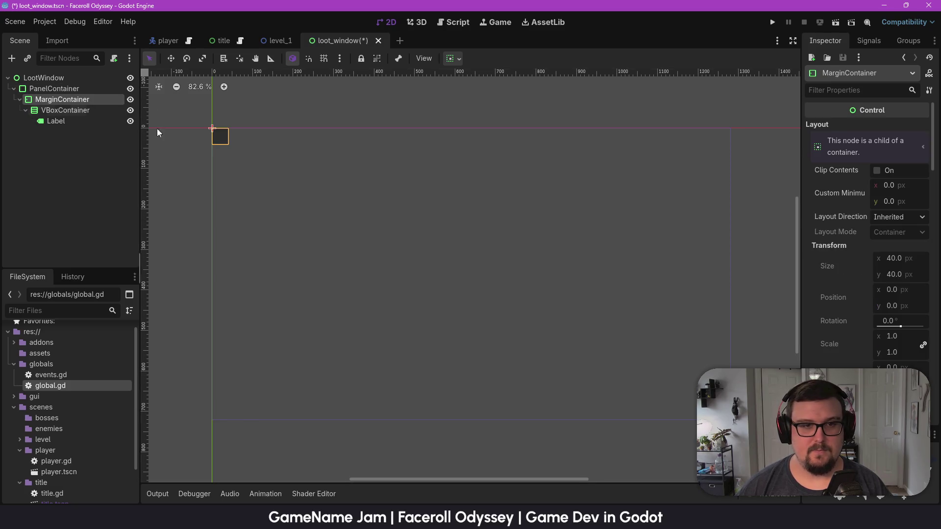
click(78, 88)
mouse_move(231, 148)
mouse_down()
mouse_move(316, 205)
mouse_move(351, 298)
mouse_up()
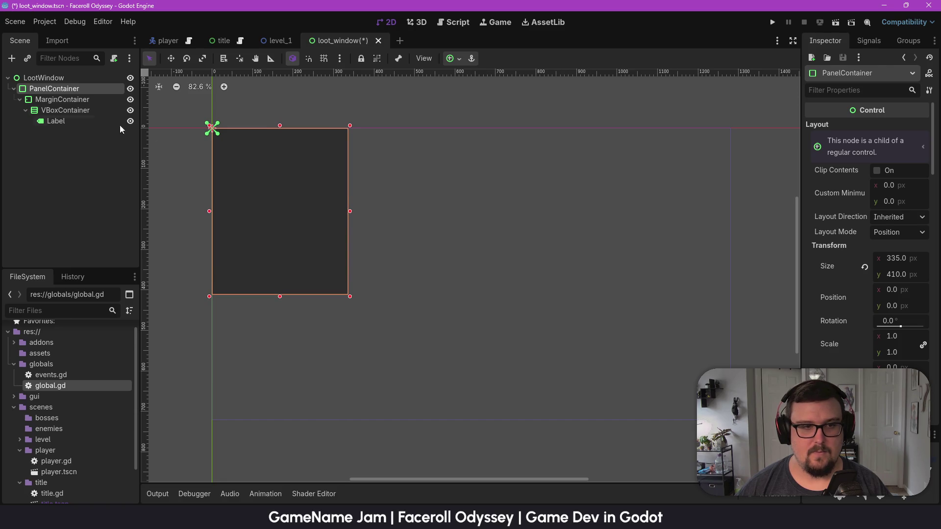
click(74, 100)
click(73, 110)
click(72, 121)
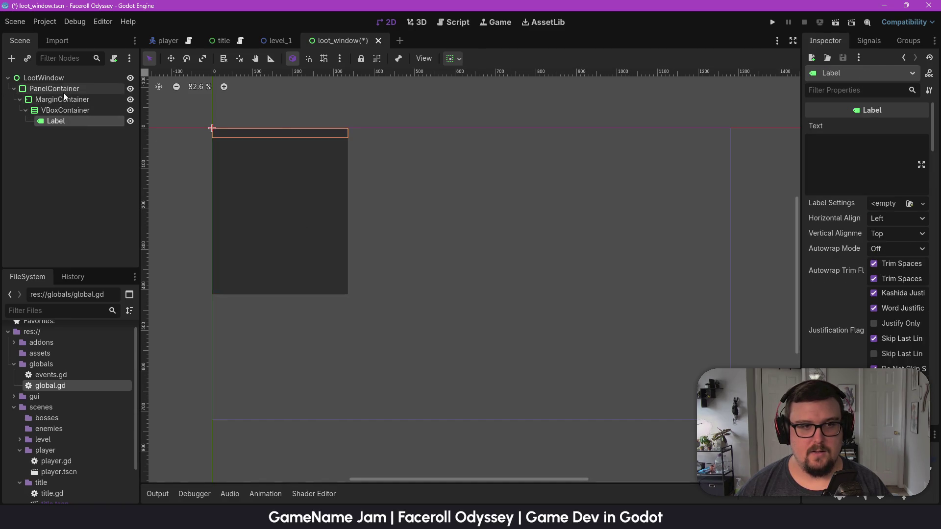
click(64, 91)
- Set the MarginContainer's margin overrides to 20 on all four sides
click(67, 100)
scroll(831, 296, down, 6)
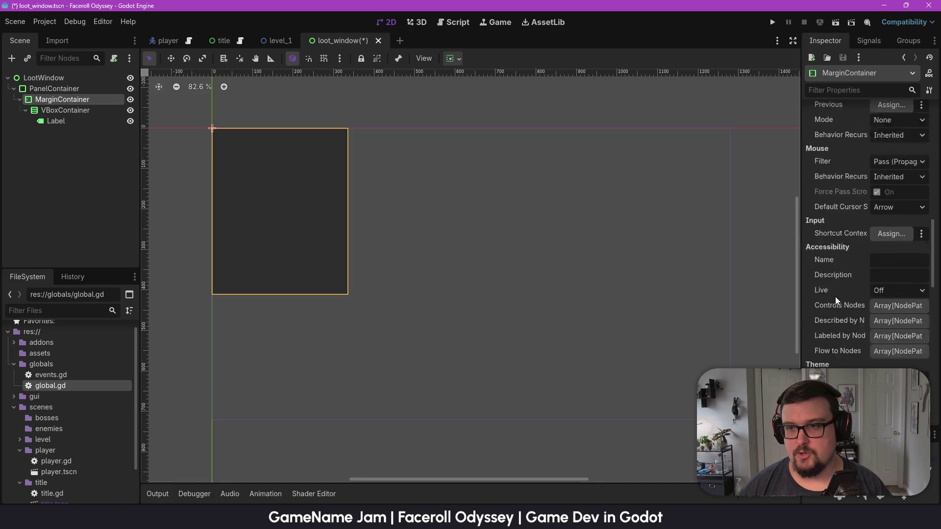
scroll(836, 298, down, 5)
click(892, 192)
text(20)
key(Tab)
text(20)
key(Tab)
text(20)
key(Tab)
text(20)
key(Return)
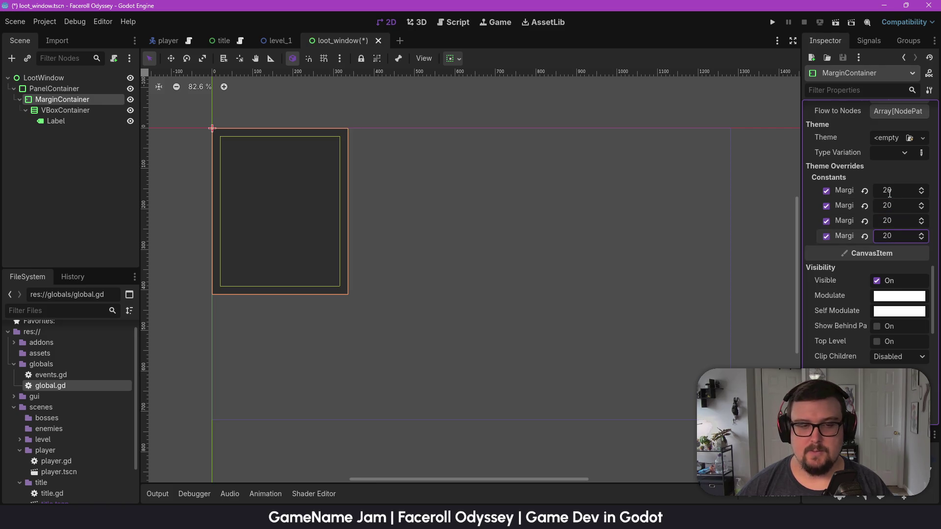
click(68, 89)
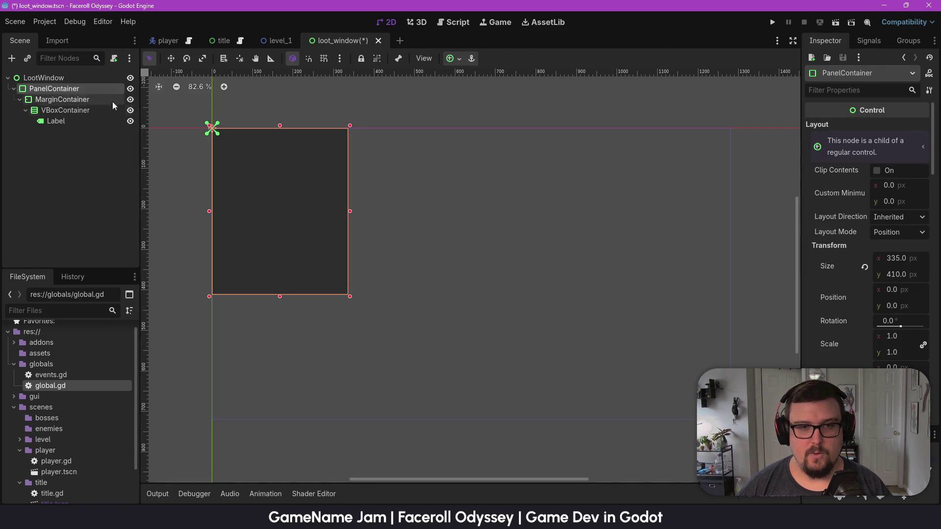
- Give the panel a new StyleBoxFlat with a dark #171c22 background
scroll(861, 291, down, 5)
scroll(861, 291, down, 5)
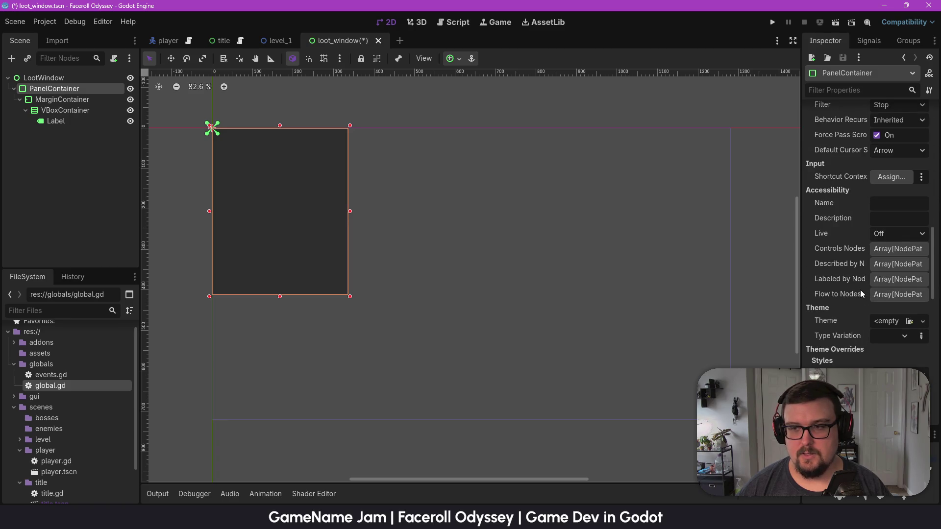
scroll(861, 293, down, 5)
click(899, 178)
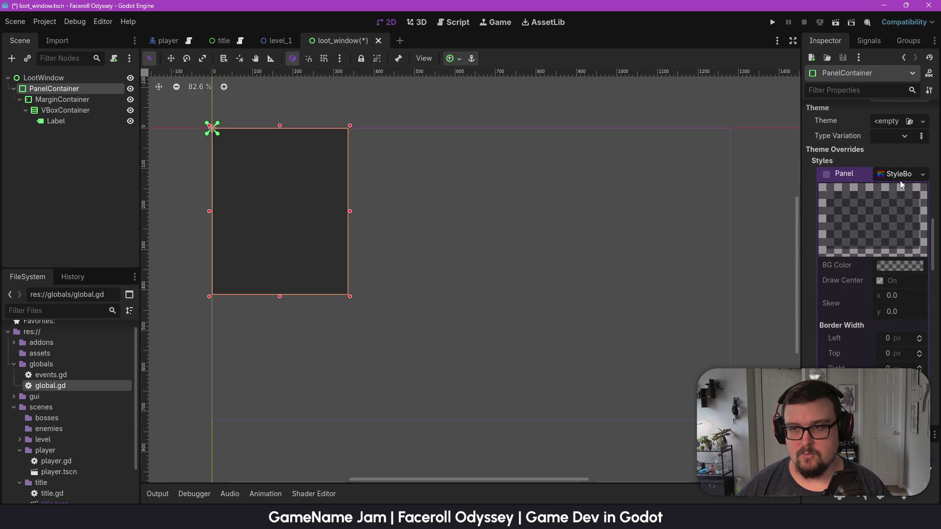
click(922, 174)
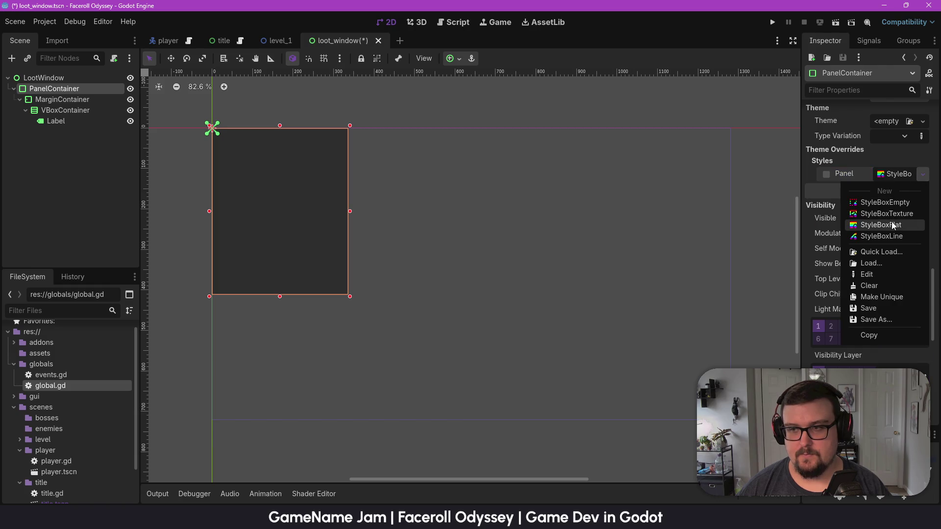
click(893, 225)
click(905, 173)
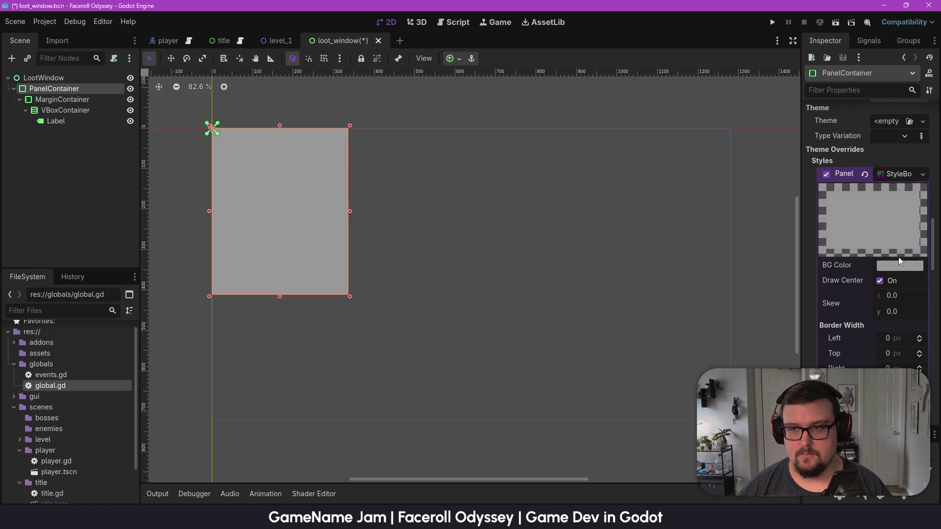
click(898, 263)
mouse_move(852, 207)
mouse_down()
mouse_move(890, 207)
mouse_move(824, 178)
mouse_move(849, 177)
mouse_move(844, 192)
mouse_move(877, 196)
mouse_move(845, 211)
mouse_move(833, 181)
mouse_move(861, 211)
mouse_move(841, 211)
mouse_move(825, 196)
mouse_move(828, 180)
mouse_move(804, 176)
mouse_move(835, 195)
mouse_move(820, 211)
mouse_move(842, 211)
mouse_move(810, 211)
mouse_up()
mouse_move(825, 196)
mouse_down()
mouse_move(807, 199)
mouse_move(820, 212)
mouse_move(815, 183)
mouse_move(818, 197)
mouse_up()
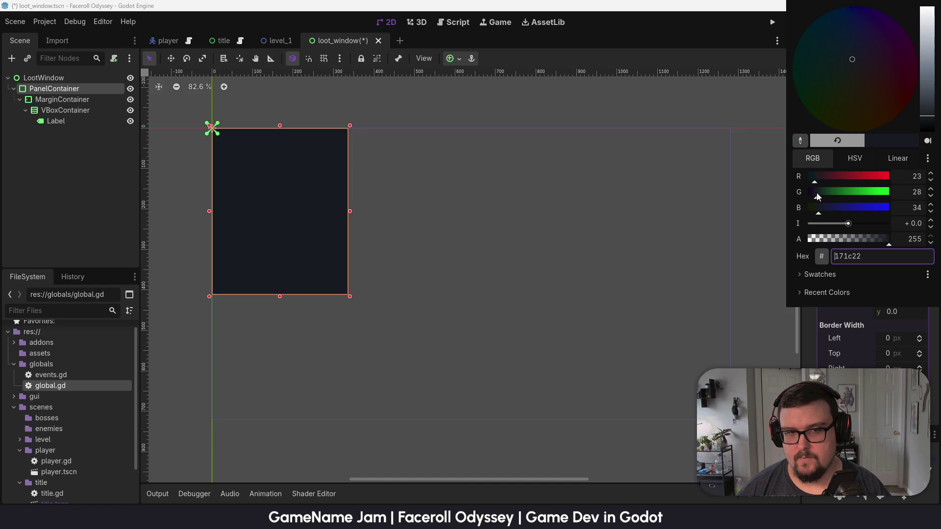
key(Escape)
- Set the panel style's border width to 2px and preview the result
scroll(905, 239, down, 5)
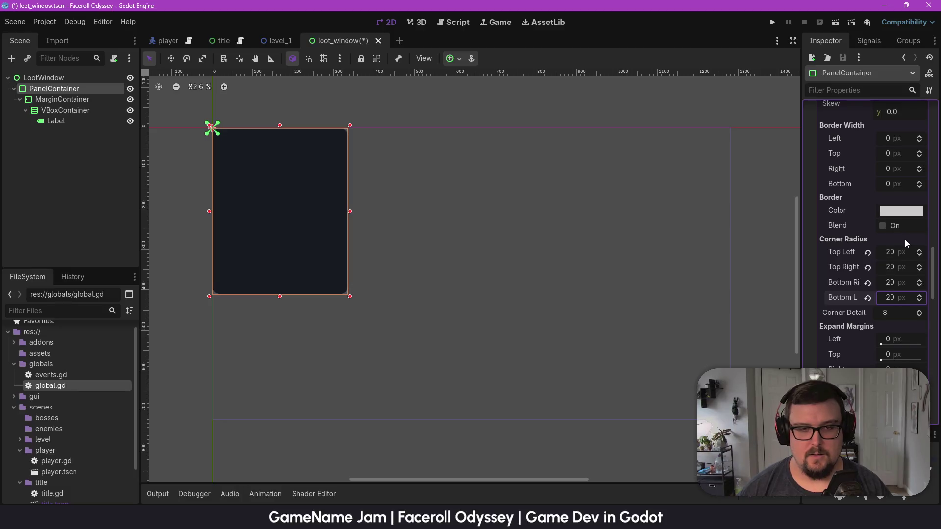
scroll(844, 268, up, 2)
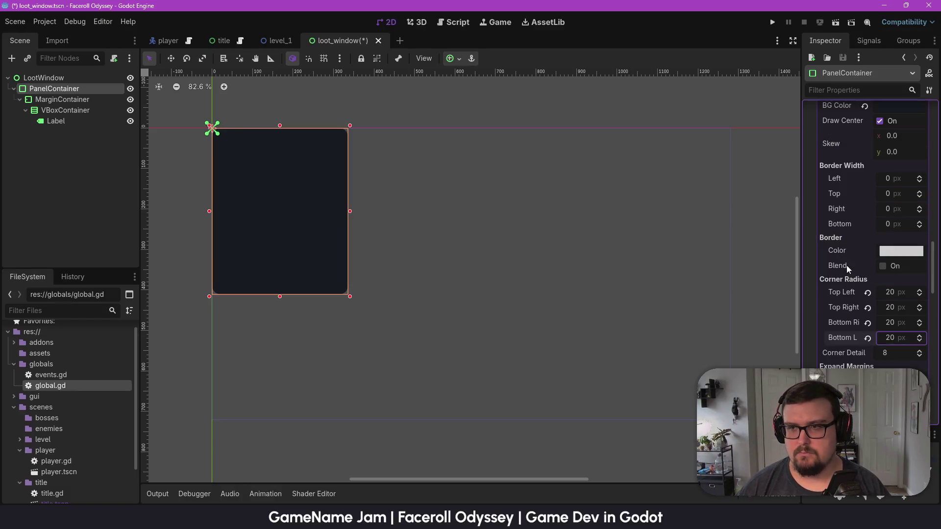
click(898, 180)
text(2)
key(Tab)
text(2)
key(Tab)
text(2)
key(Tab)
text(2)
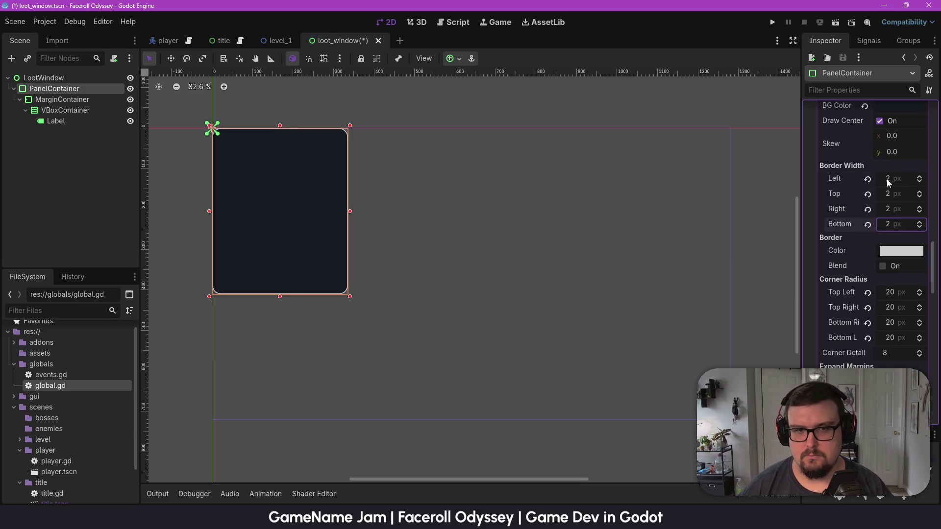
click(504, 144)
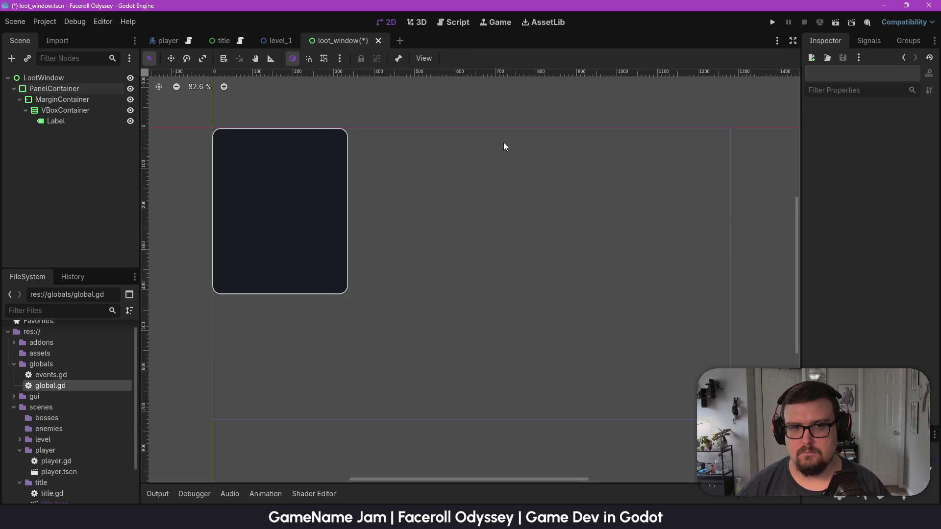
- Rename the Label node to NameLabel
click(56, 121)
click(59, 121)
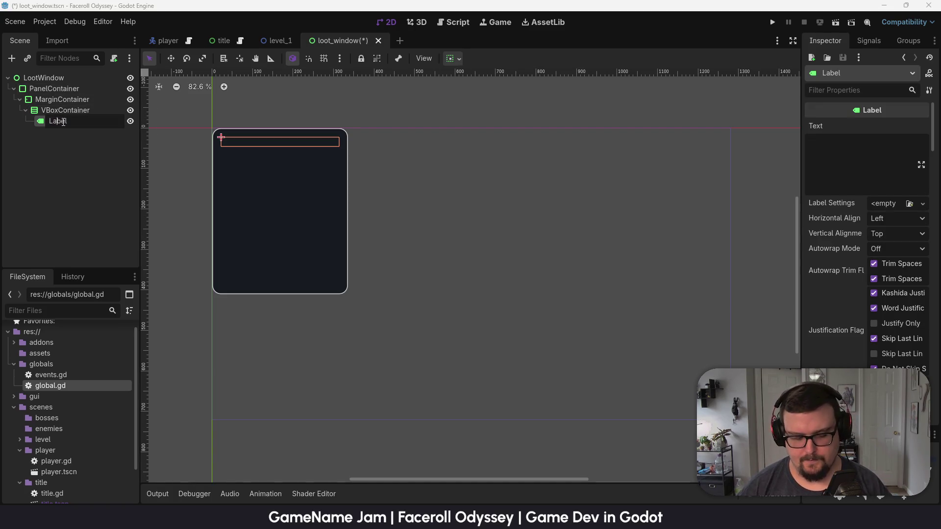
text(NameLabel)
key(Return)
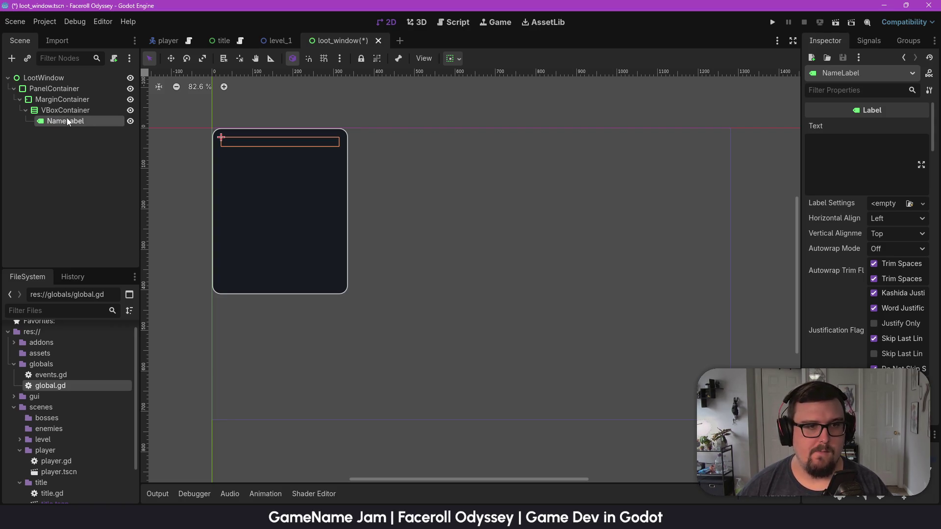
- Open the player.gd script in the script editor
click(820, 148)
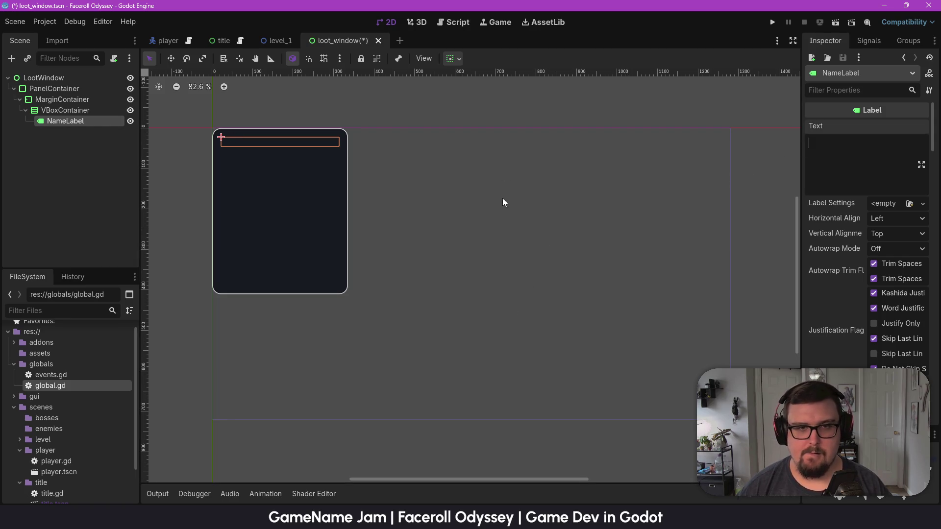
click(440, 24)
click(286, 75)
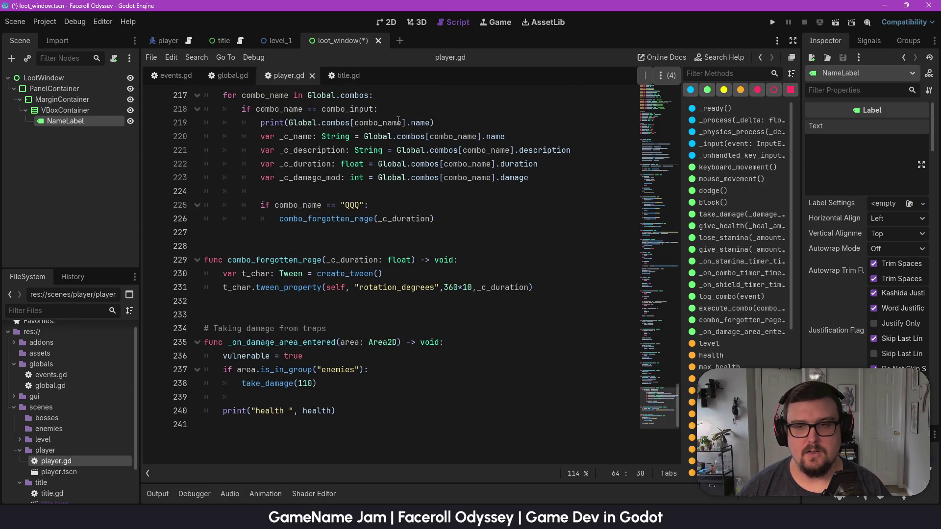
- Run the game and copy a generated loot name from the Output log
drag(641, 371, 648, 224)
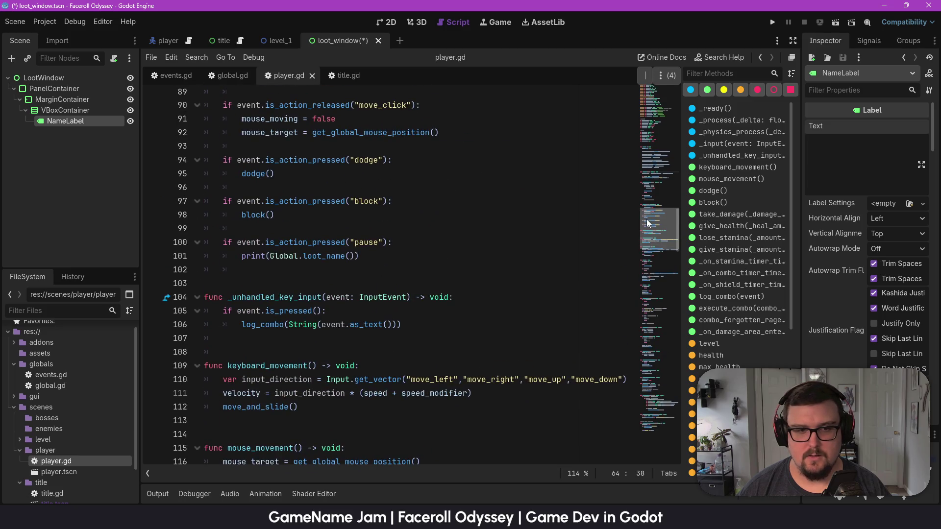
click(772, 22)
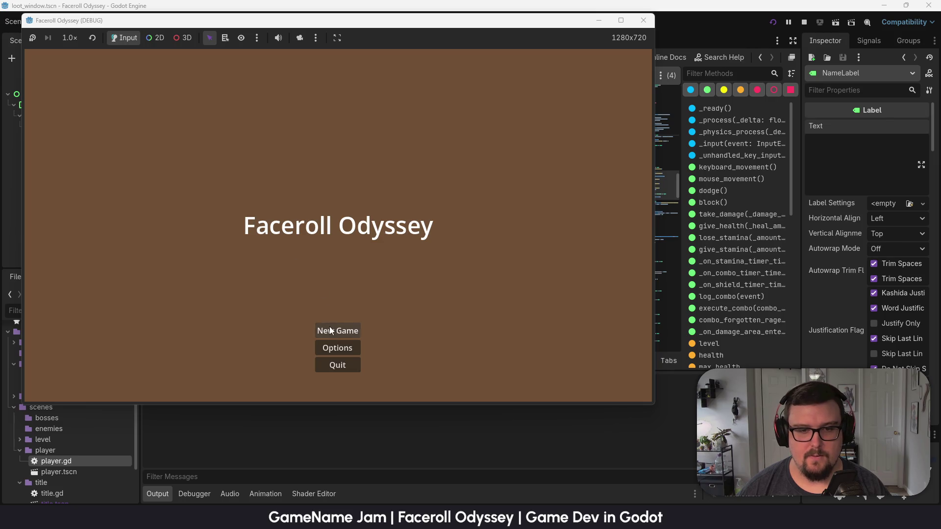
click(330, 330)
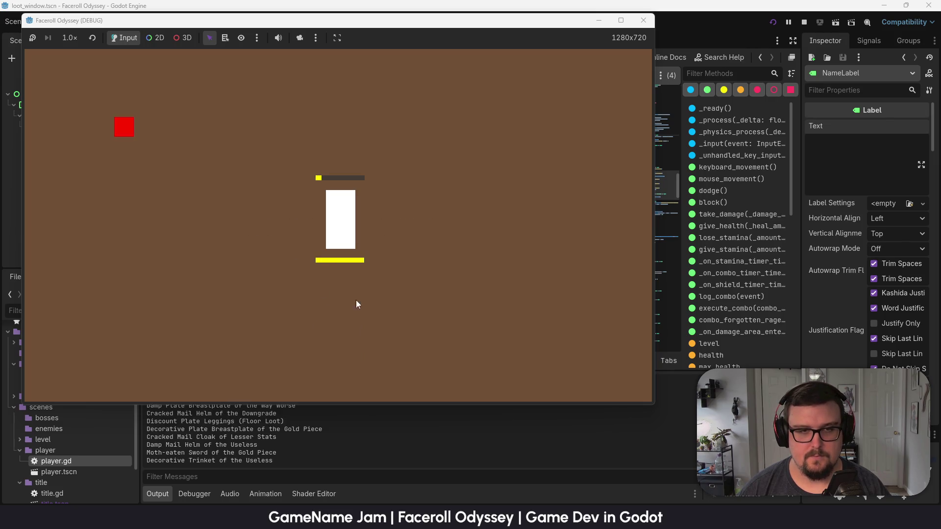
click(158, 494)
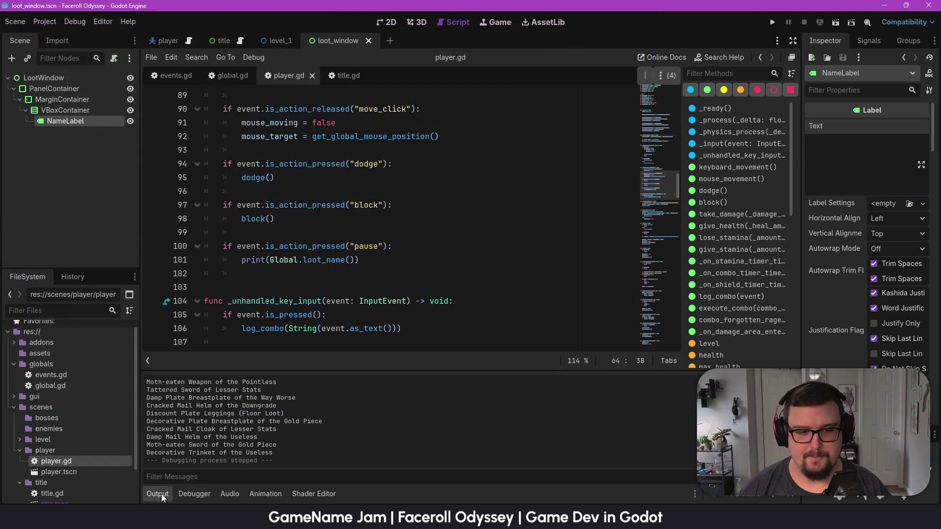
scroll(261, 428, up, 2)
scroll(261, 429, down, 2)
scroll(261, 428, up, 2)
scroll(261, 416, down, 2)
drag(302, 421, 147, 421)
key(ctrl+c)
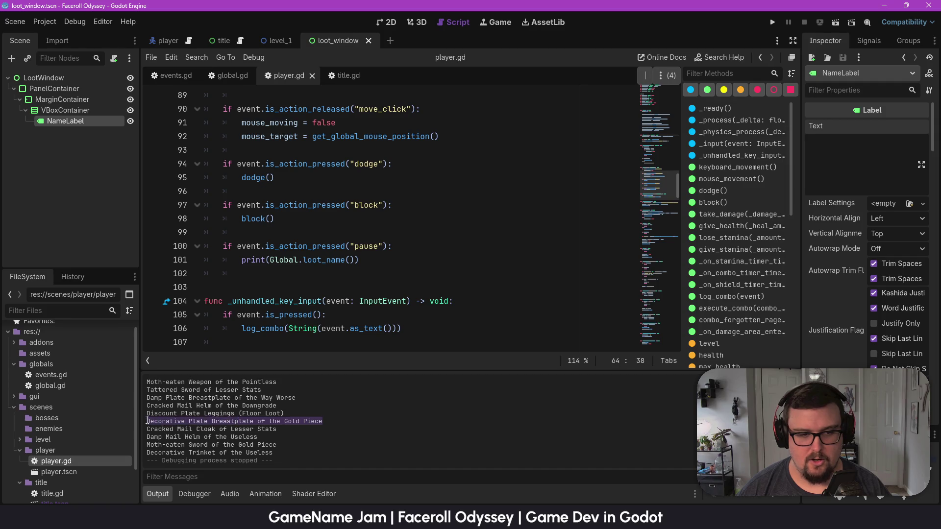
click(289, 434)
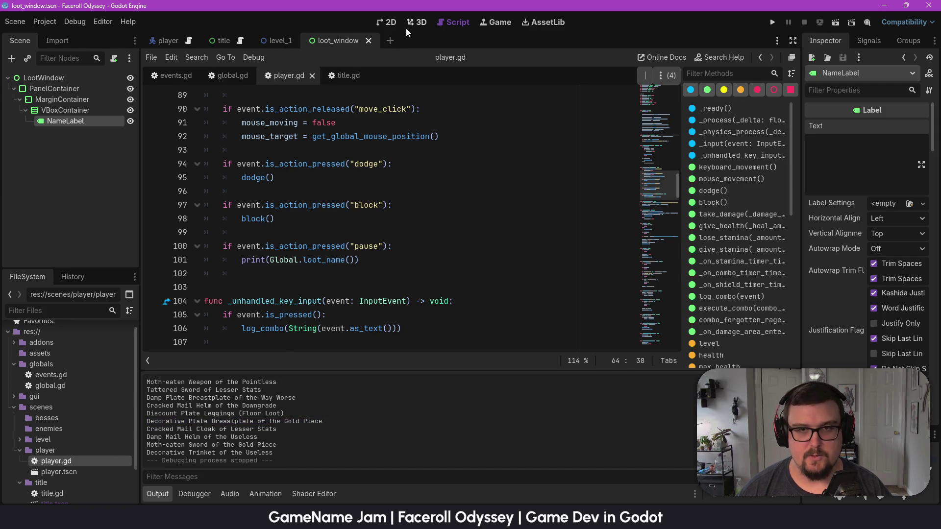
- Paste 'Decorative Plate Breastplate of the Gold Piece' as NameLabel's text, removing the trailing line break
click(391, 24)
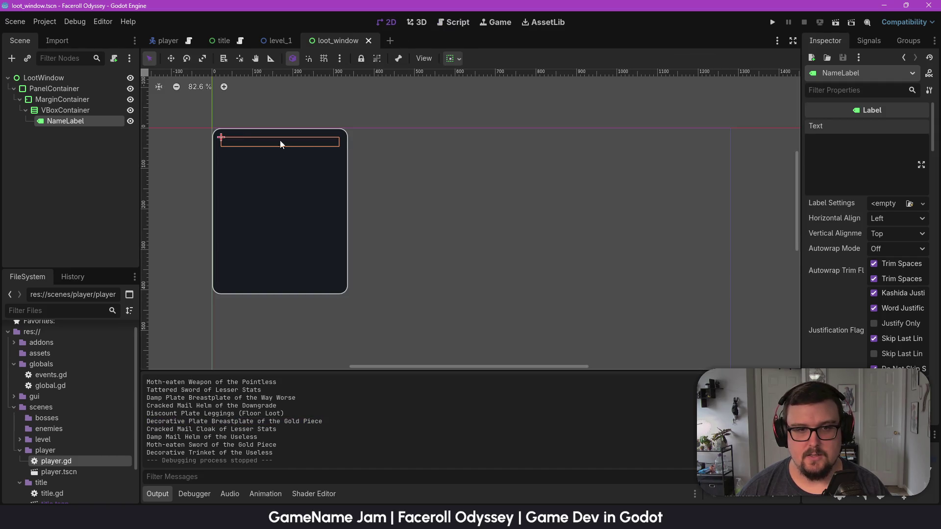
click(867, 145)
key(ctrl+v)
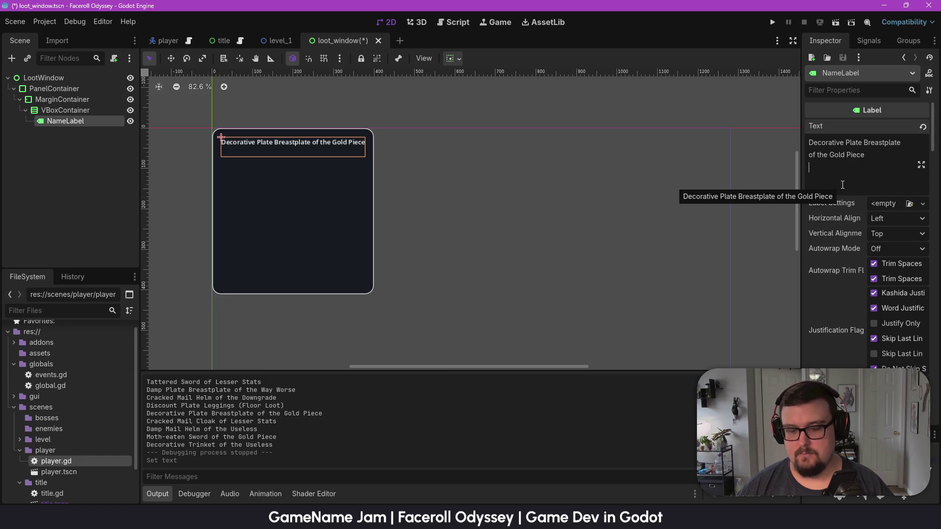
key(BackSpace)
key(Return)
key(BackSpace)
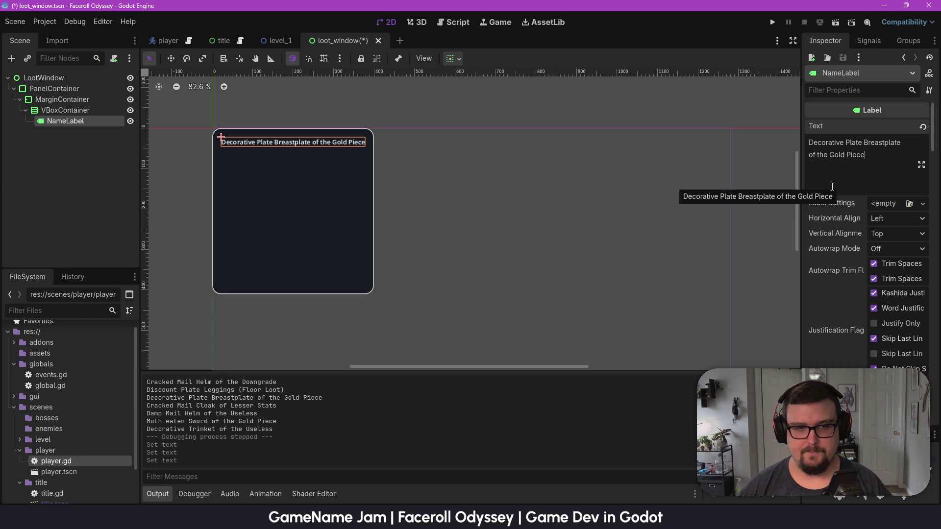
click(64, 99)
click(63, 90)
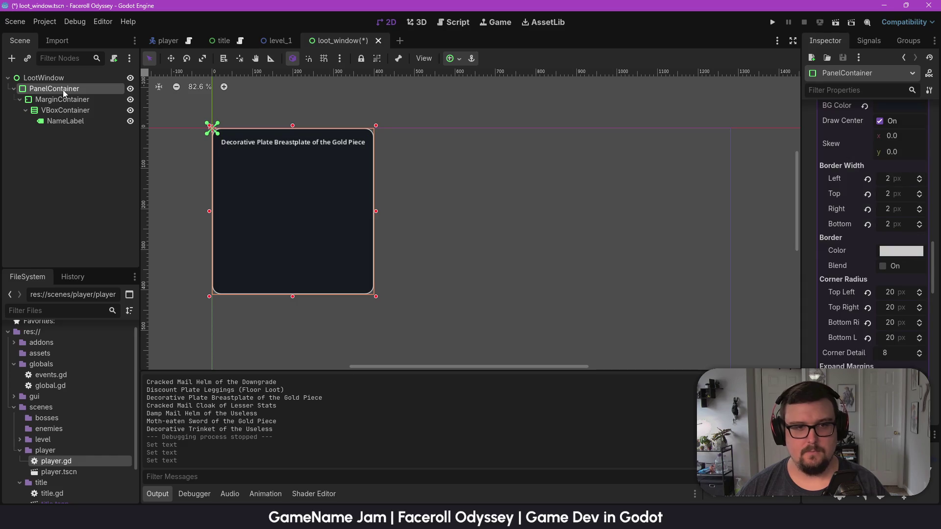
- Review the PanelContainer's rounded, bordered dark StyleBoxFlat in the Inspector
scroll(851, 189, up, 3)
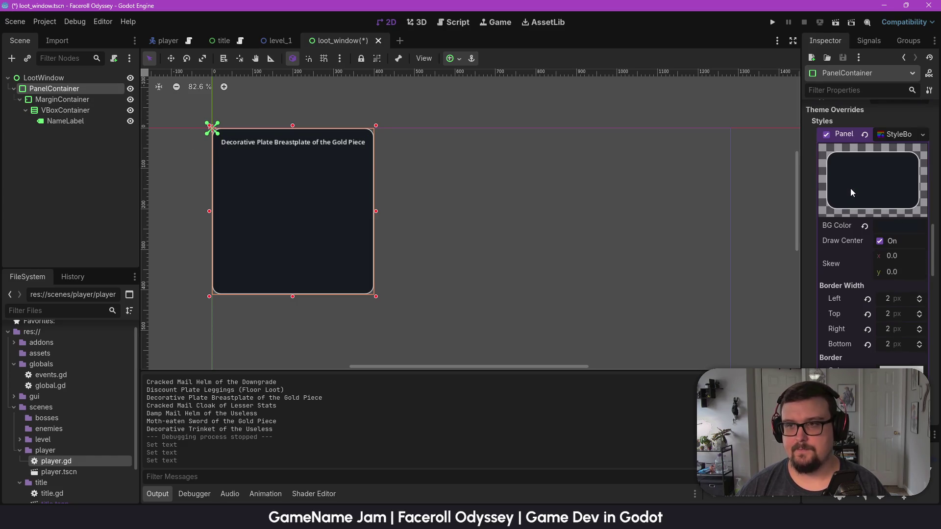
scroll(842, 190, down, 5)
scroll(843, 192, down, 3)
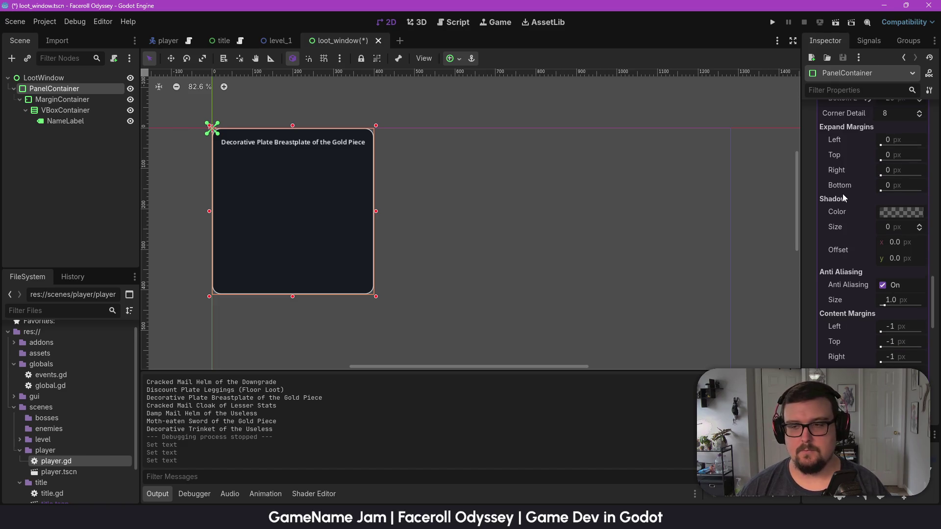
scroll(845, 216, down, 1)
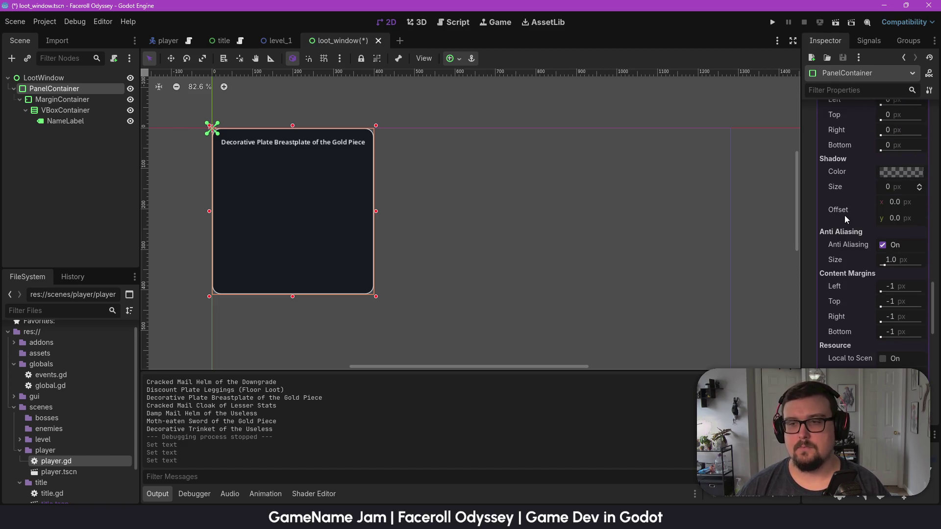
scroll(848, 228, up, 2)
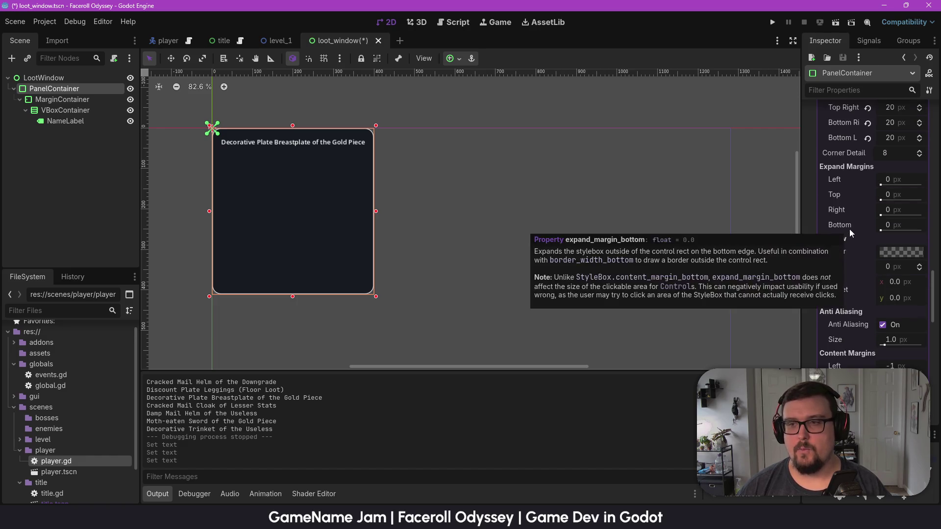
scroll(850, 227, up, 6)
scroll(851, 228, up, 10)
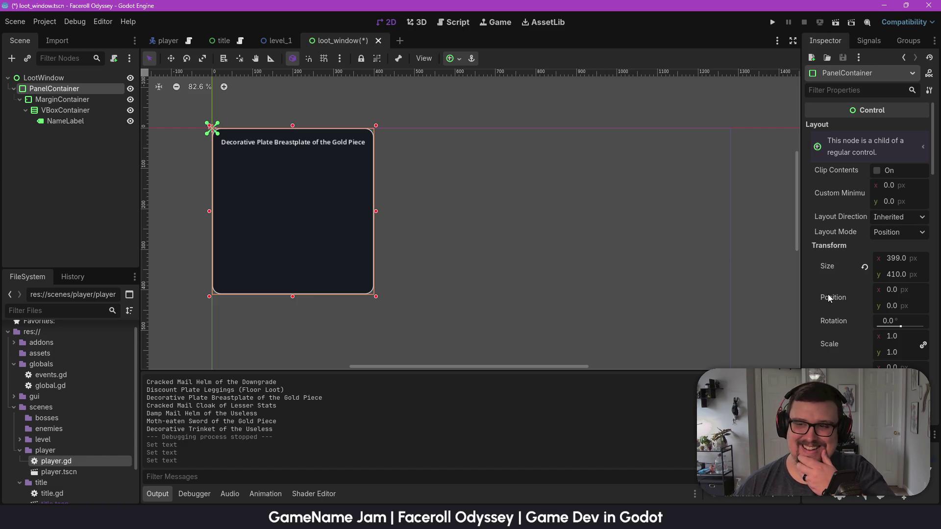
scroll(846, 266, down, 5)
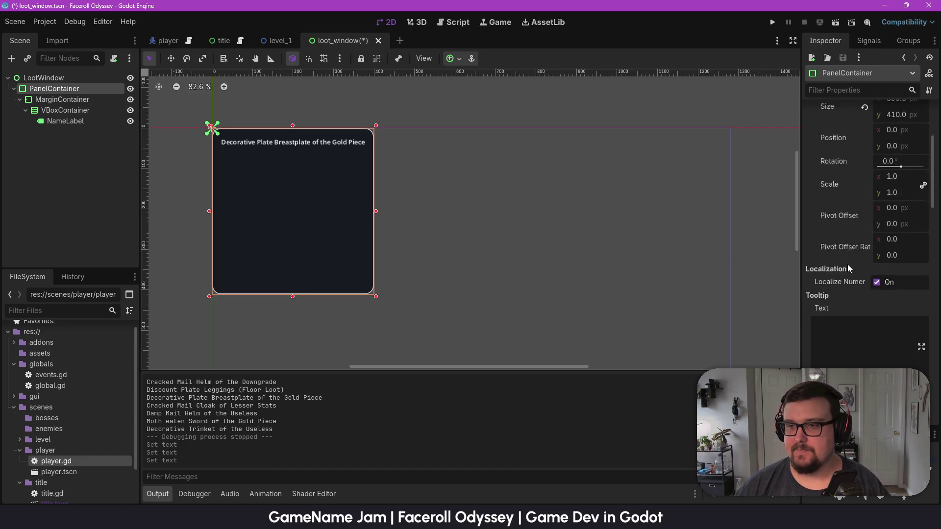
scroll(848, 263, down, 2)
scroll(848, 264, up, 8)
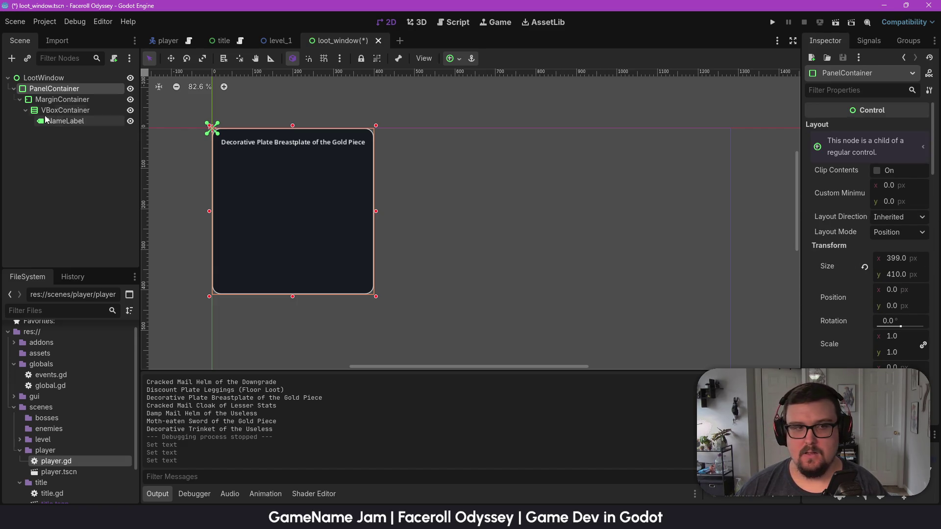
- Check the MarginContainer's margin overrides, then select NameLabel
click(62, 110)
click(57, 101)
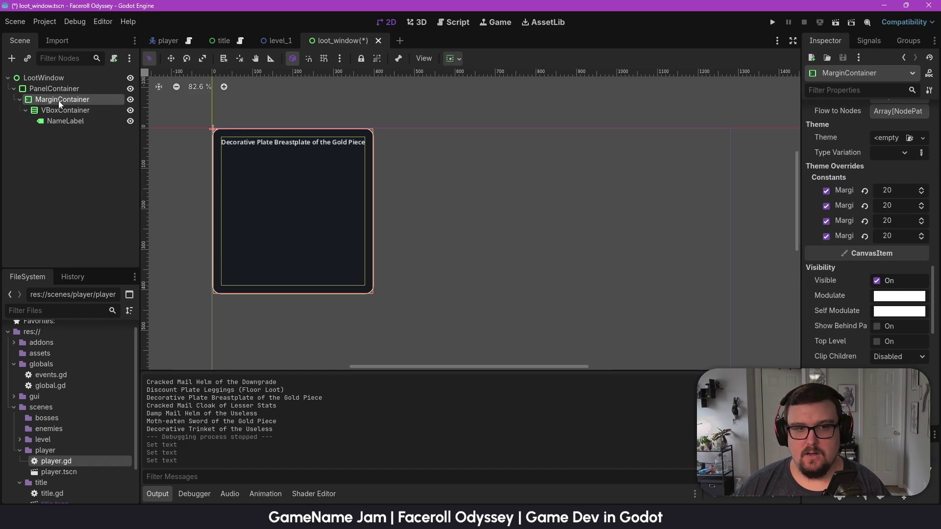
scroll(859, 302, up, 5)
scroll(859, 302, up, 6)
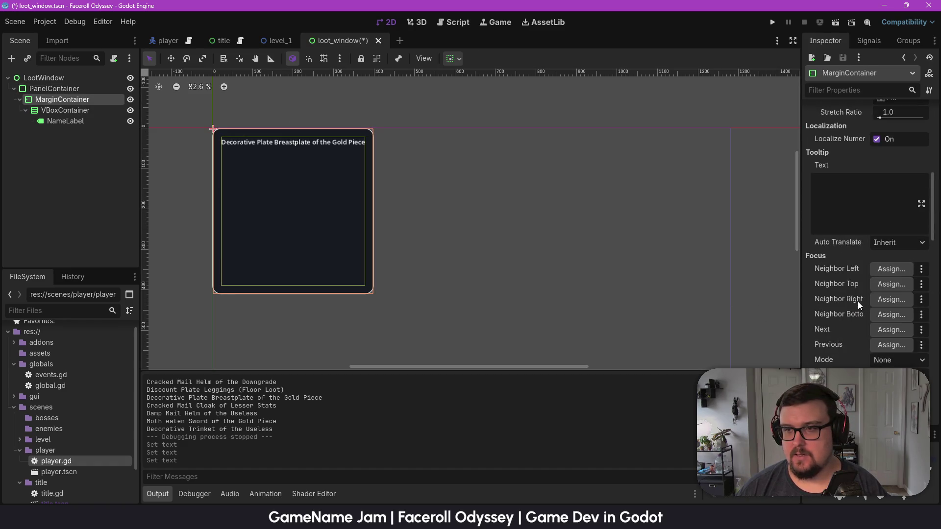
scroll(854, 296, down, 2)
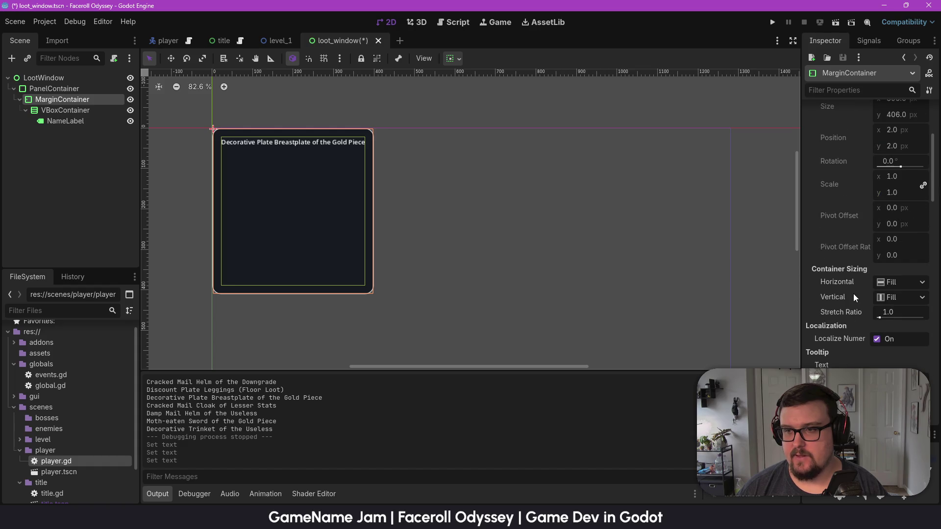
scroll(854, 294, up, 3)
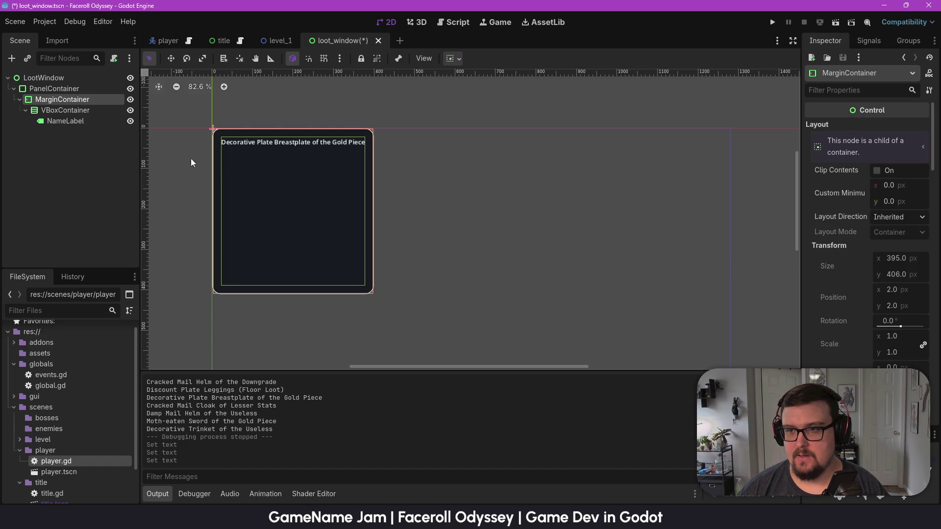
click(60, 111)
click(61, 123)
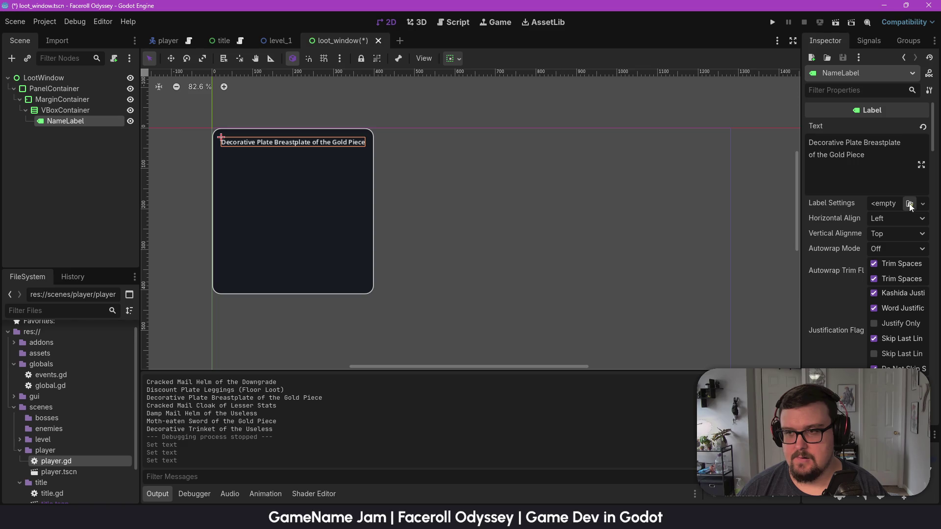
- Create new LabelSettings on NameLabel with a font size of 24
click(895, 204)
click(890, 229)
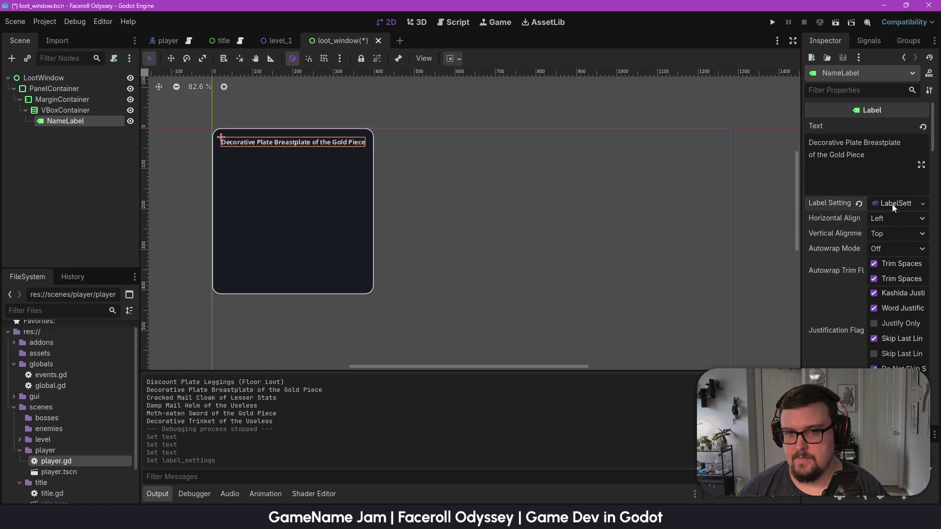
click(892, 204)
scroll(851, 251, down, 2)
click(891, 231)
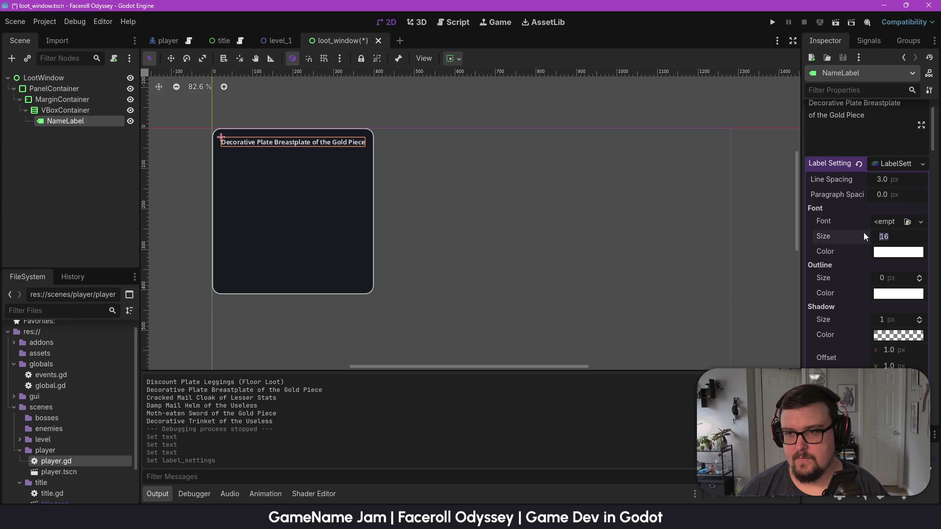
text(24)
key(Return)
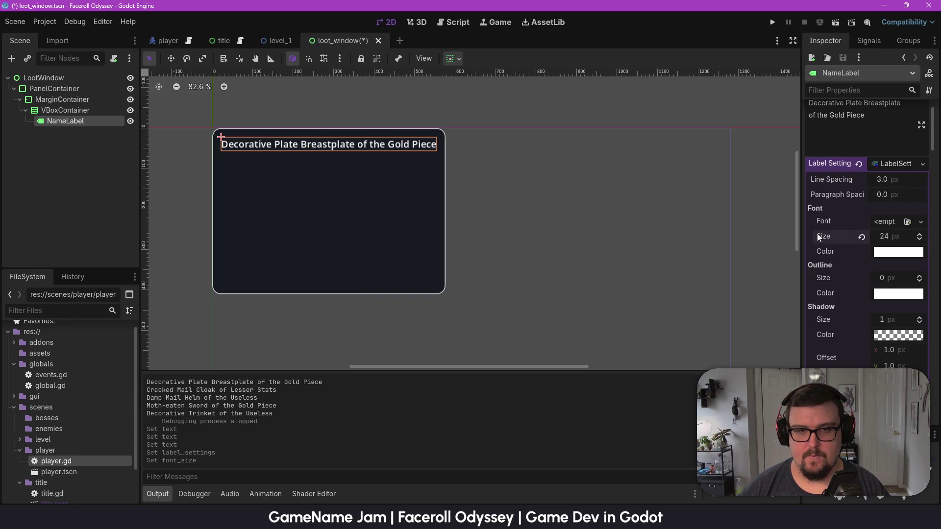
- Set NameLabel's Autowrap Mode to Word (Smart)
scroll(860, 243, down, 10)
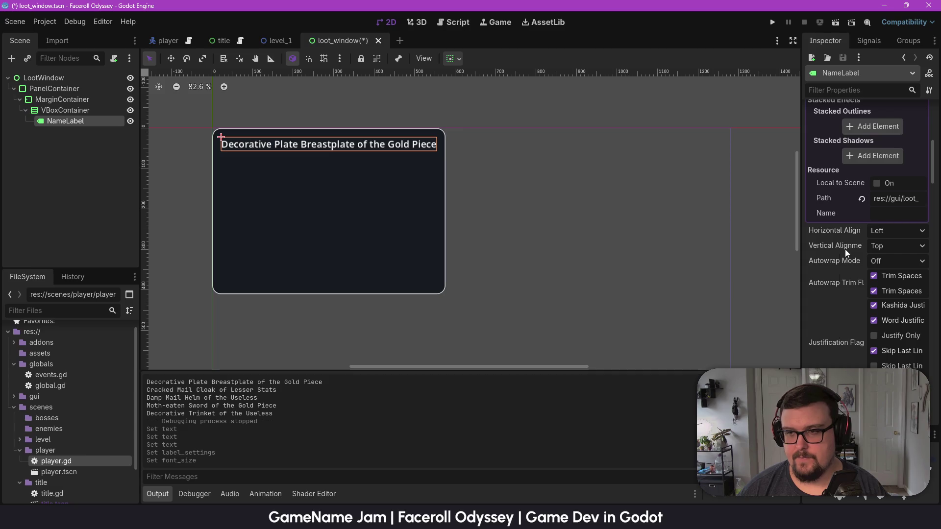
scroll(852, 258, down, 2)
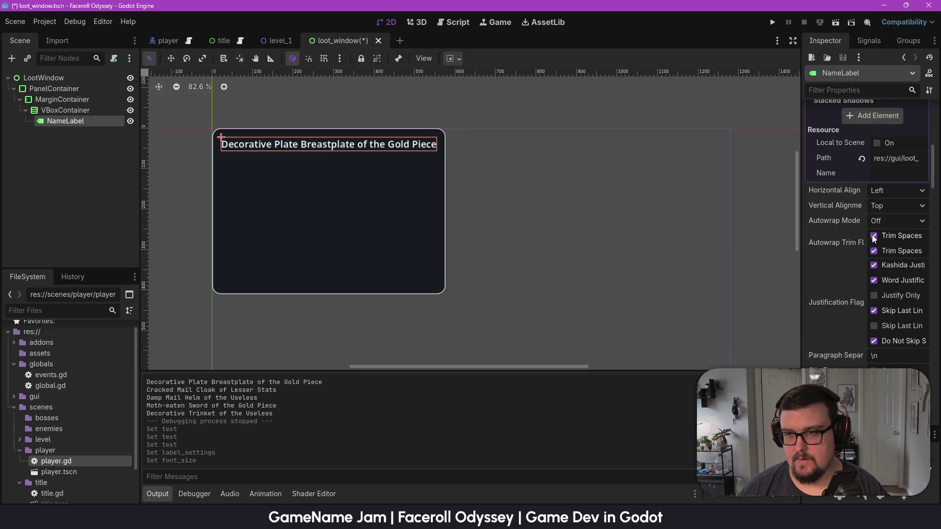
click(892, 222)
click(892, 261)
click(887, 221)
click(888, 272)
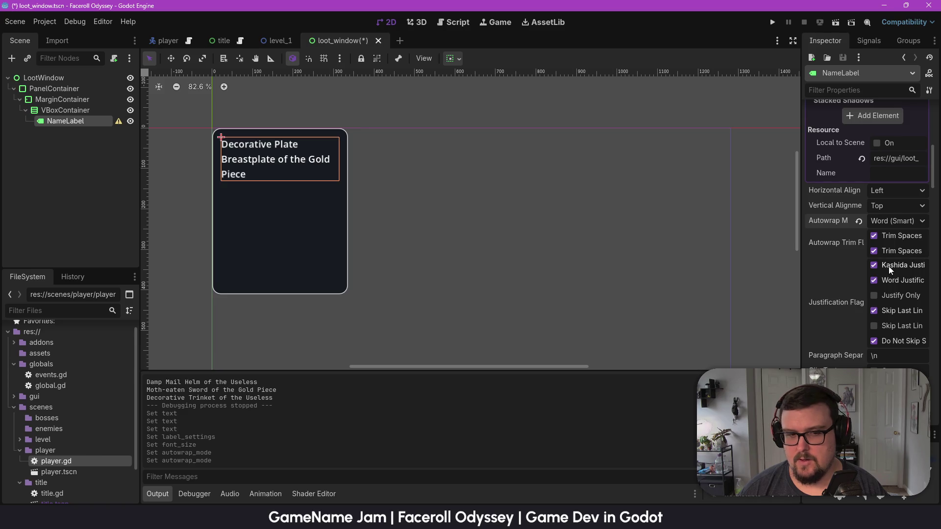
click(889, 222)
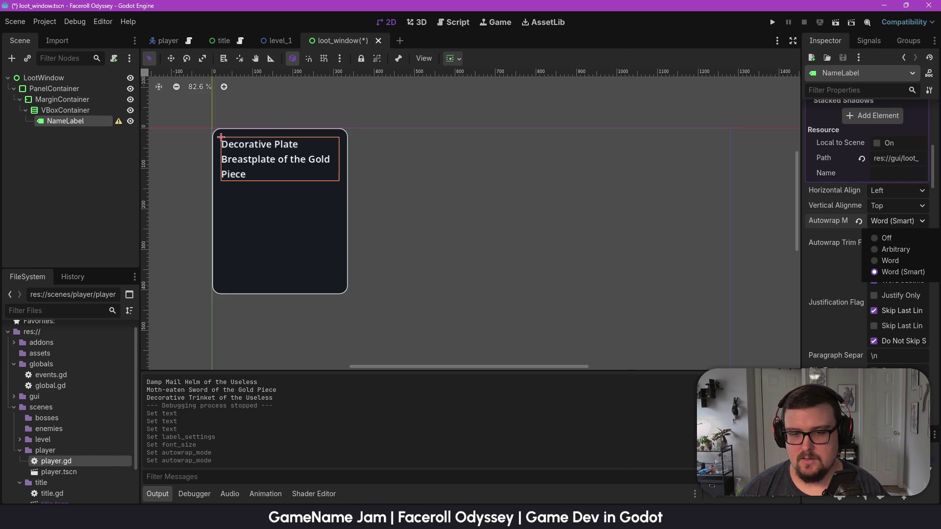
key(alt+Tab)
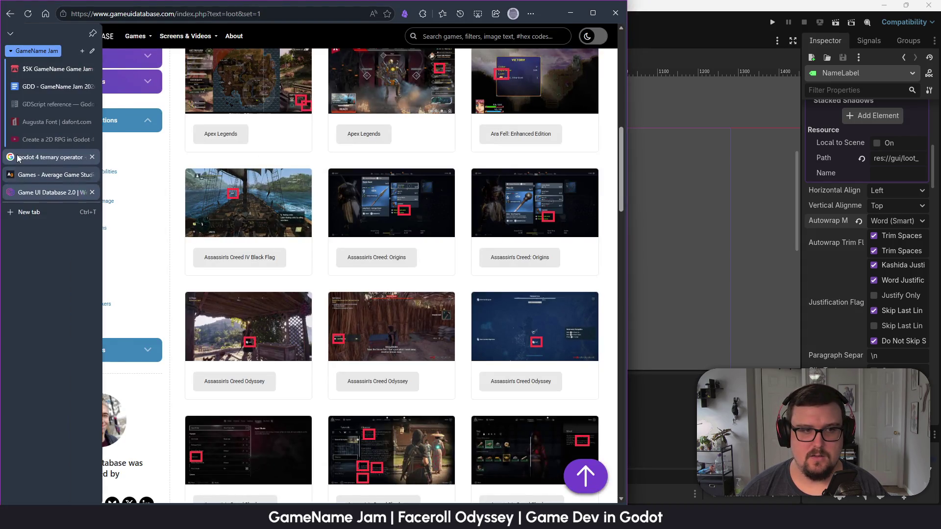
- Search the web for 'godot 4 label autowrap'
click(37, 156)
drag(157, 43, 226, 38)
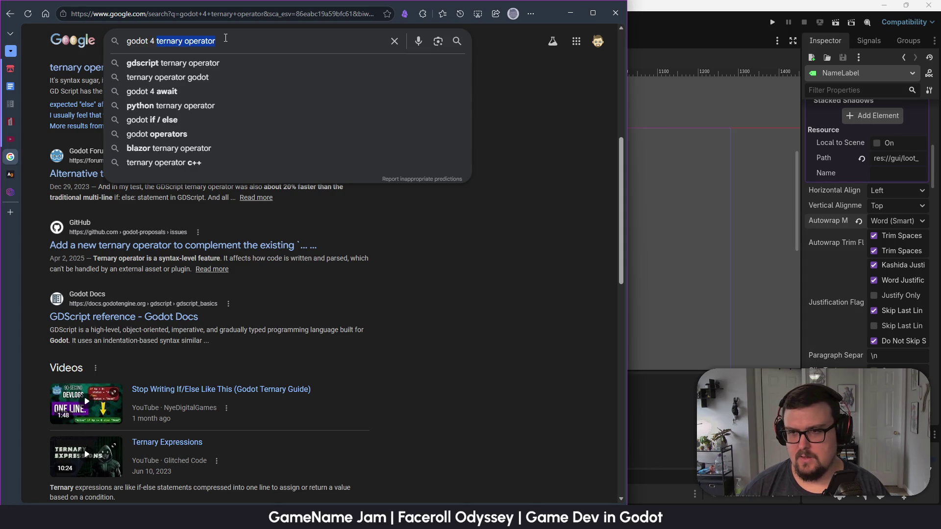
text(autowrap)
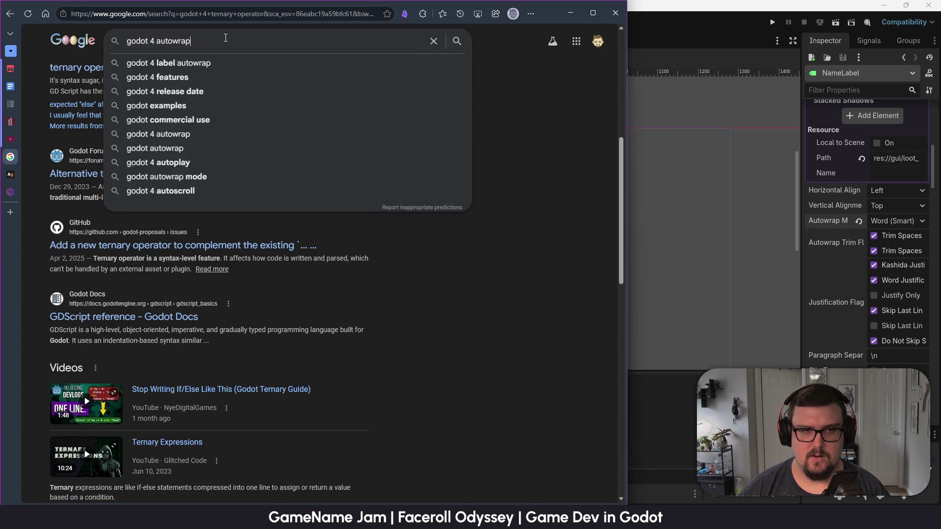
key(Return)
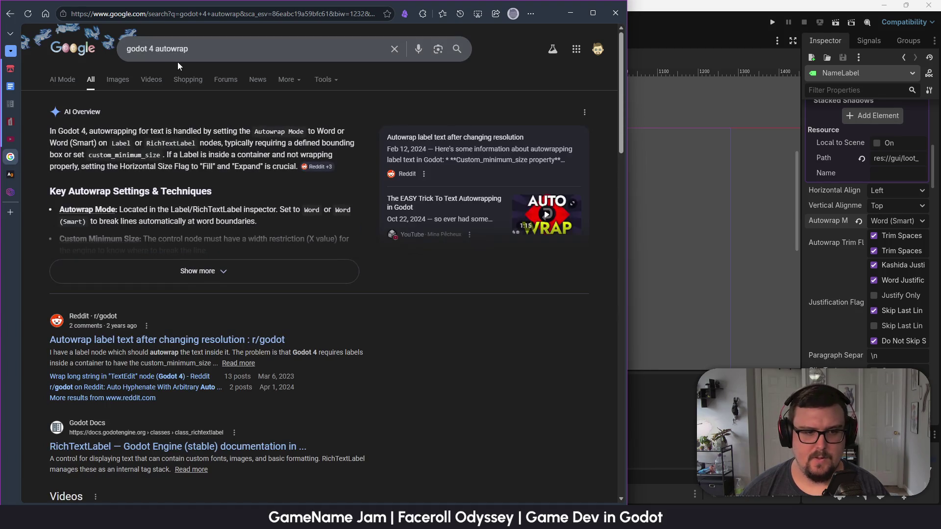
scroll(177, 62, down, 3)
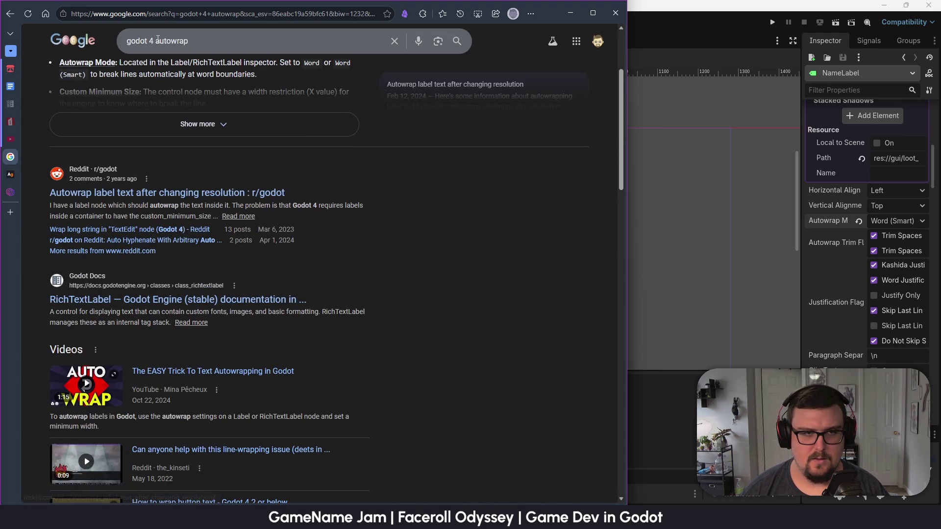
click(158, 39)
text(label)
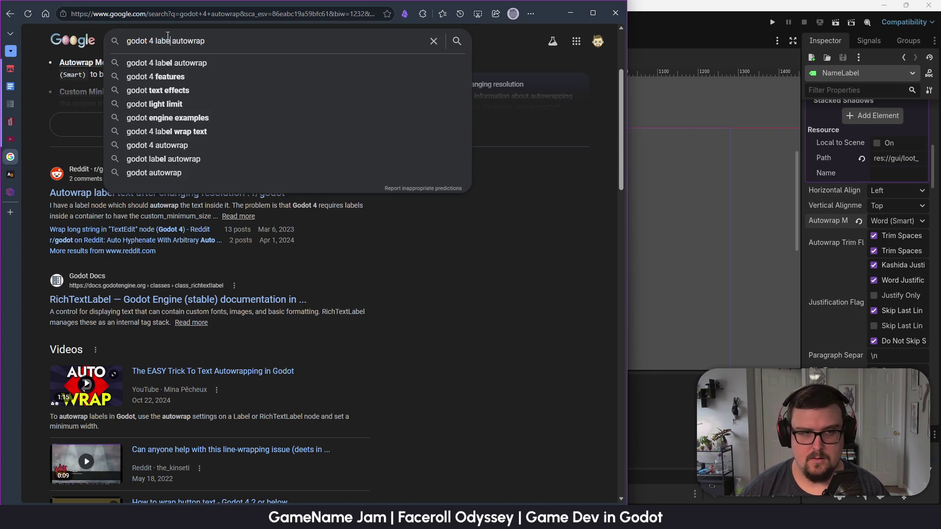
key(Return)
- Open the Godot Label docs and follow autowrap_mode to the TextServer AutowrapMode enum
scroll(231, 275, down, 10)
click(193, 202)
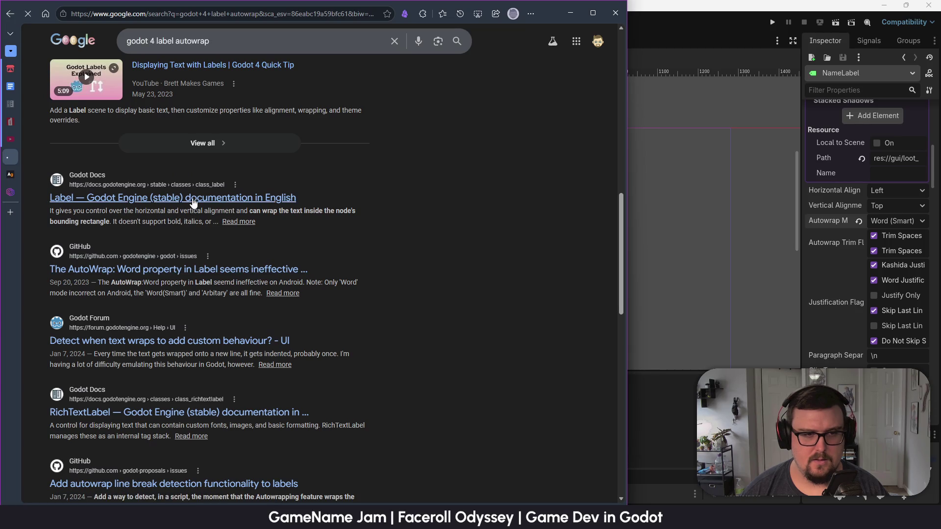
scroll(300, 275, down, 6)
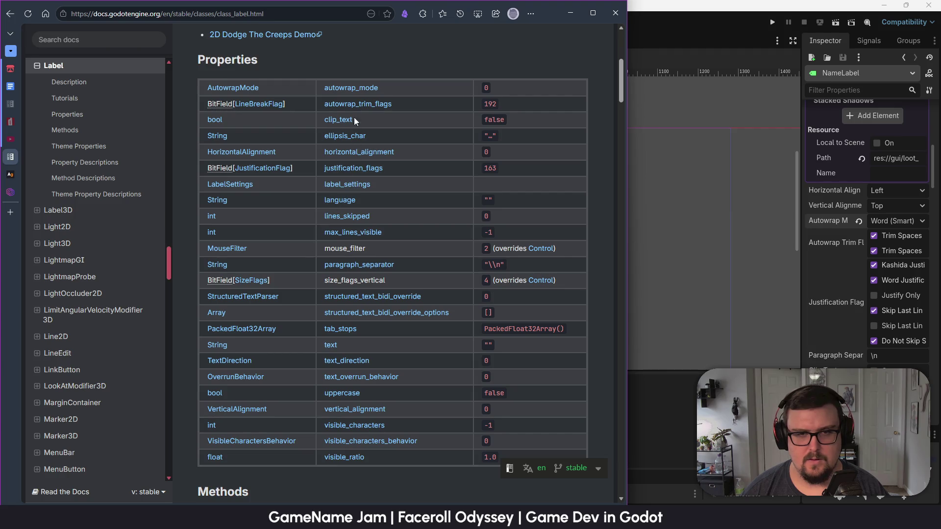
click(357, 91)
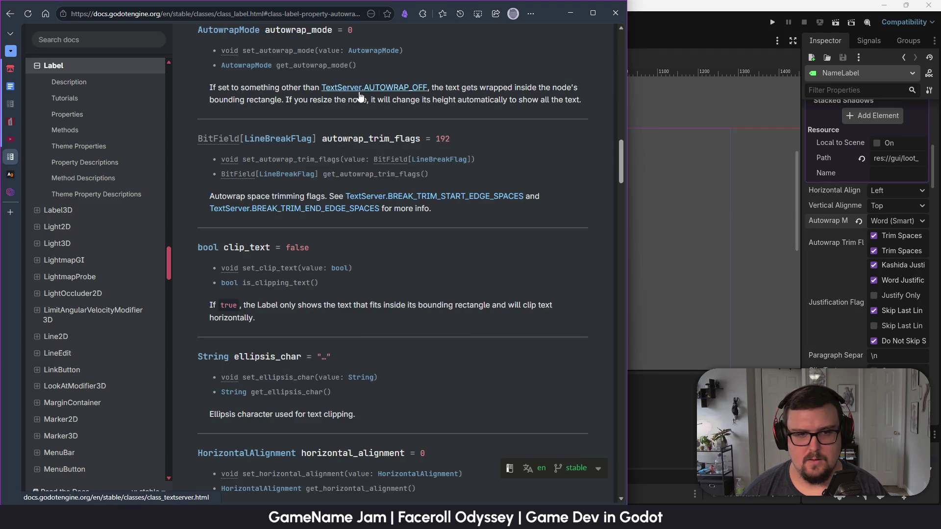
scroll(322, 195, up, 2)
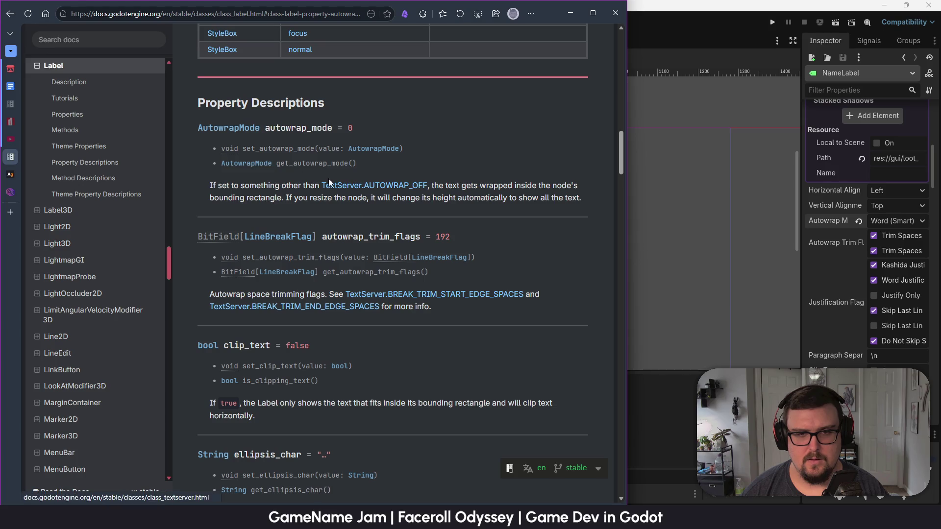
click(371, 149)
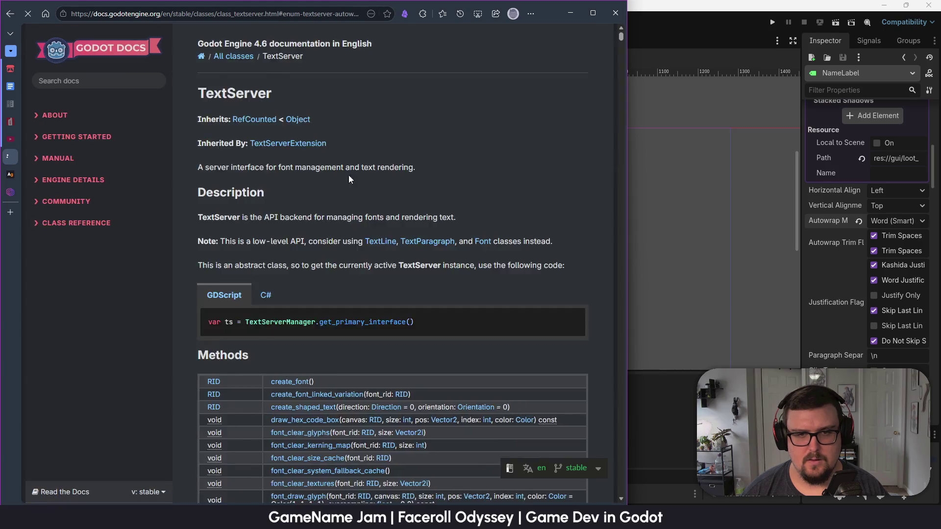
scroll(329, 235, up, 1)
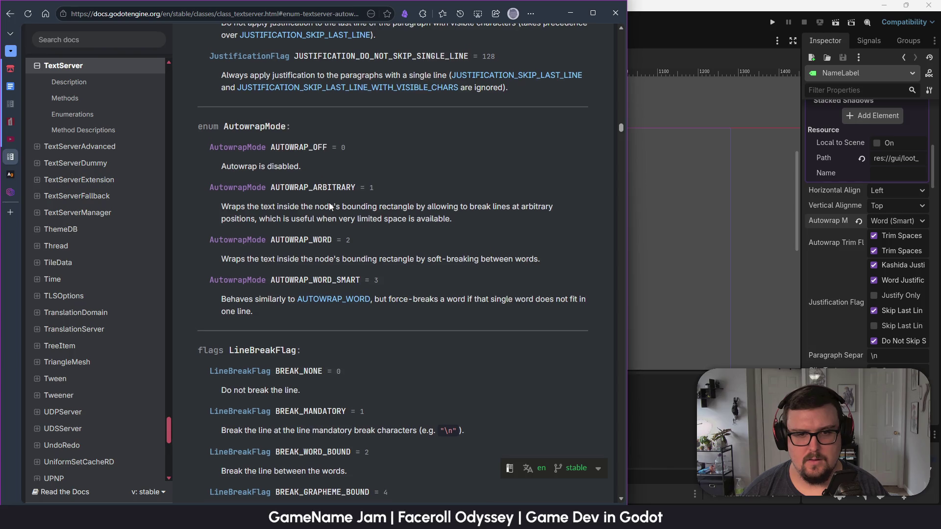
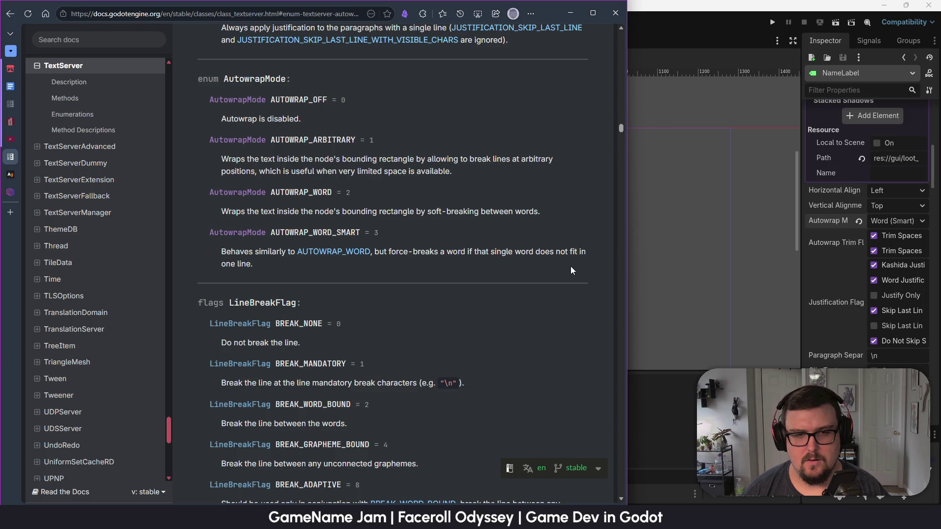
- Bring the Godot editor back in front of the Godot Docs AutowrapMode page
click(648, 65)
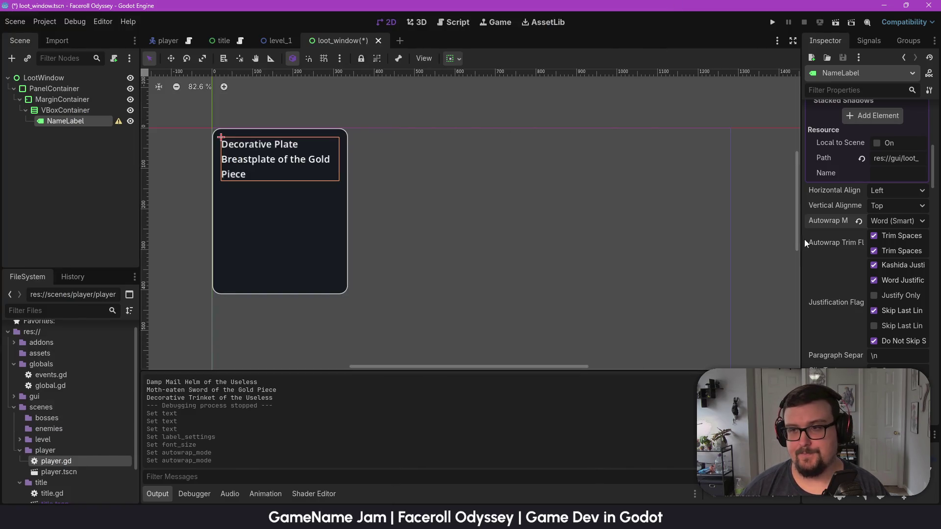
- Set the NameLabel's LabelSettings line spacing to -7 so the wrapped lines sit closer
scroll(855, 264, up, 8)
scroll(850, 281, down, 2)
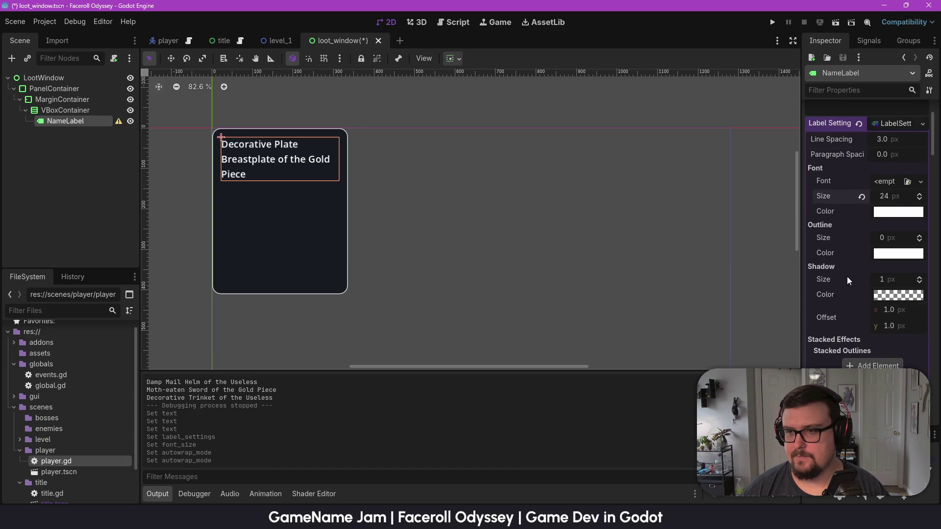
scroll(843, 265, up, 2)
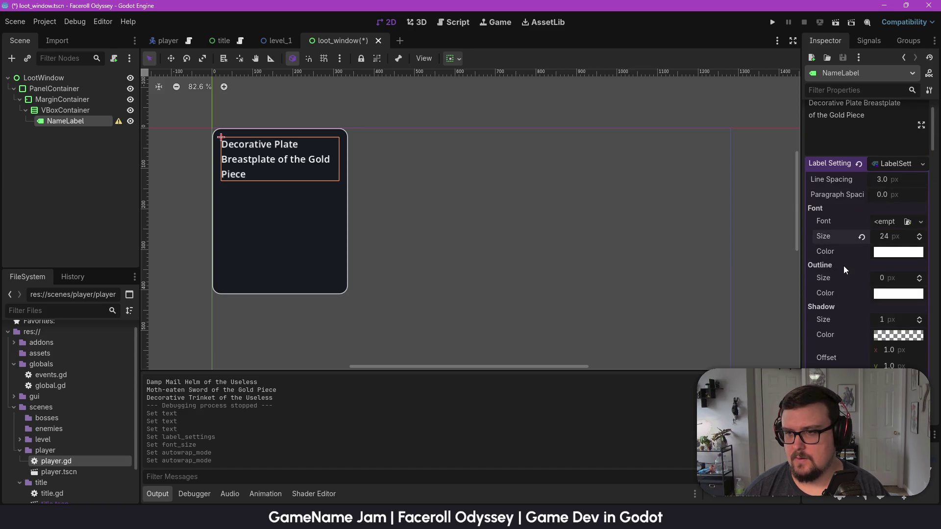
click(889, 180)
text(1)
key(Return)
click(888, 180)
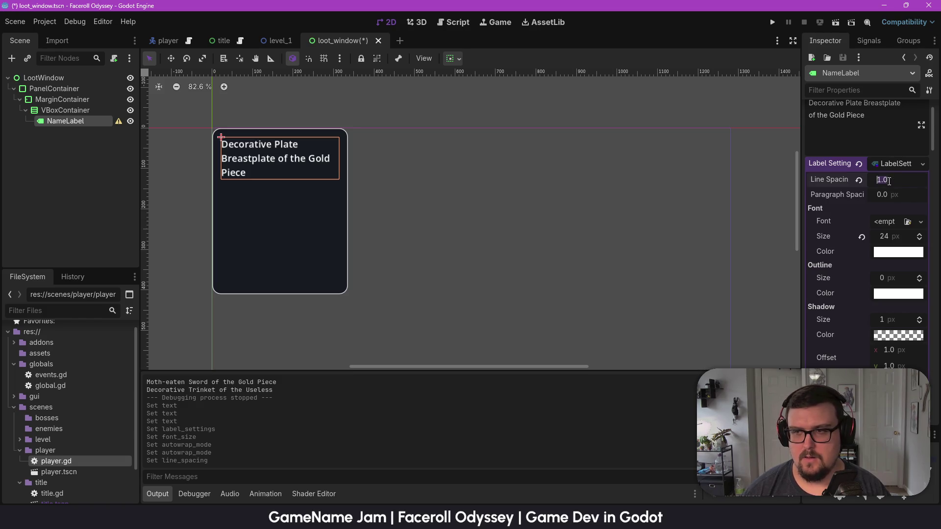
mouse_move(894, 178)
mouse_down()
mouse_move(847, 177)
mouse_move(933, 180)
mouse_up()
click(910, 176)
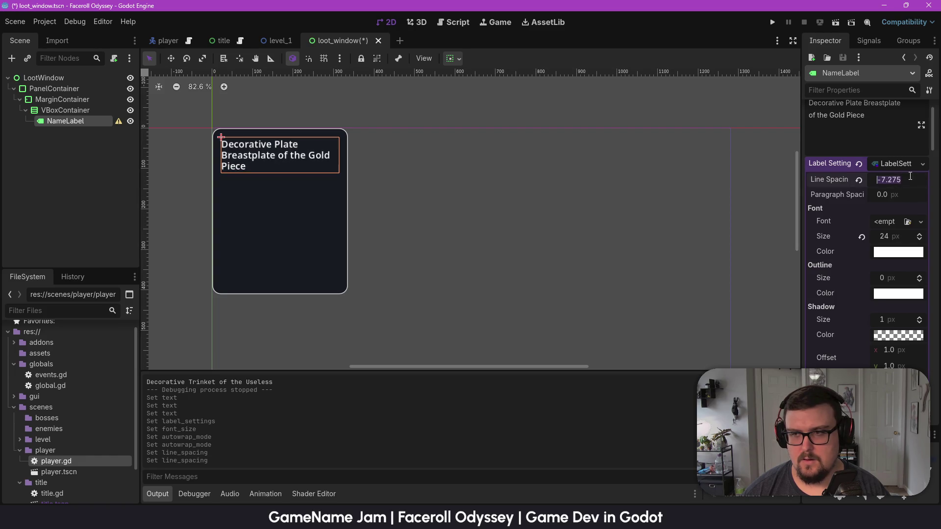
text(-7)
key(Return)
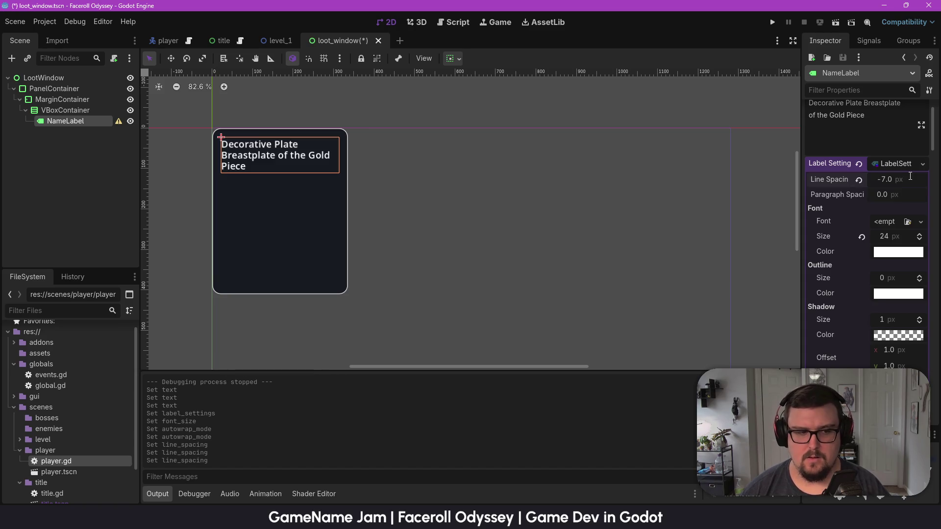
- Collapse the LabelSettings resource and move down to the Layout minimum width field
scroll(839, 243, down, 5)
scroll(839, 247, down, 3)
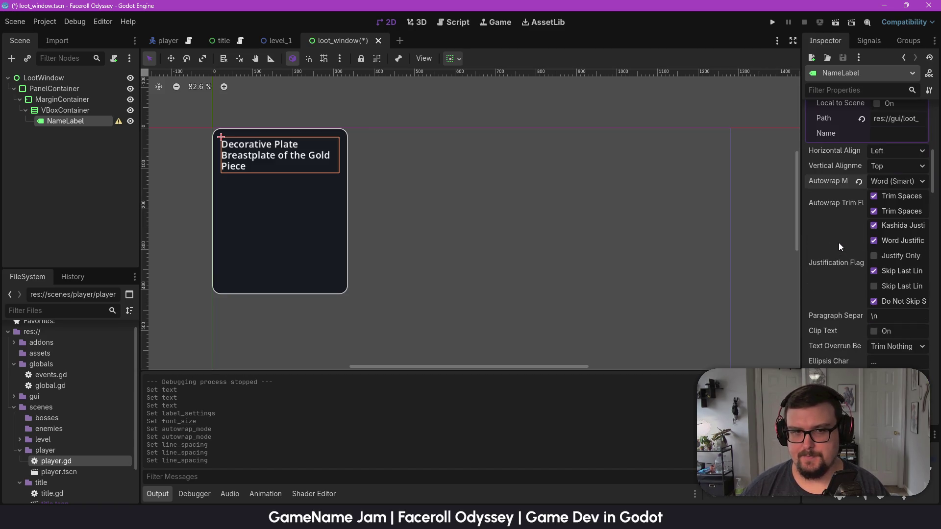
scroll(839, 242, up, 6)
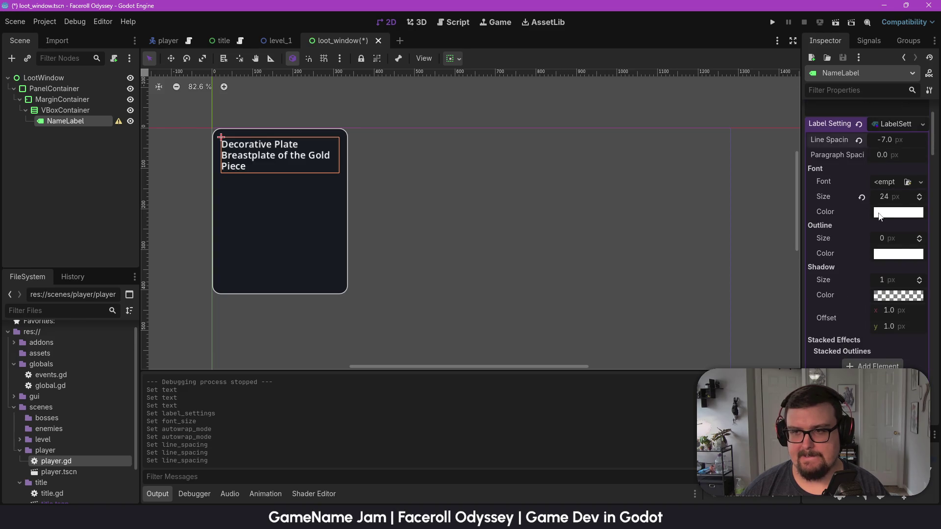
scroll(831, 245, down, 5)
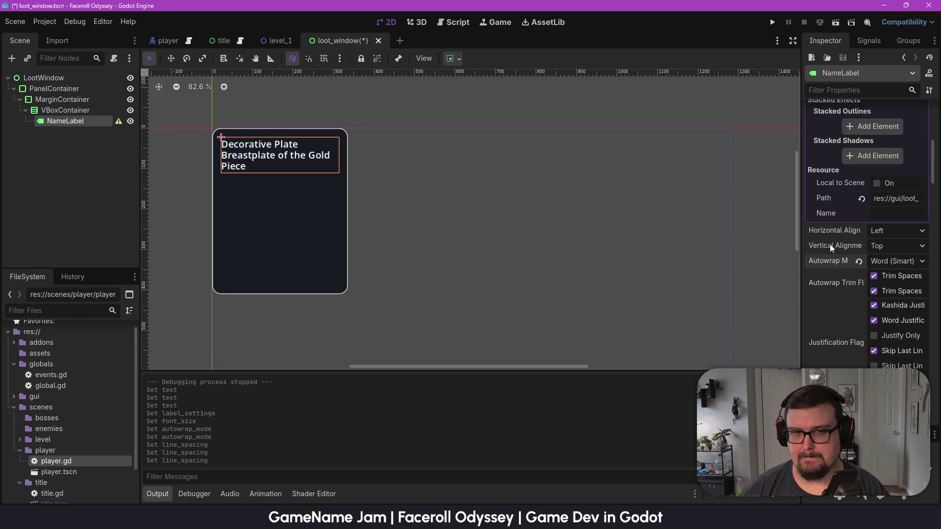
scroll(838, 240, up, 5)
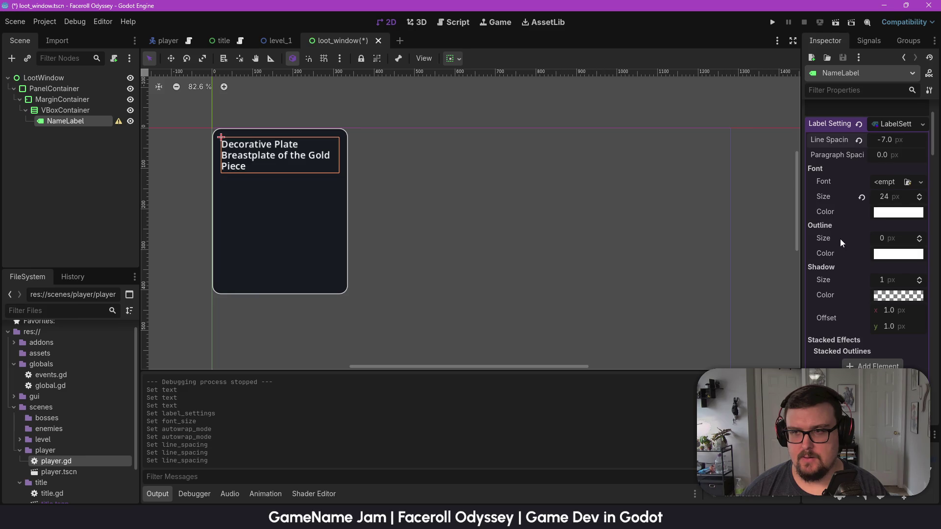
scroll(831, 240, down, 7)
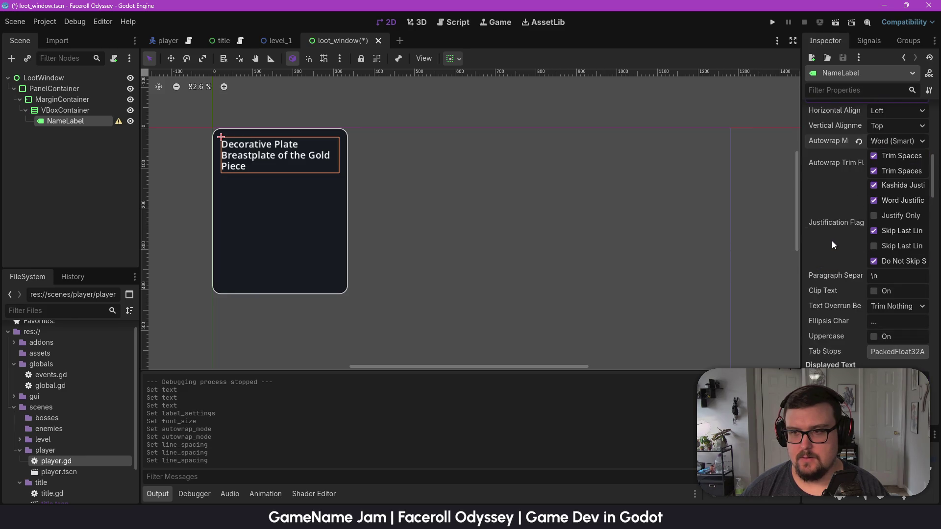
scroll(832, 244, down, 3)
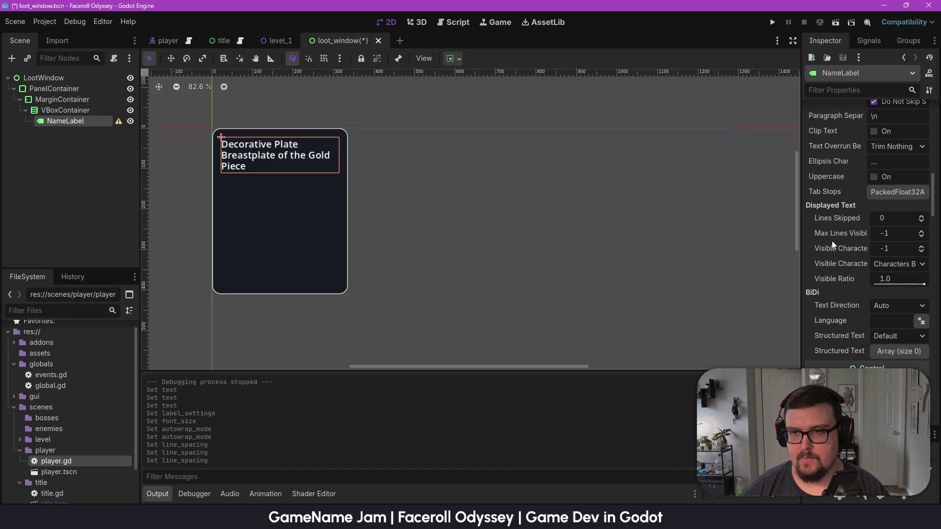
scroll(833, 244, up, 2)
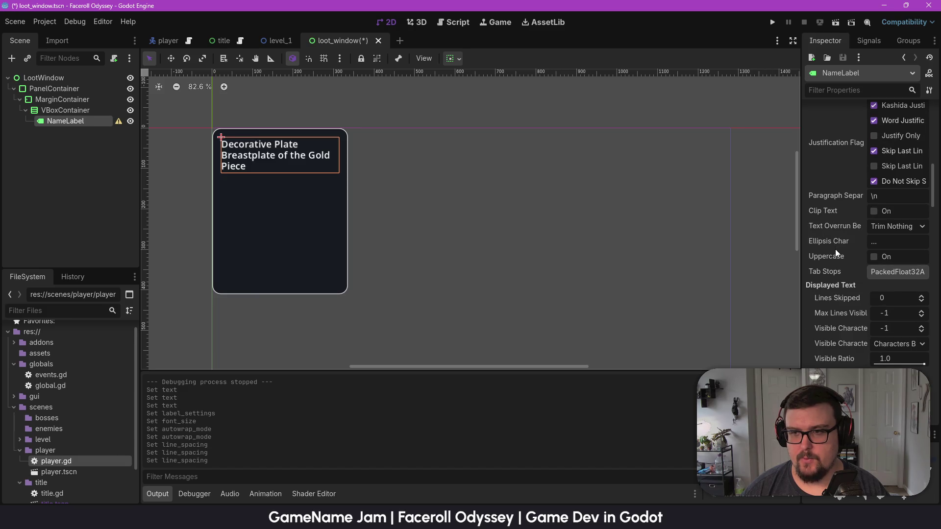
scroll(836, 253, up, 5)
scroll(838, 253, up, 3)
click(896, 202)
scroll(848, 238, down, 3)
scroll(846, 213, down, 2)
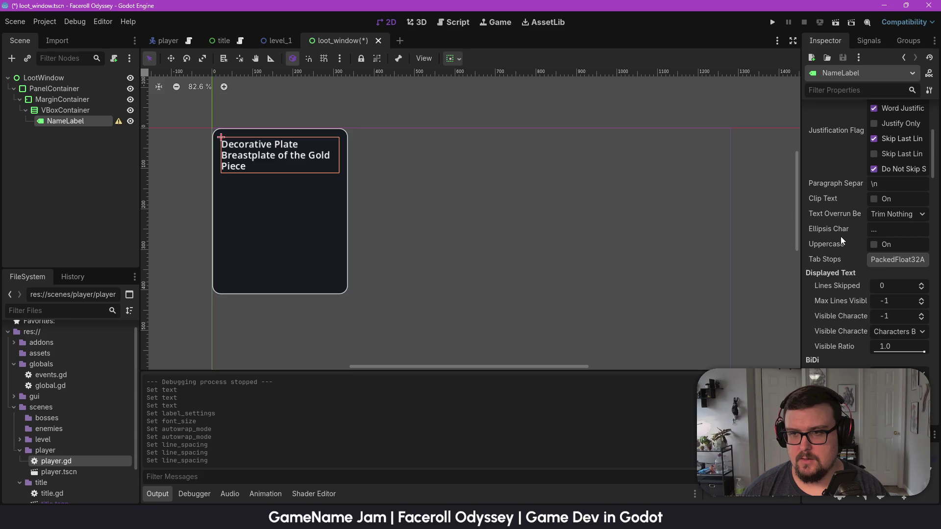
scroll(840, 240, down, 4)
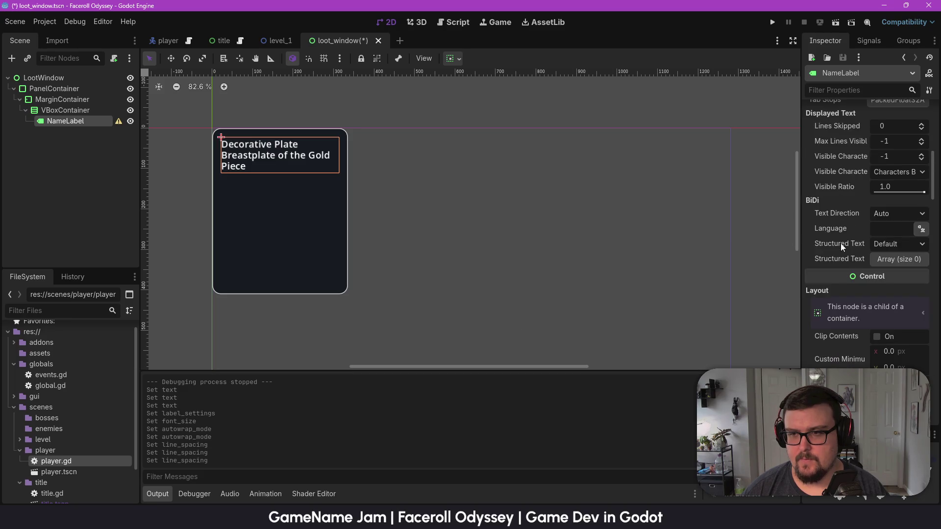
scroll(840, 243, down, 4)
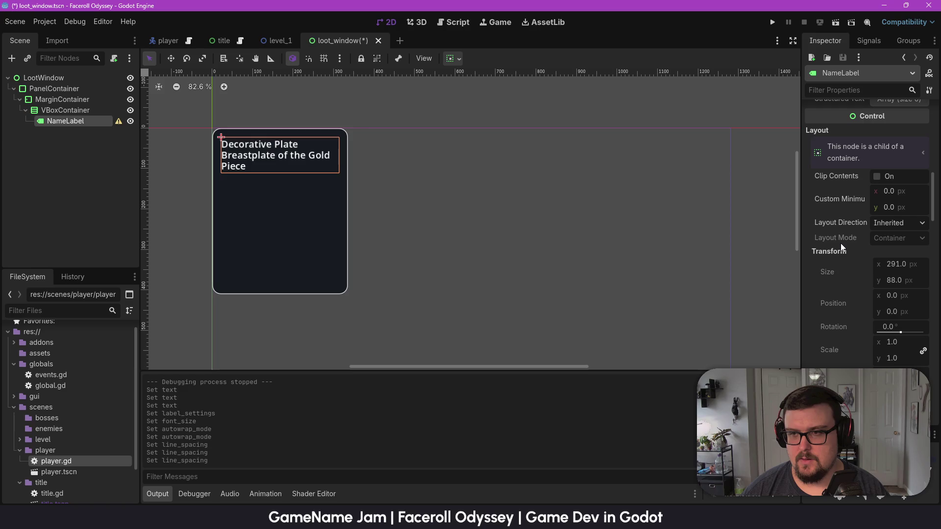
scroll(841, 243, down, 4)
scroll(842, 243, down, 4)
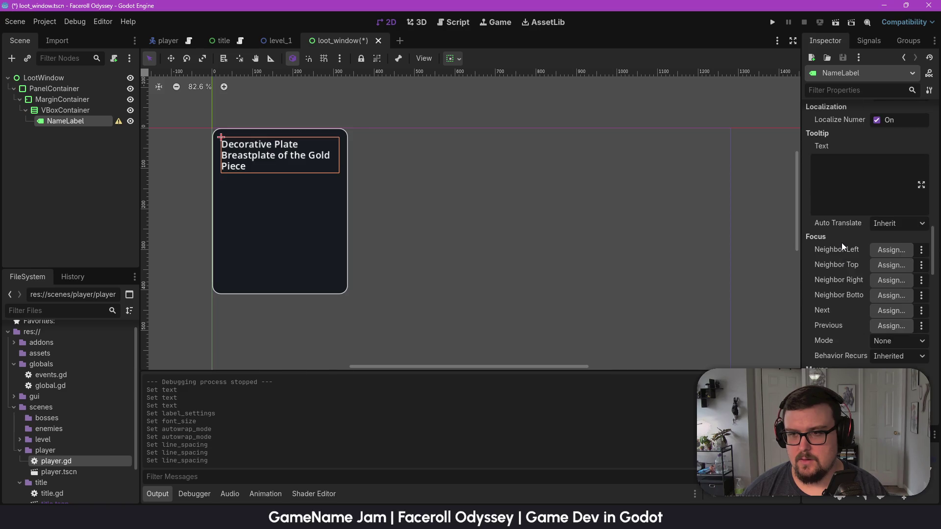
scroll(842, 242, down, 1)
scroll(843, 241, up, 14)
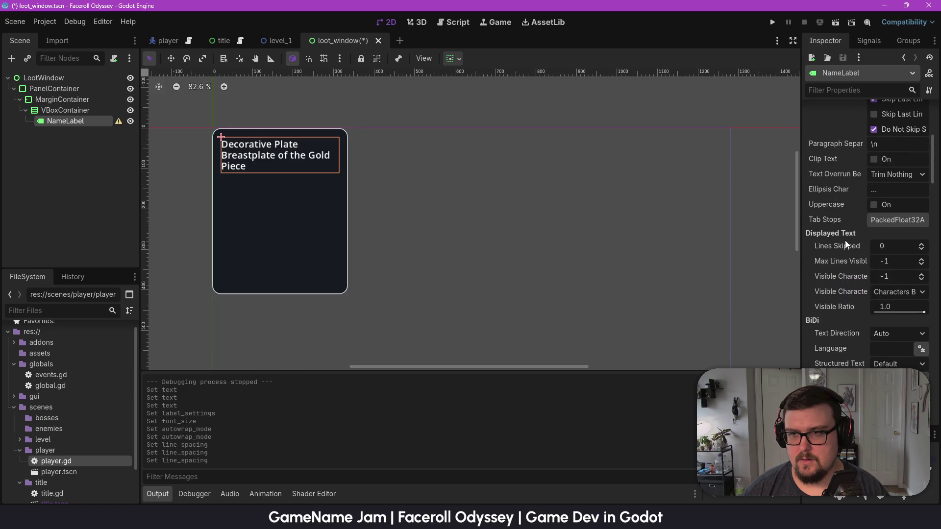
scroll(845, 241, up, 6)
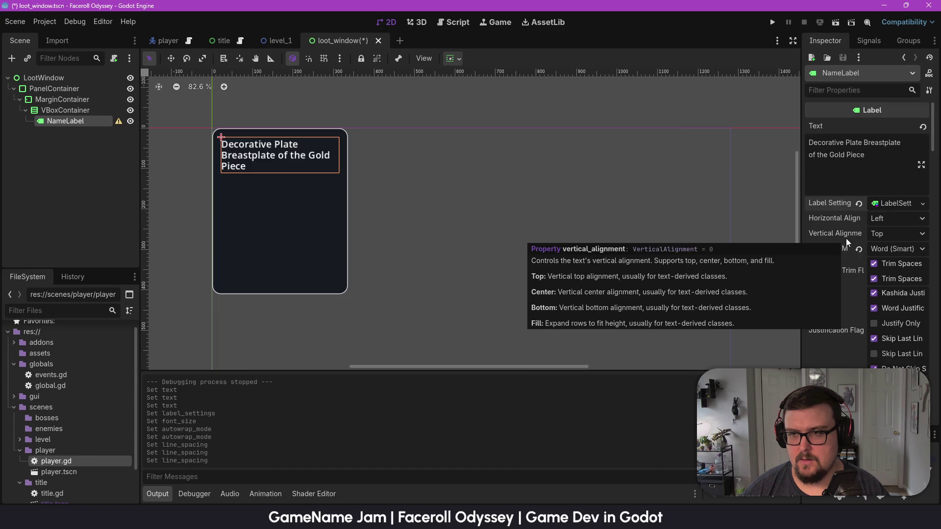
scroll(845, 237, down, 12)
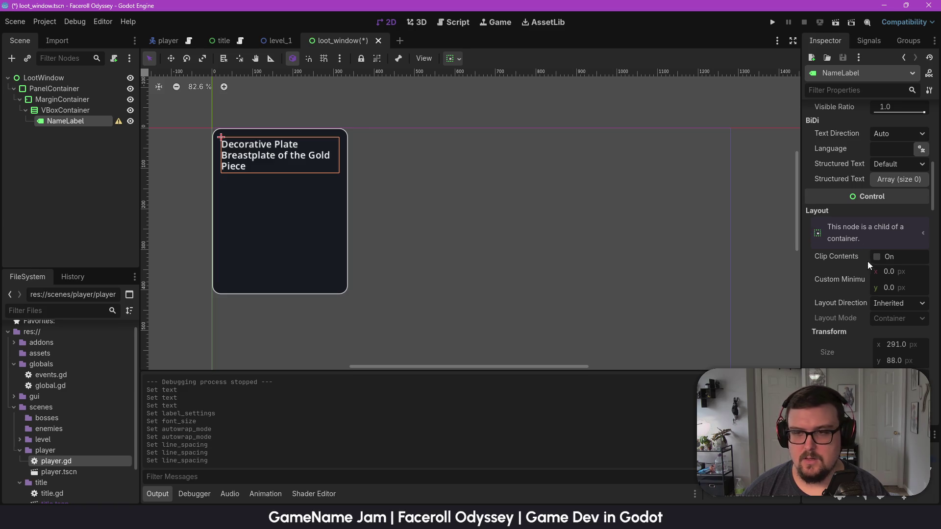
click(901, 273)
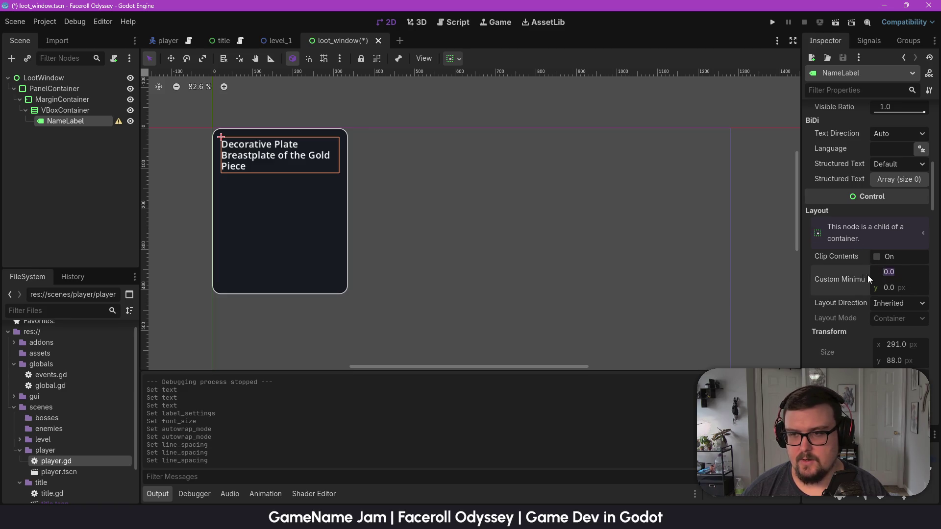
- Give NameLabel a 250 px minimum width and compare the parent containers' sizes
text(250)
key(Return)
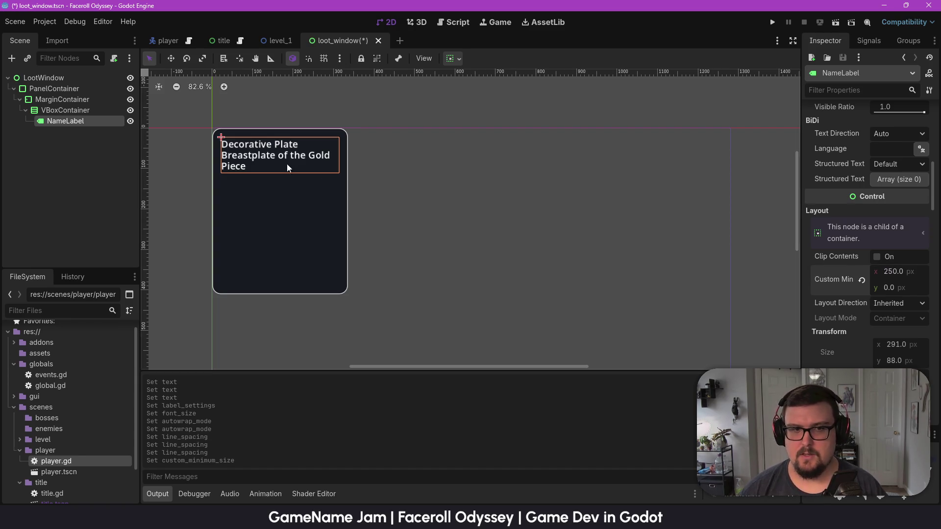
click(59, 111)
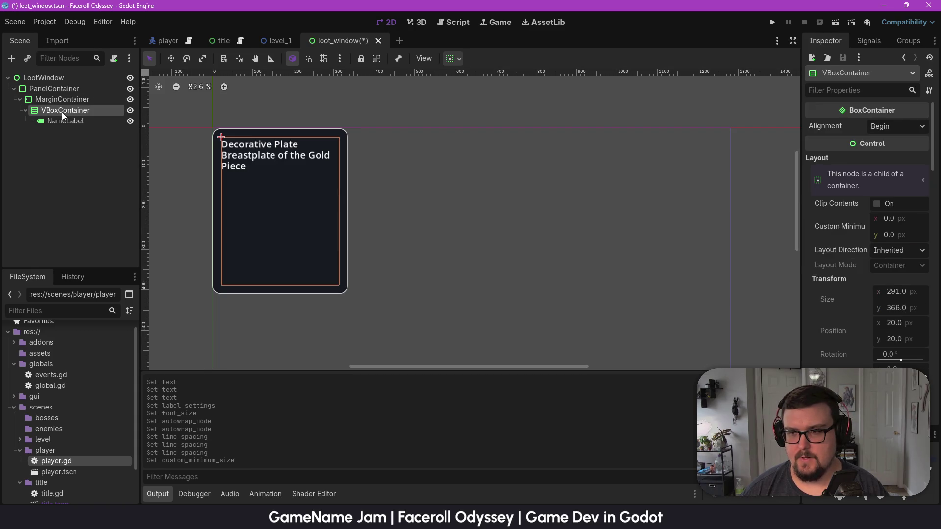
click(57, 100)
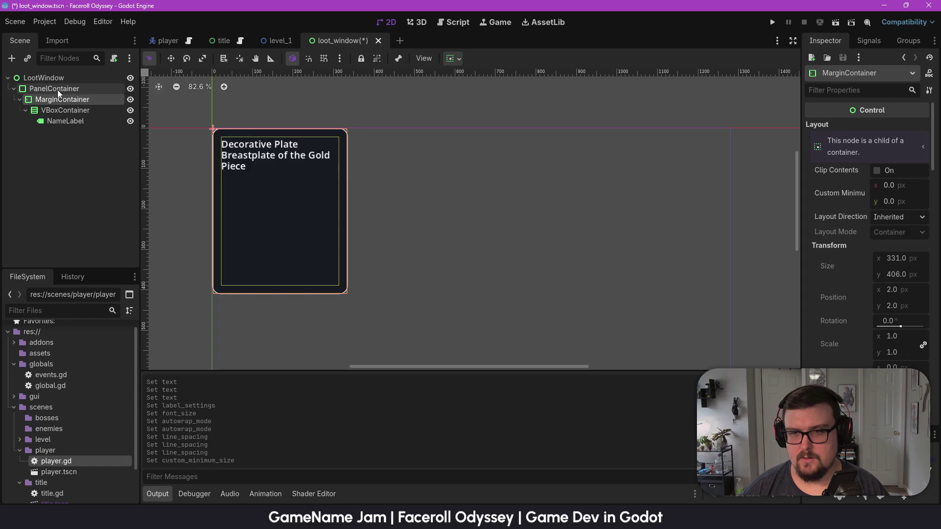
click(57, 91)
click(53, 88)
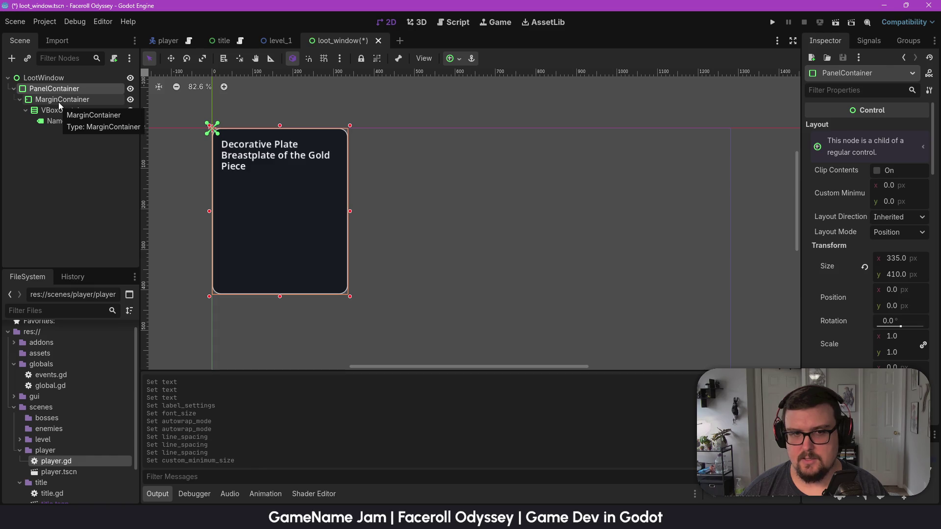
click(58, 102)
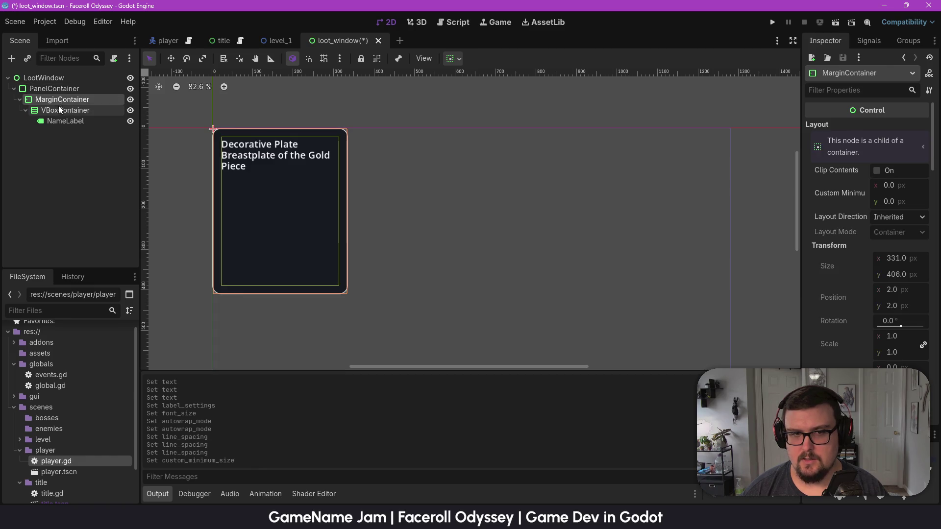
click(58, 110)
click(63, 120)
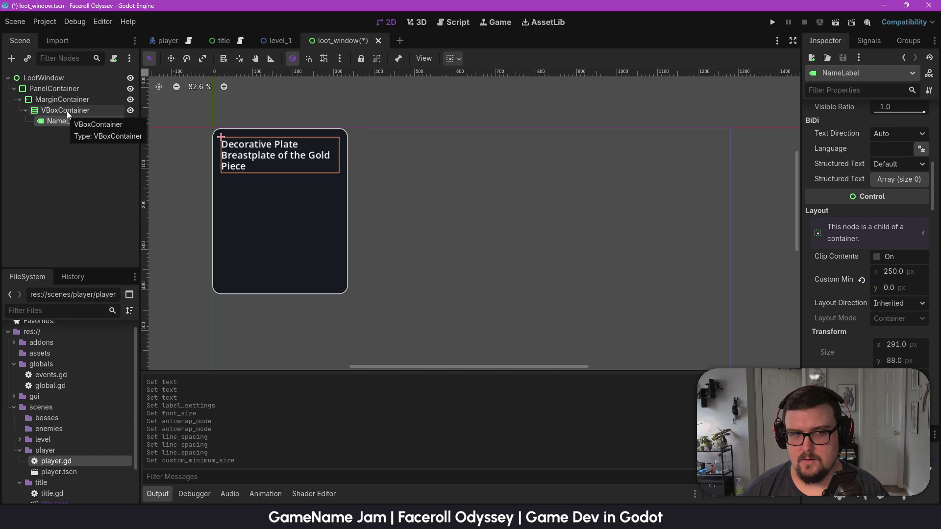
click(67, 111)
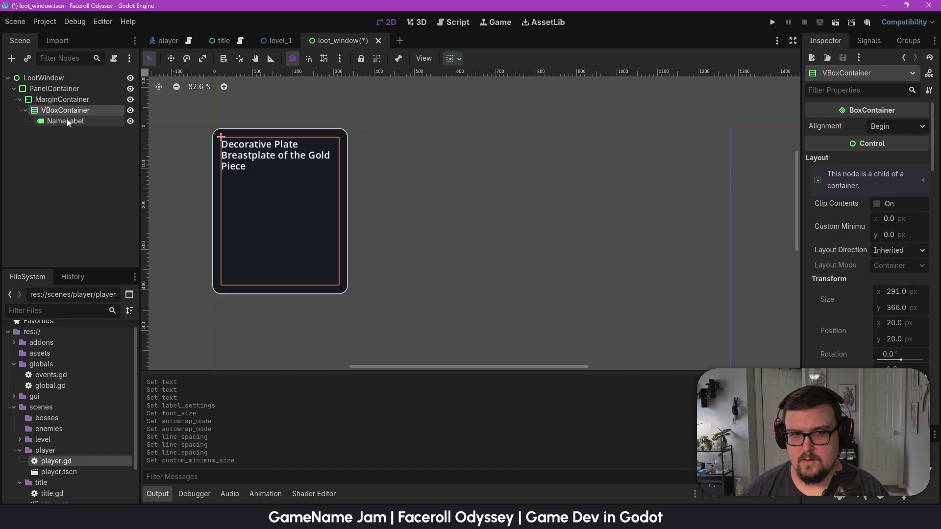
- Raise NameLabel's custom minimum width to 300 px, then duplicate the label
click(67, 122)
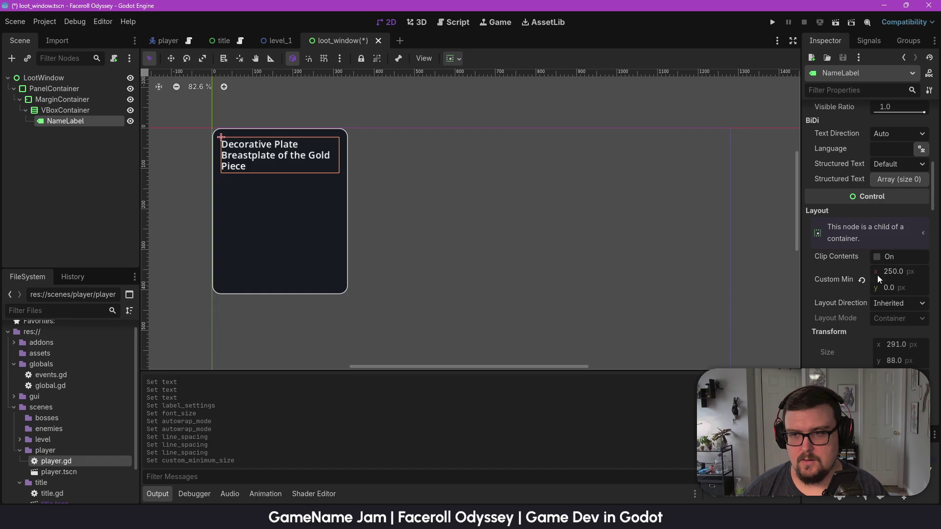
drag(875, 272, 911, 272)
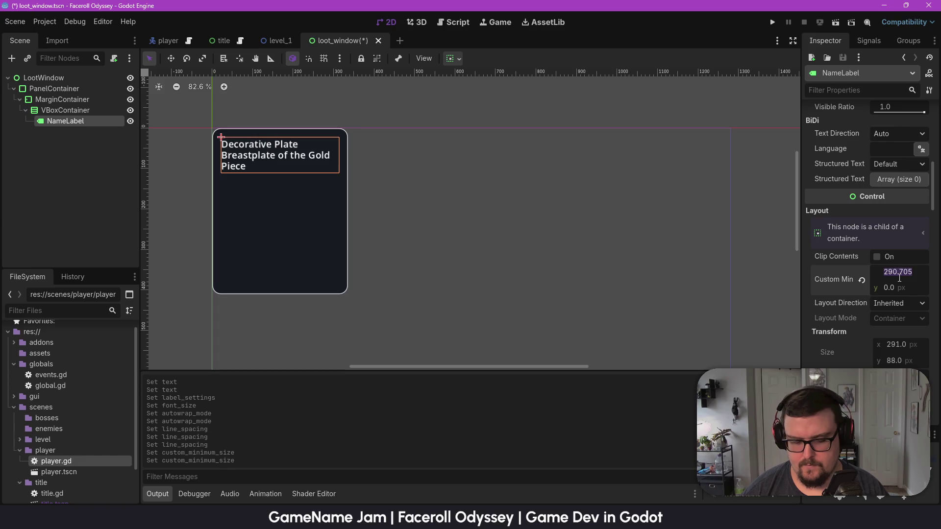
text(300)
key(Return)
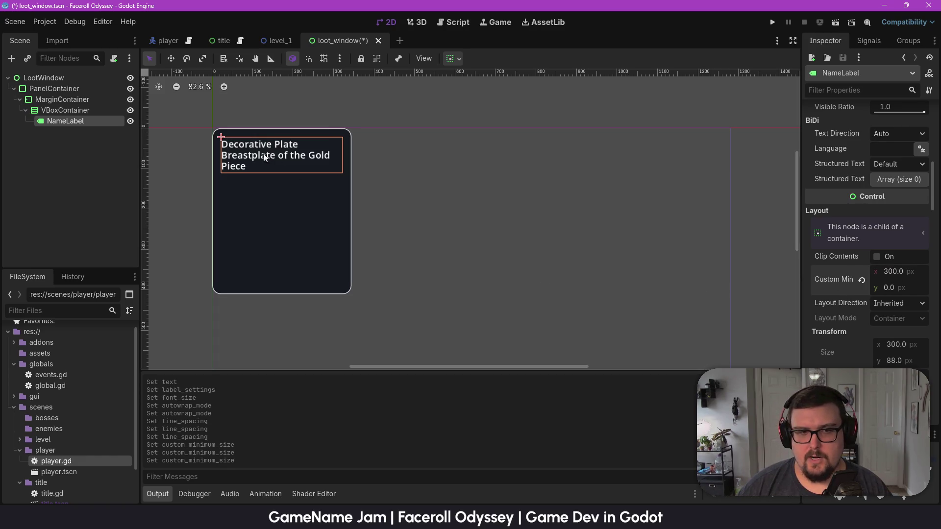
click(69, 112)
click(66, 122)
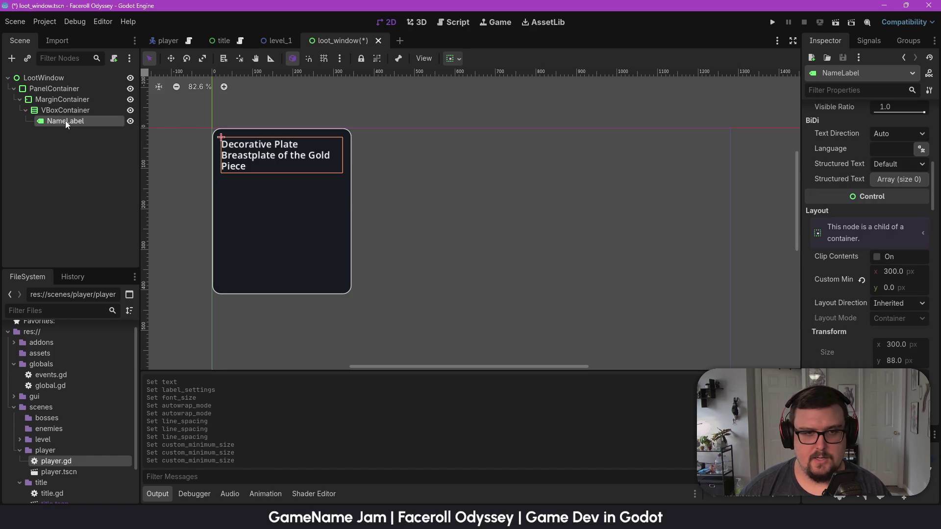
key(ctrl+d)
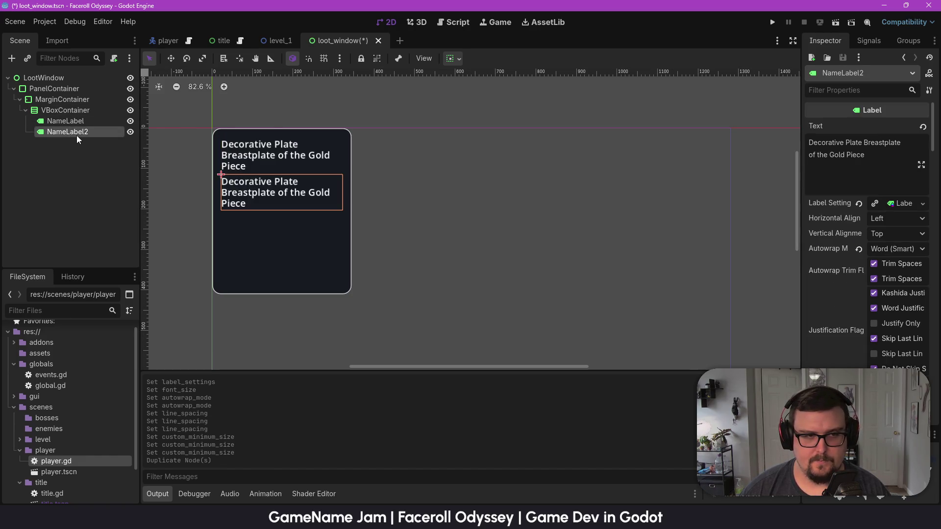
- Rename the duplicated label QualityLabel and set its text to 'Legendary'
double_click(77, 134)
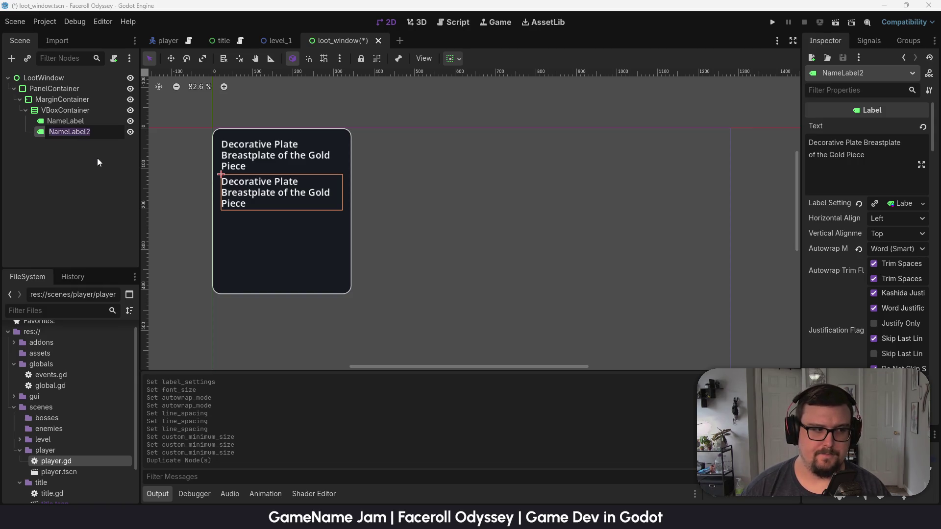
text(QualityLabel)
key(Return)
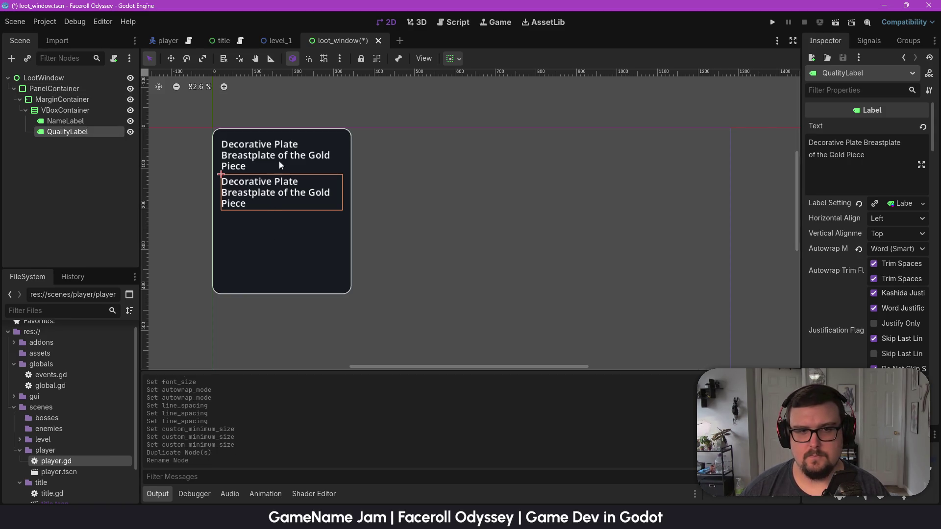
triple_click(858, 154)
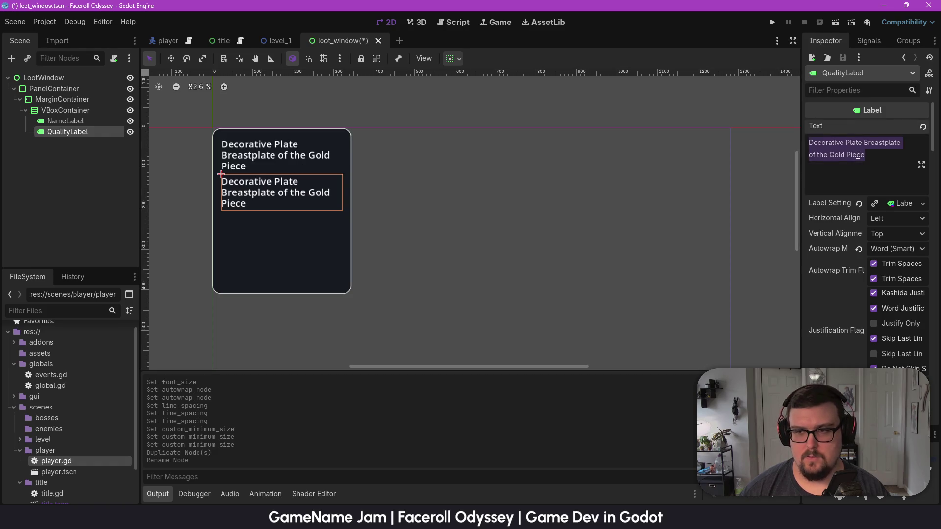
text(Legendary)
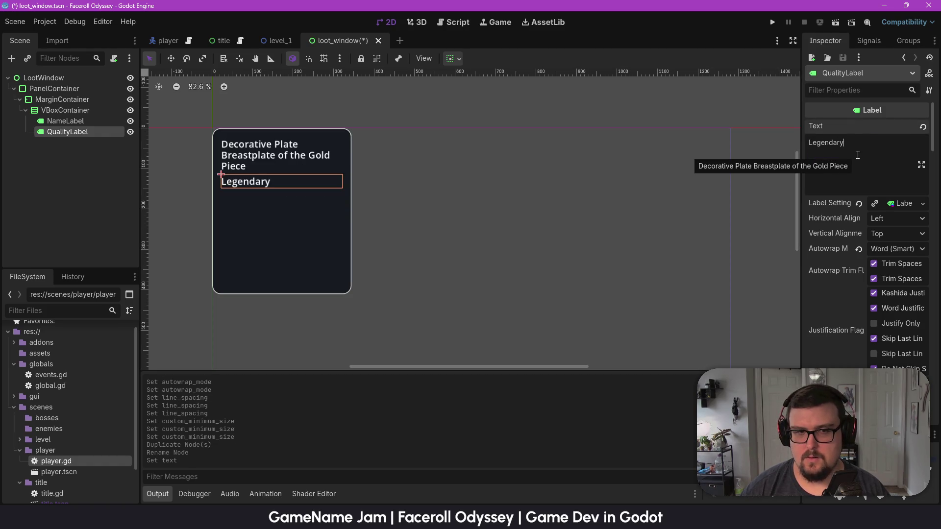
- Set QualityLabel's Label Settings font size to 18
click(902, 202)
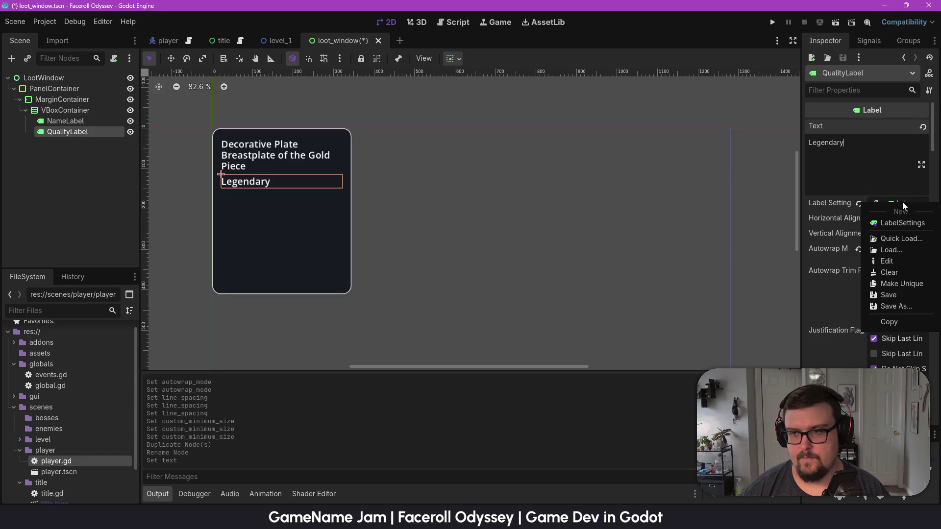
click(899, 281)
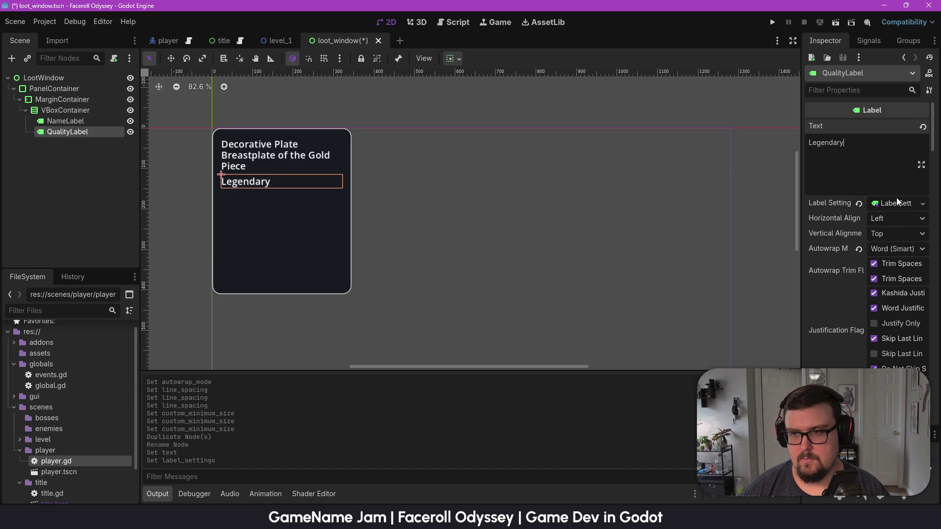
click(896, 276)
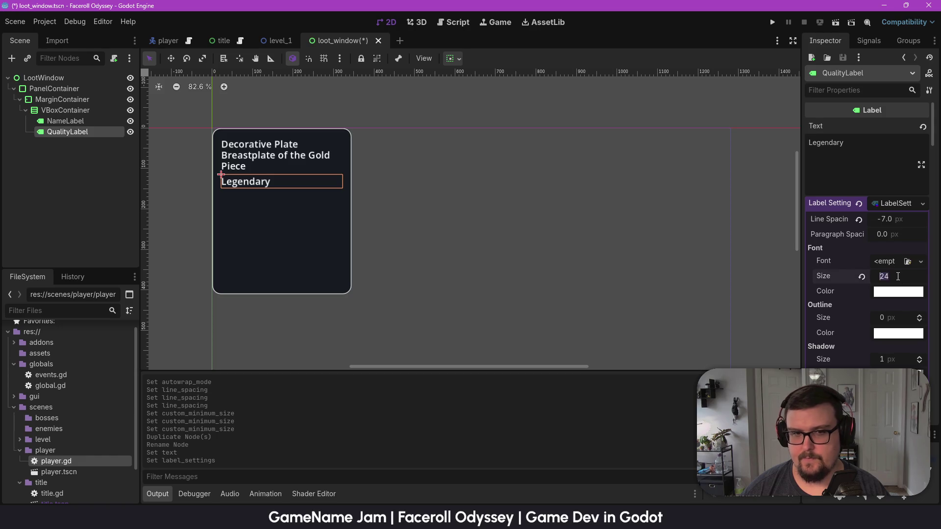
text(18)
key(Return)
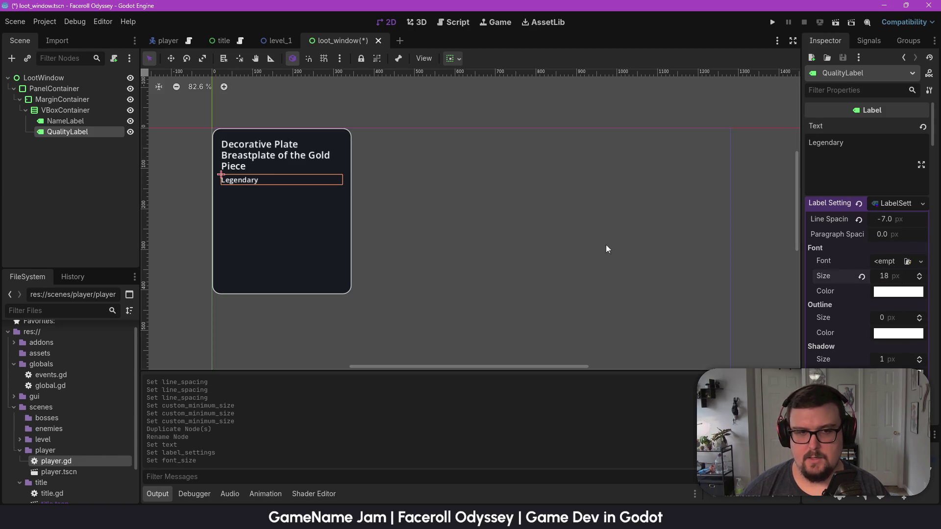
- Preview the card, then duplicate QualityLabel and select the copy's text for replacing
click(289, 221)
click(413, 205)
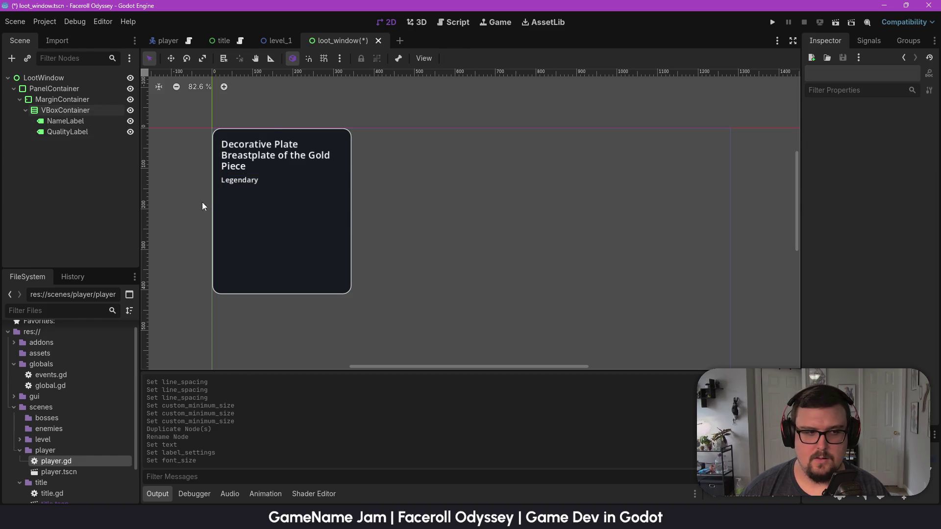
click(66, 132)
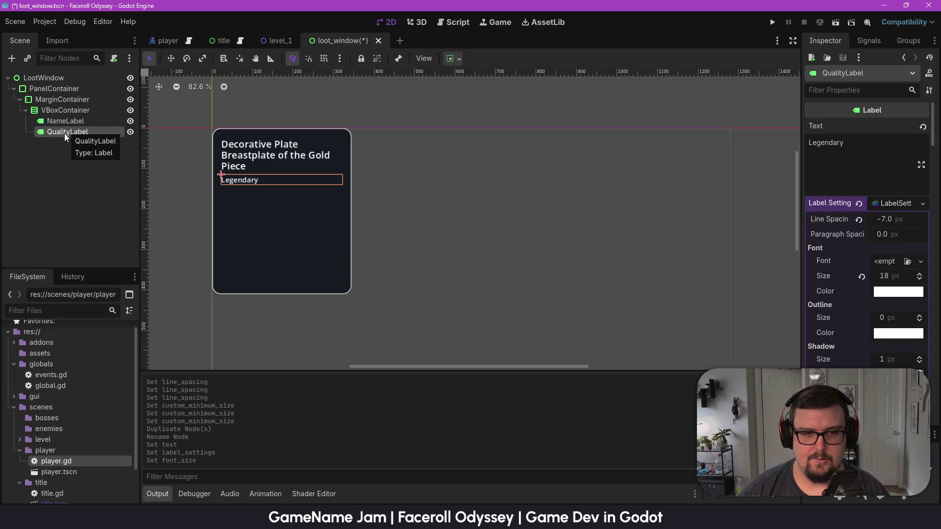
key(ctrl+d)
double_click(852, 151)
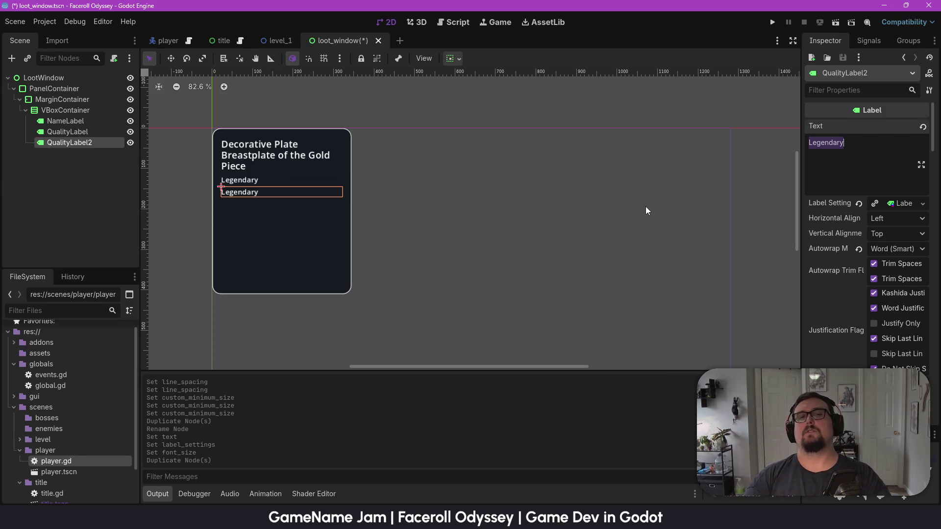
- Change the QualityLabel copy's text to 'Armor'
text(Brea)
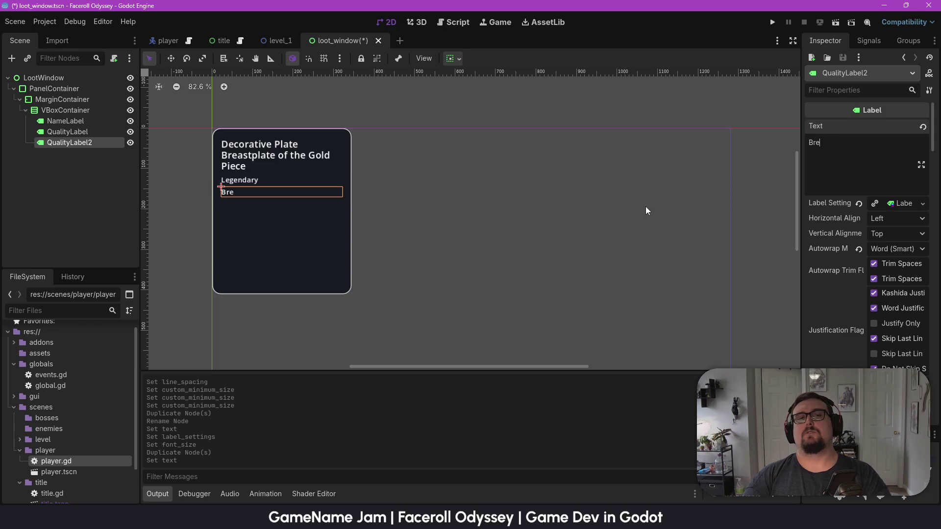
key(BackSpace)
key(BackSpace)
key(BackSpace)
text(Armor)
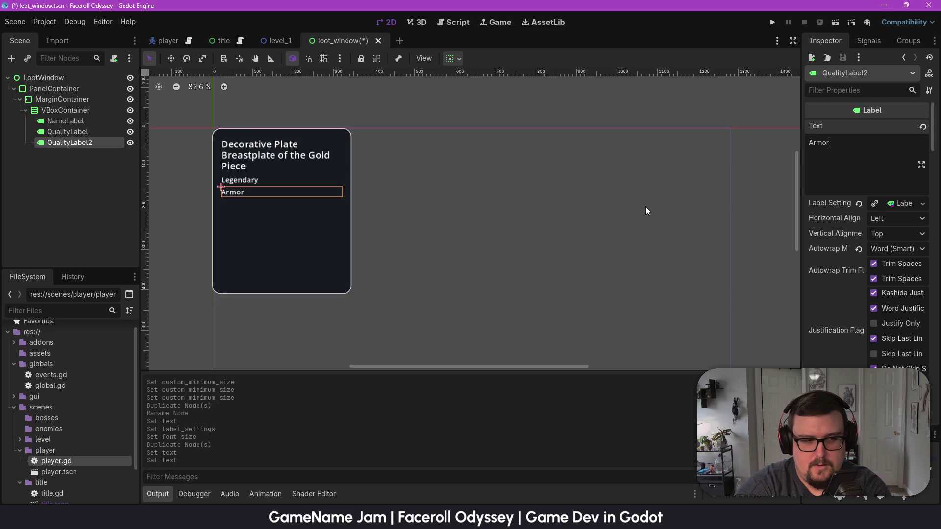
key(F1)
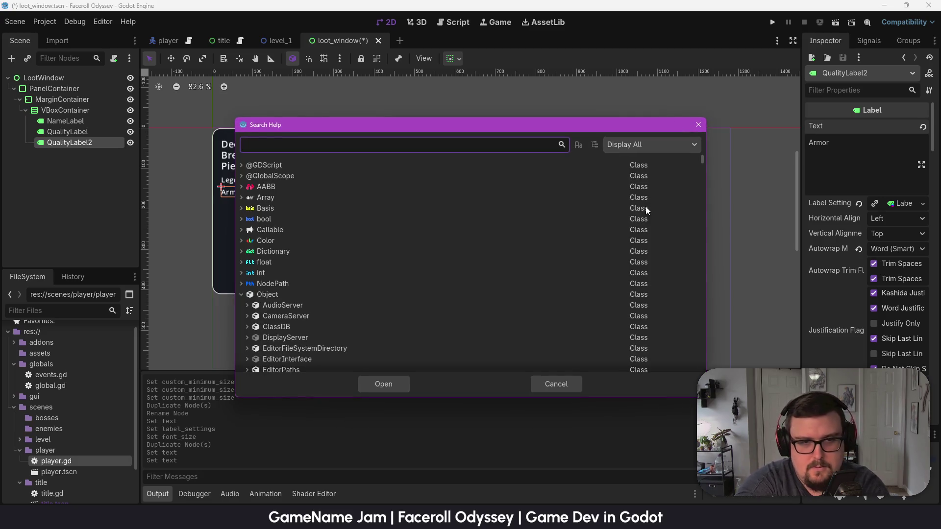
key(Escape)
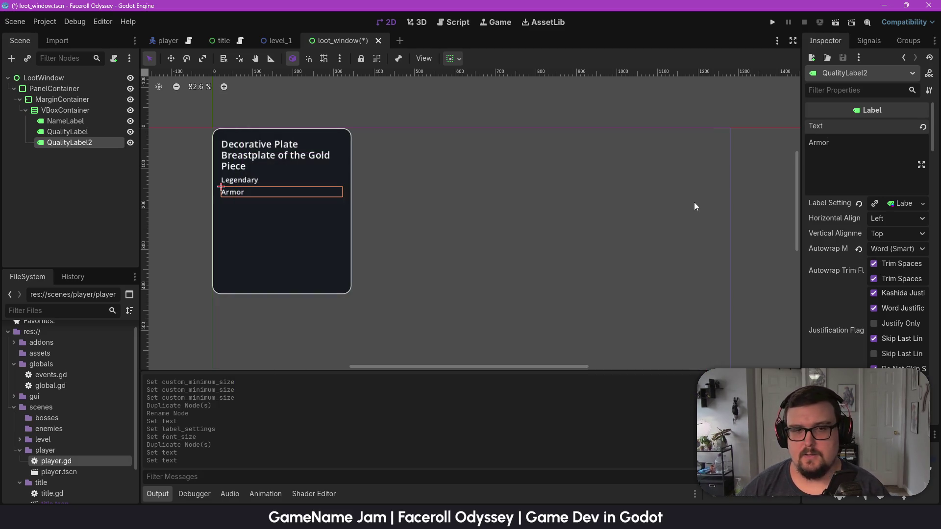
- Select the item name label and switch to the Game UI Database loot results in the browser
click(275, 161)
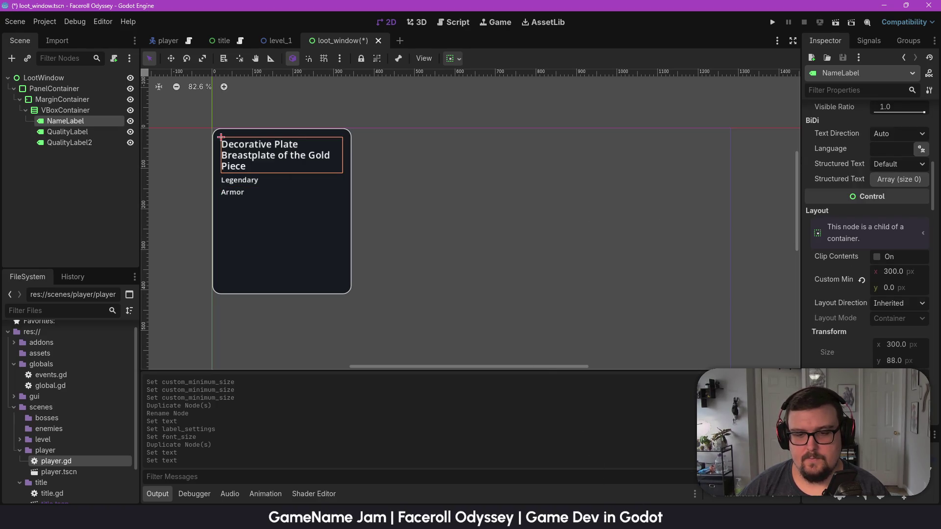
click(633, 519)
click(10, 192)
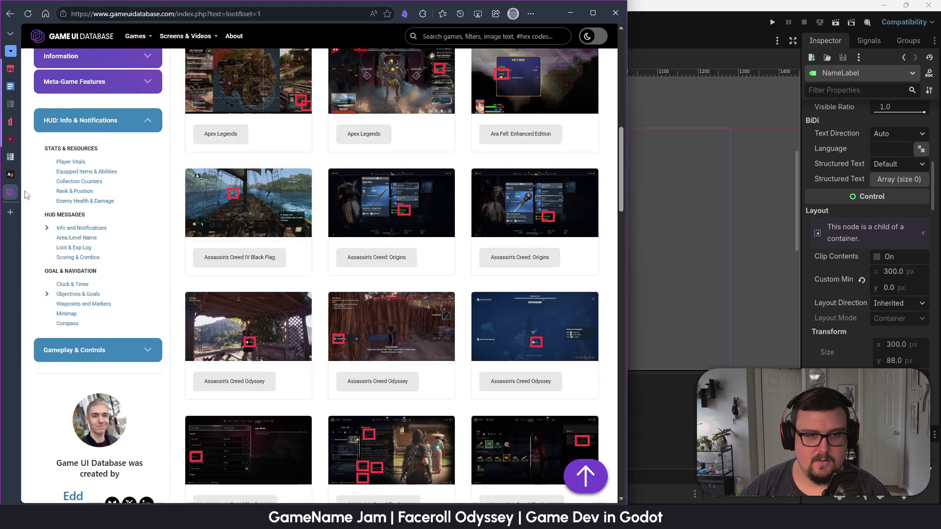
- Enlarge the Assassin's Creed: Origins gear screenshot, close it, browse further, then return to Godot
scroll(390, 180, down, 1)
click(391, 180)
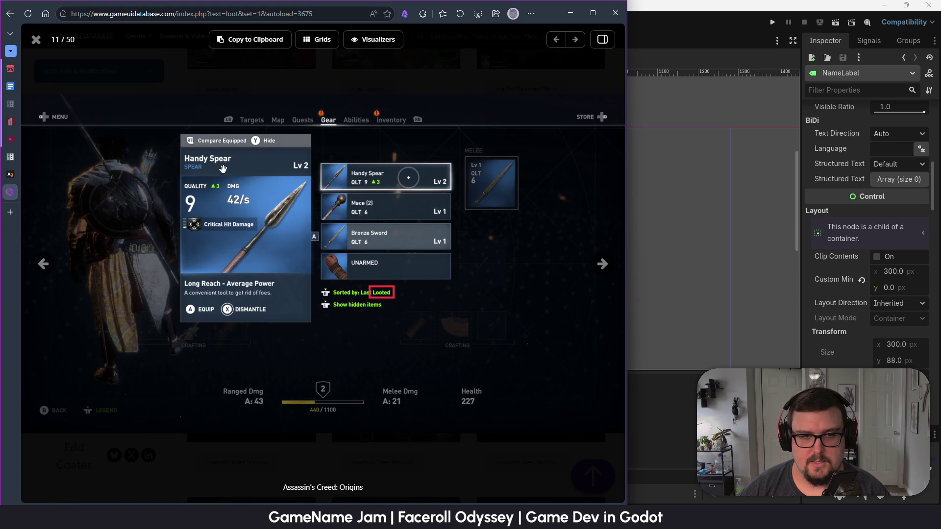
click(455, 89)
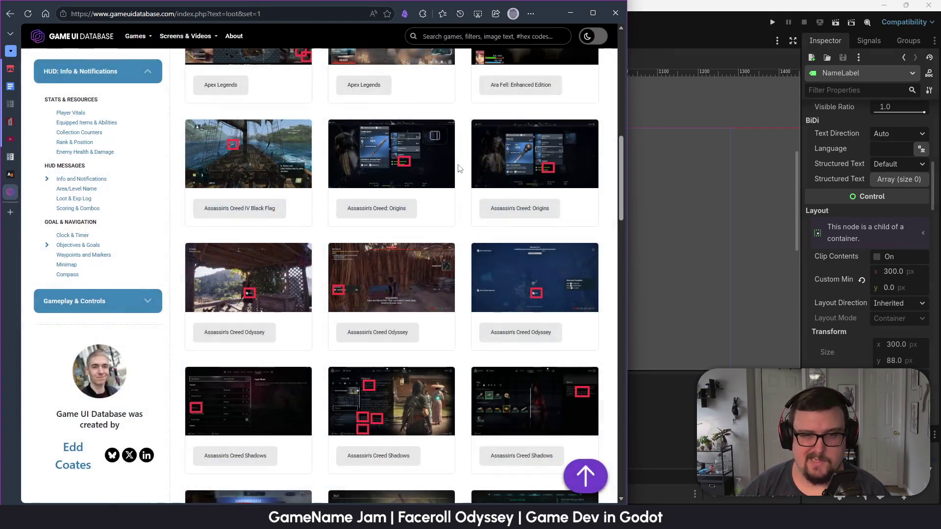
scroll(433, 206, down, 1)
scroll(434, 206, down, 2)
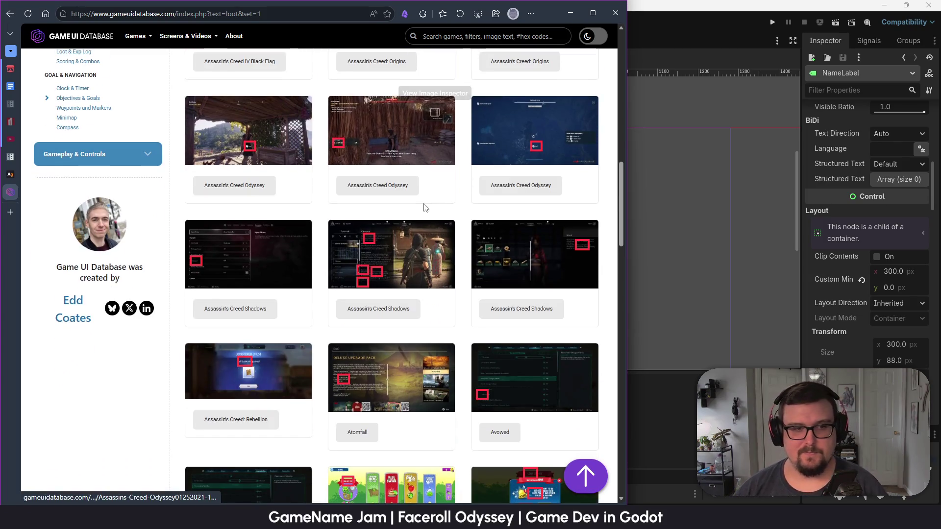
key(alt+Tab)
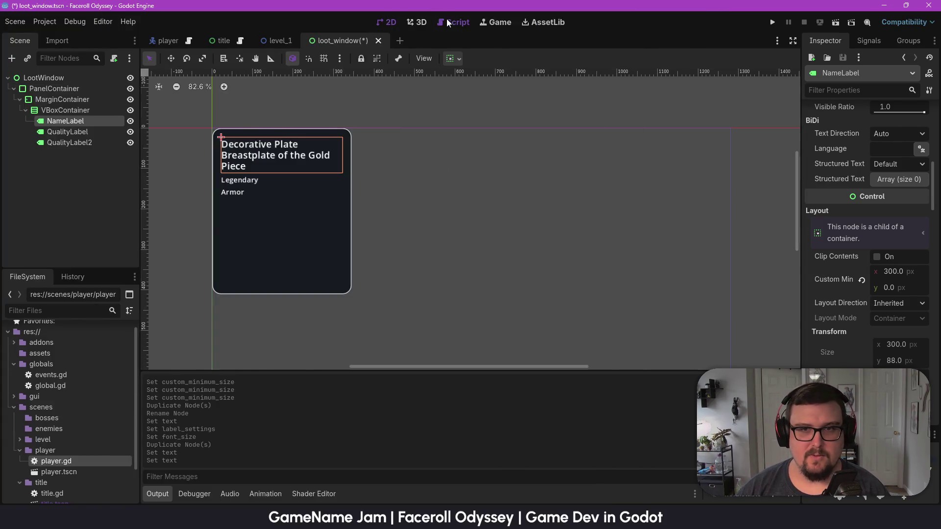
- Back in the loot window scene, make the quality label read 'Legendary Armor'
click(446, 20)
mouse_move(304, 75)
mouse_down()
mouse_move(274, 43)
mouse_move(170, 43)
mouse_move(274, 76)
mouse_up()
drag(664, 181, 665, 87)
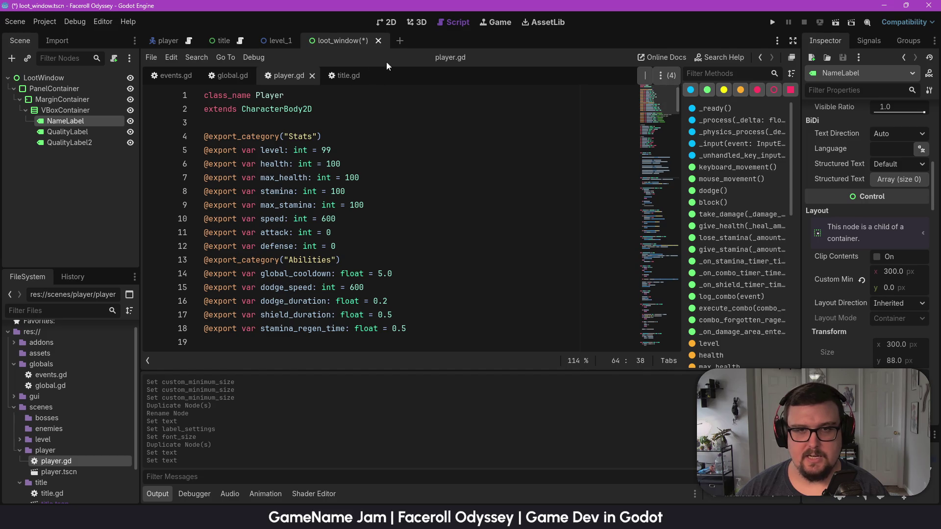
click(392, 22)
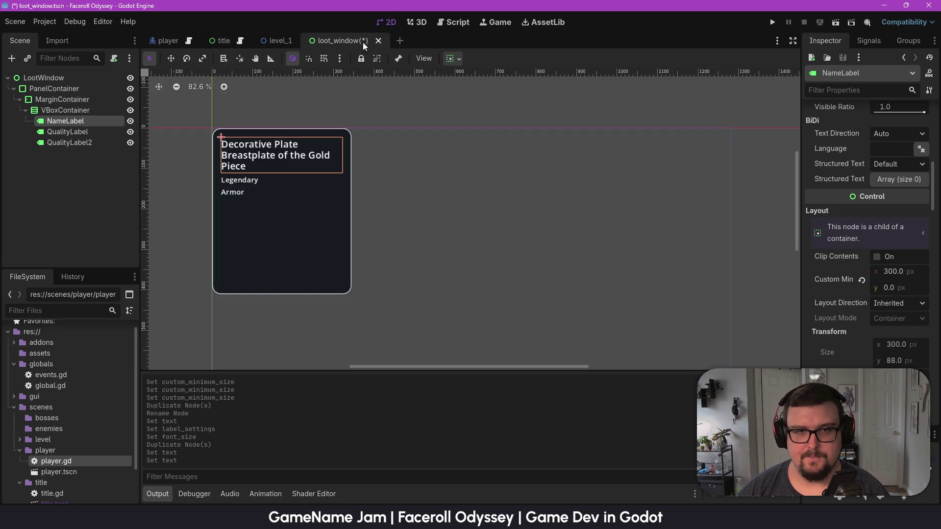
click(243, 181)
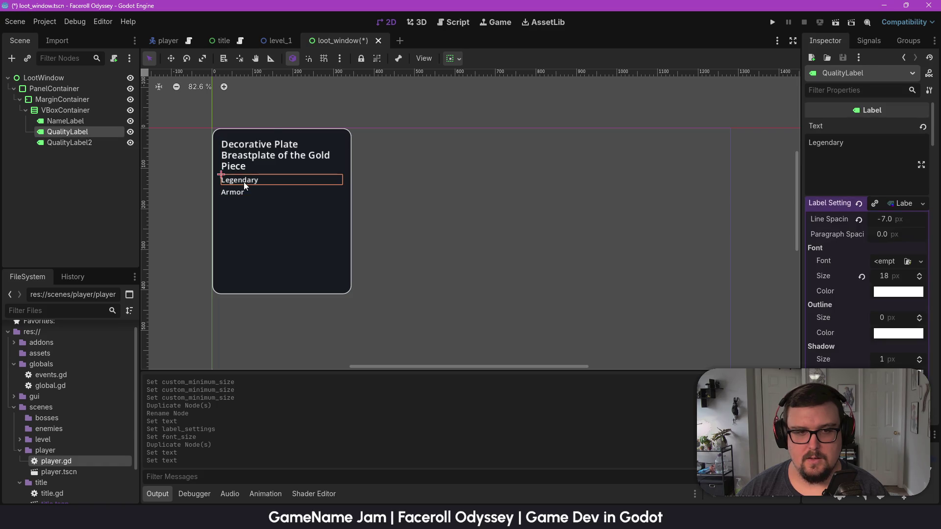
click(873, 146)
text(Armor)
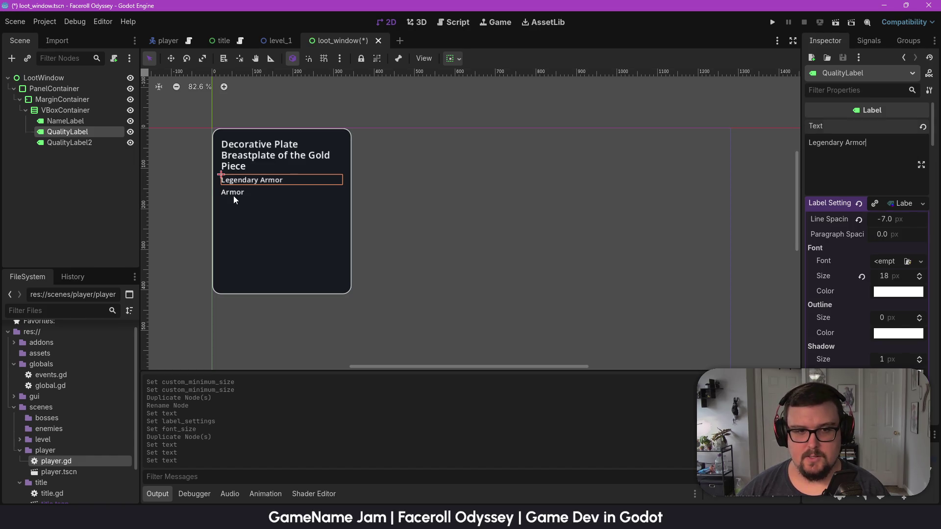
- Replace the Armor label's text with 'Requires Level: 99'
click(233, 195)
click(833, 143)
key(ctrl+BackSpace)
text(Requires)
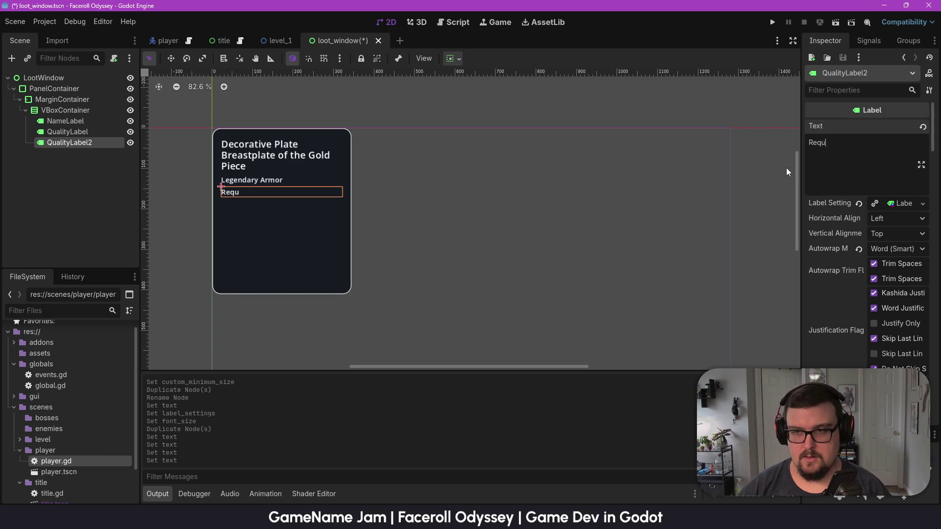
text( Level: )
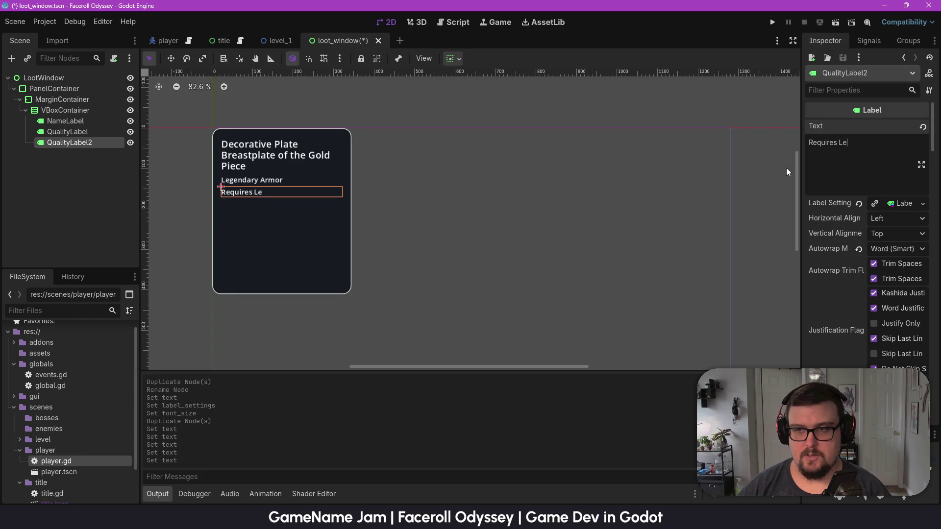
text(99)
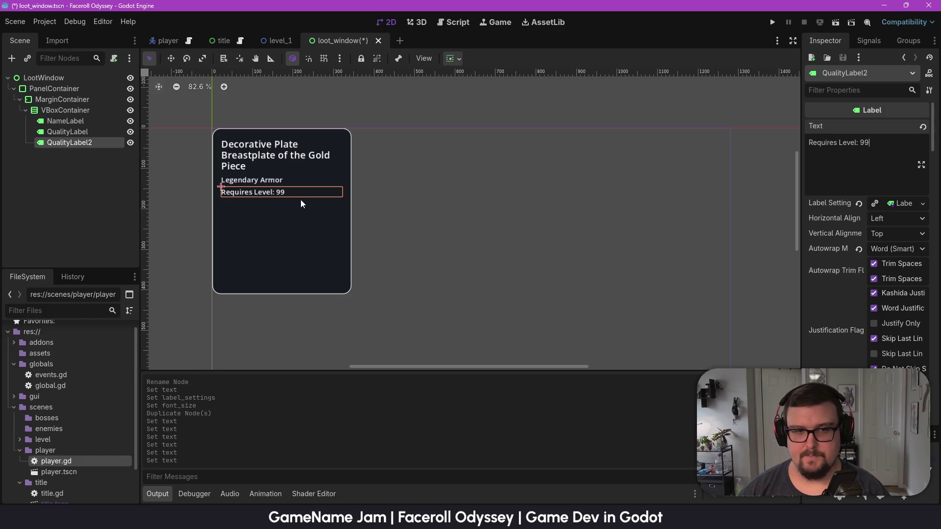
- Rename the level requirement label's node to RequireLabel
click(275, 181)
click(270, 180)
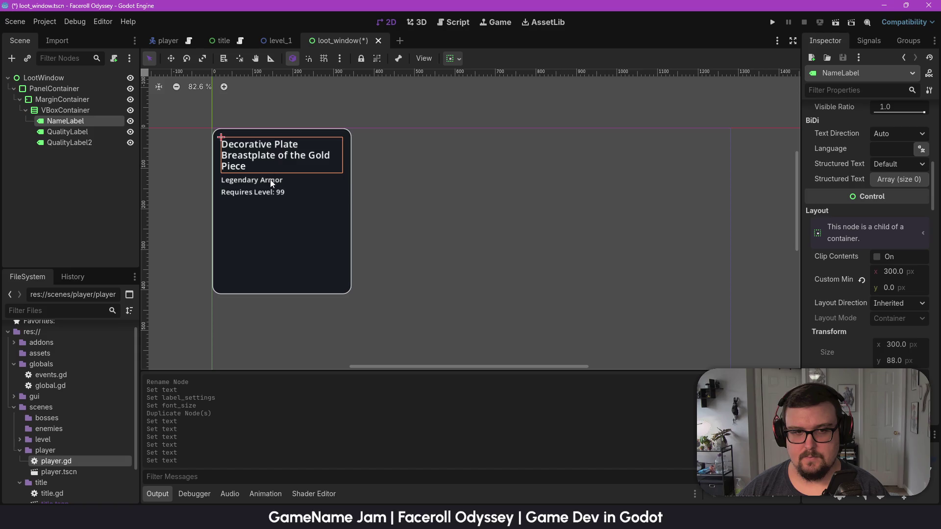
click(261, 195)
double_click(71, 143)
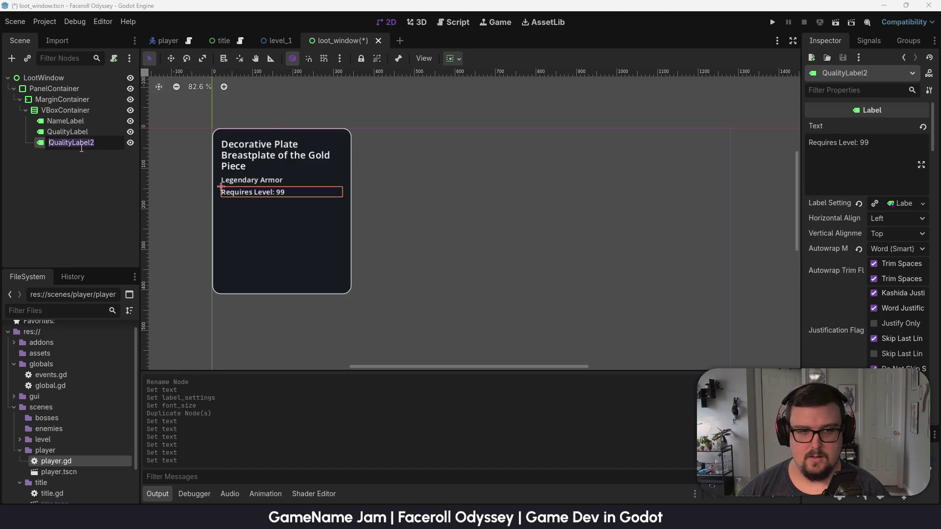
text(RequireLabel)
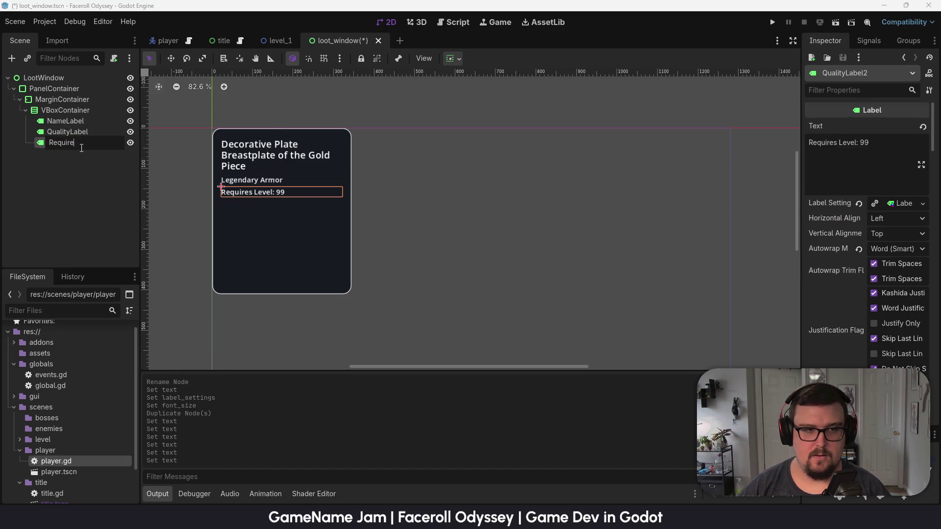
key(Return)
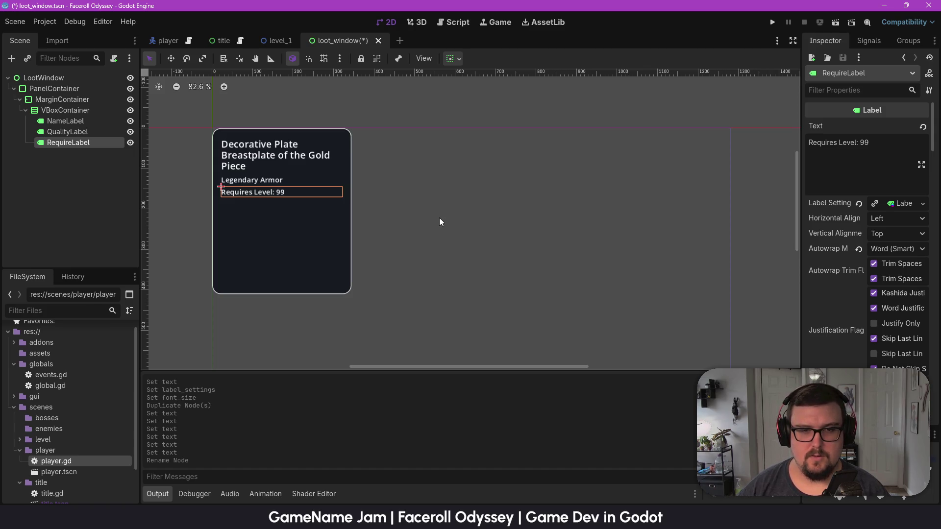
- Duplicate RequireLabel as DescriptionLabel, then select the VBoxContainer holding the labels
key(ctrl+d)
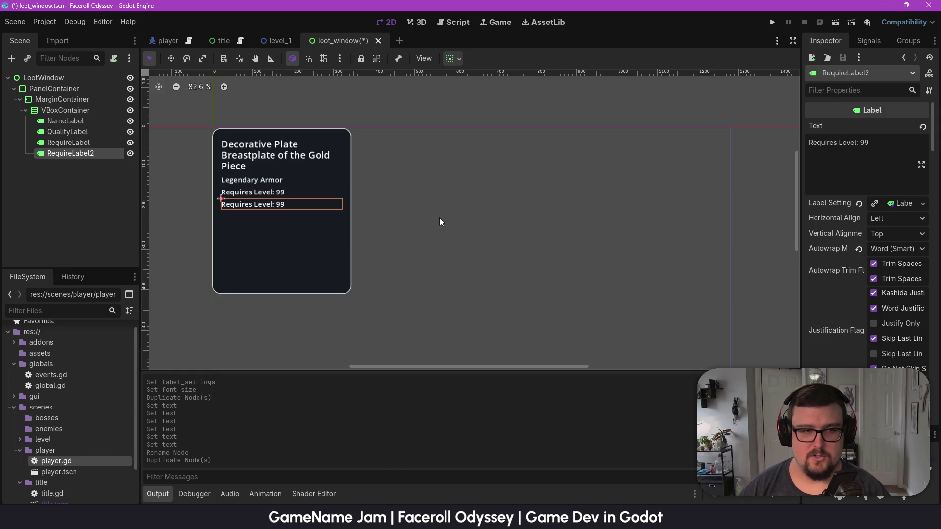
key(F2)
text(Description)
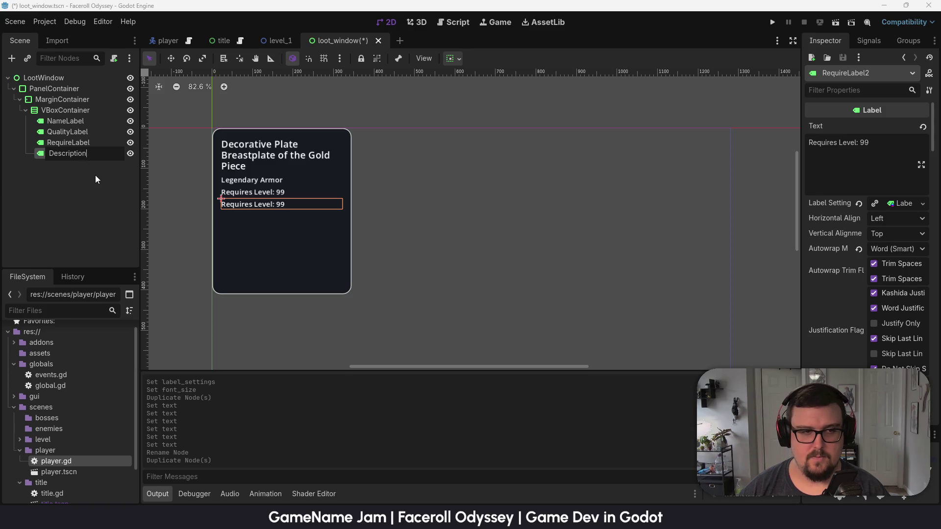
text(el)
key(Return)
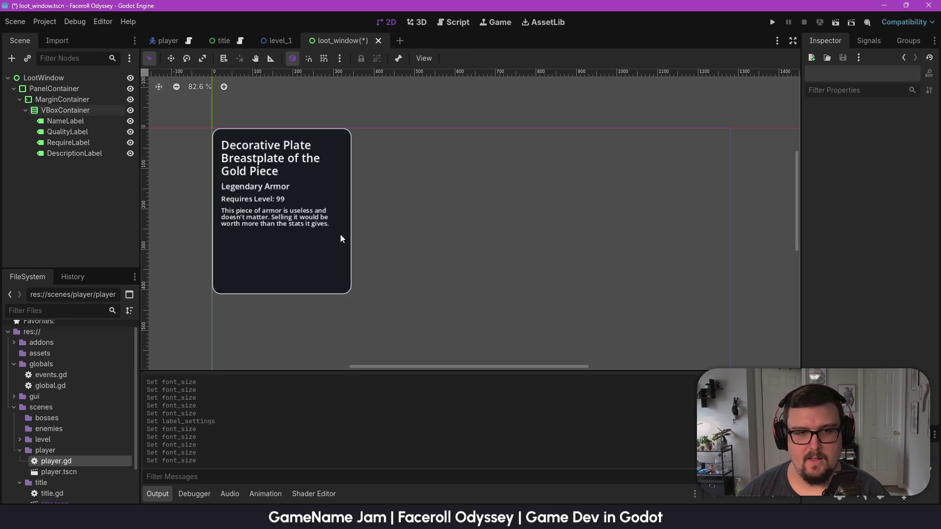
click(70, 155)
click(63, 111)
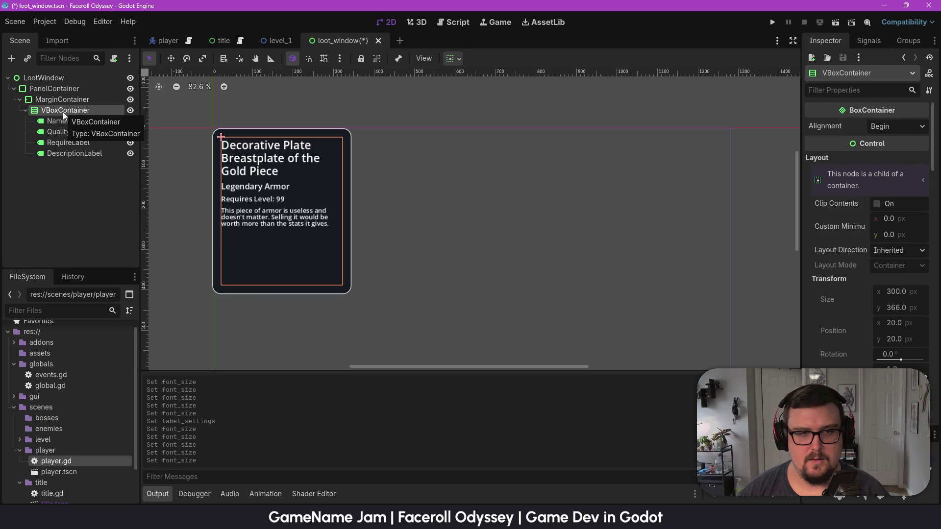
key(ctrl+a)
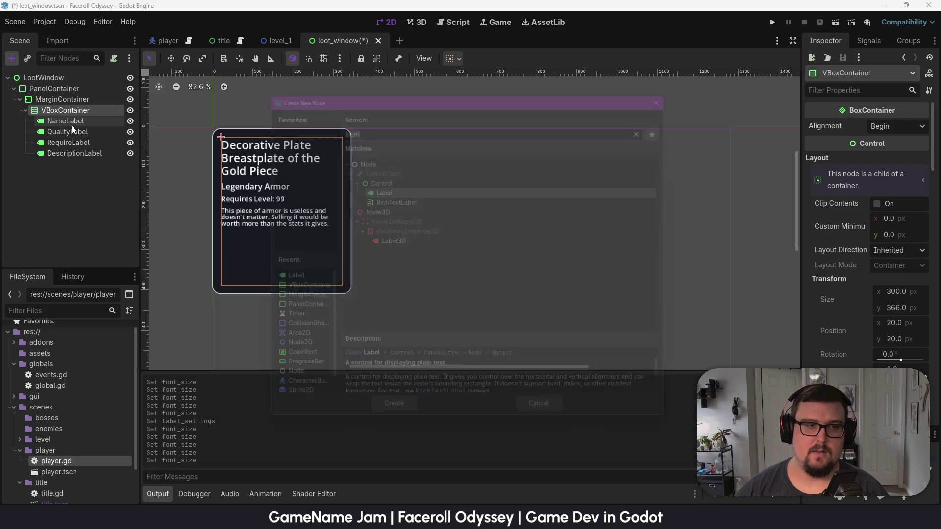
- Add an inner VBoxContainer and move the four text labels into it
text(vbox)
key(Return)
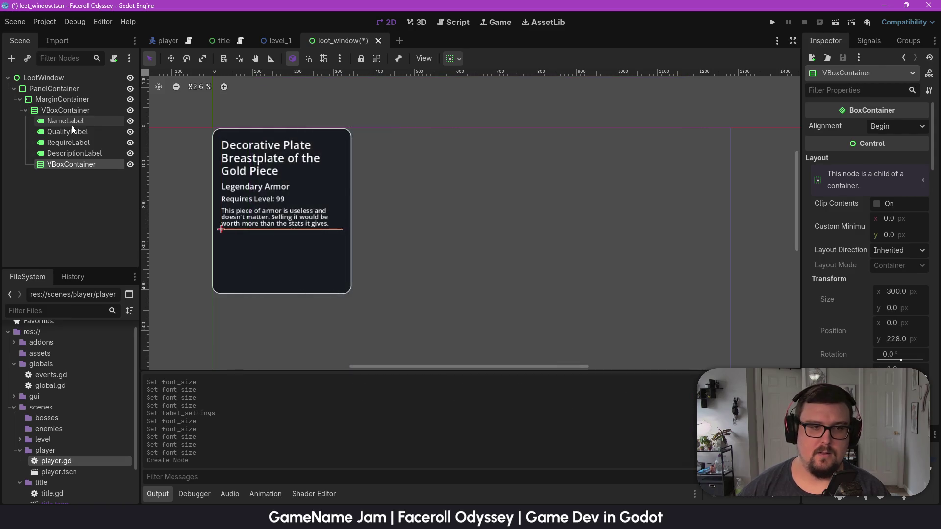
click(71, 126)
shift+click(72, 153)
drag(73, 153, 71, 165)
- Add an HBoxContainer under the outer VBoxContainer with its alignment set to End
click(72, 110)
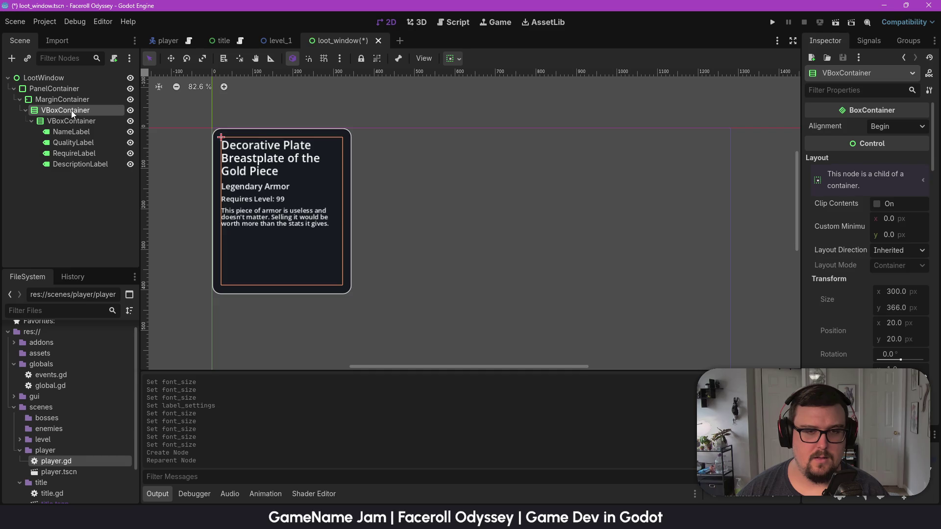
key(ctrl+a)
text(hbox)
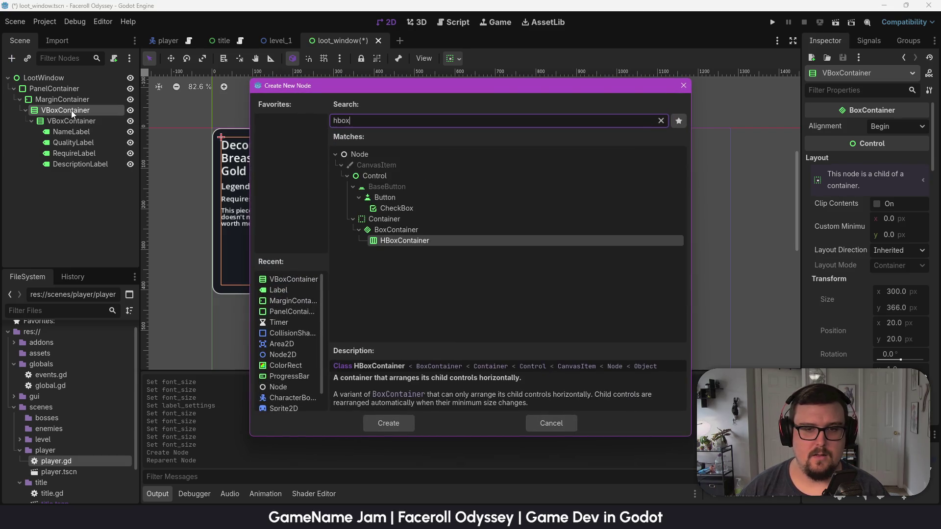
key(Return)
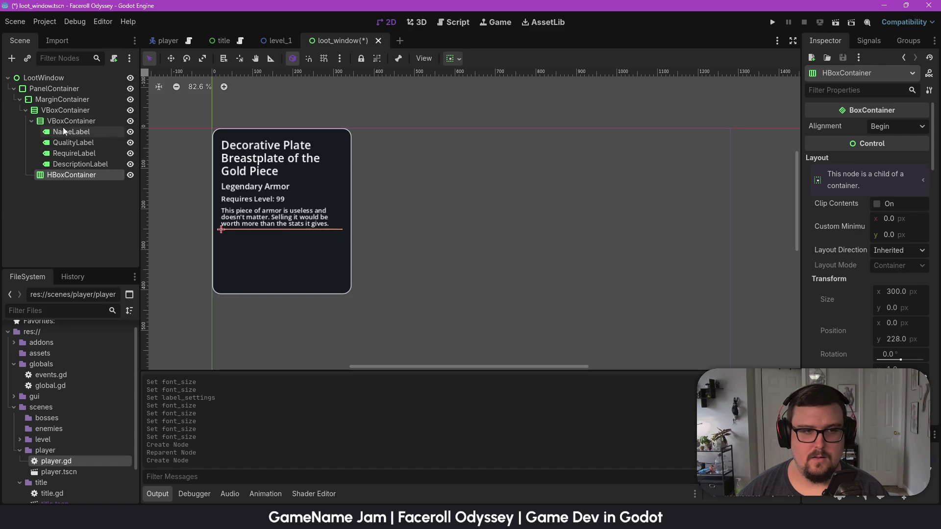
click(61, 121)
click(63, 110)
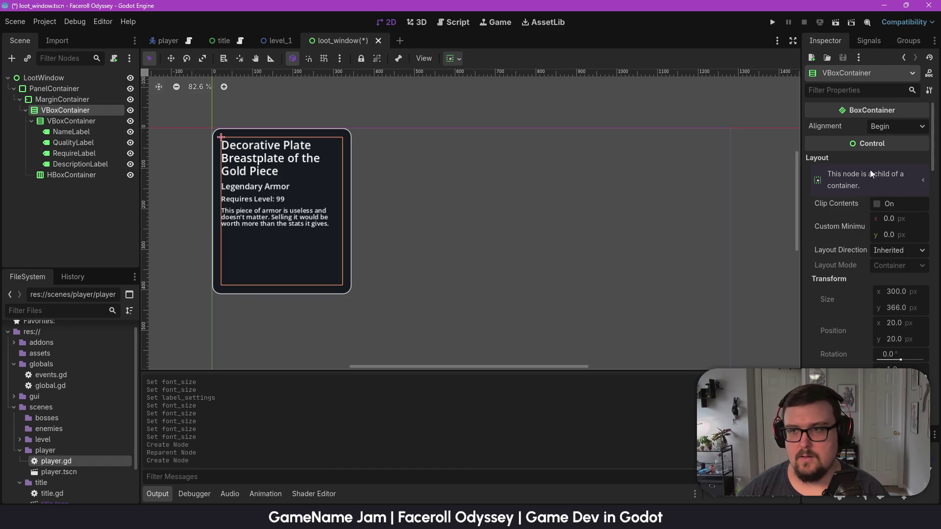
click(877, 126)
click(876, 126)
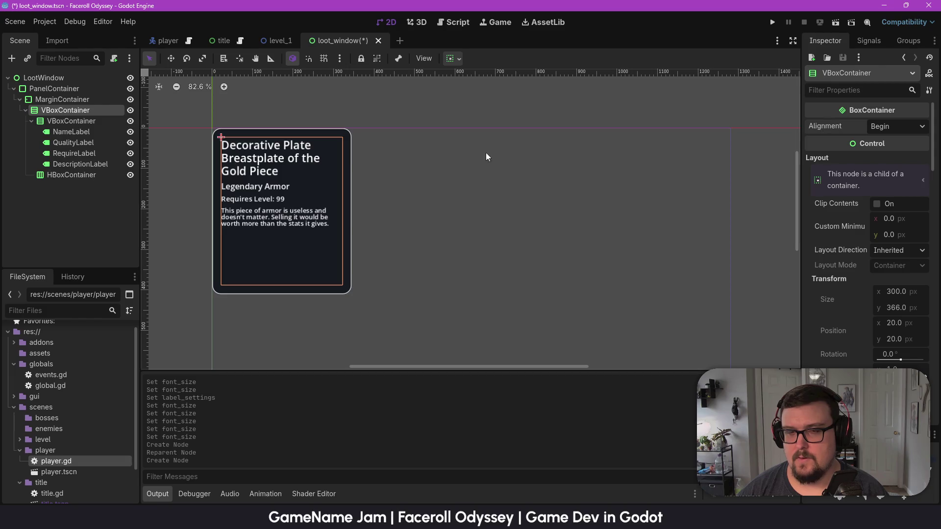
click(64, 177)
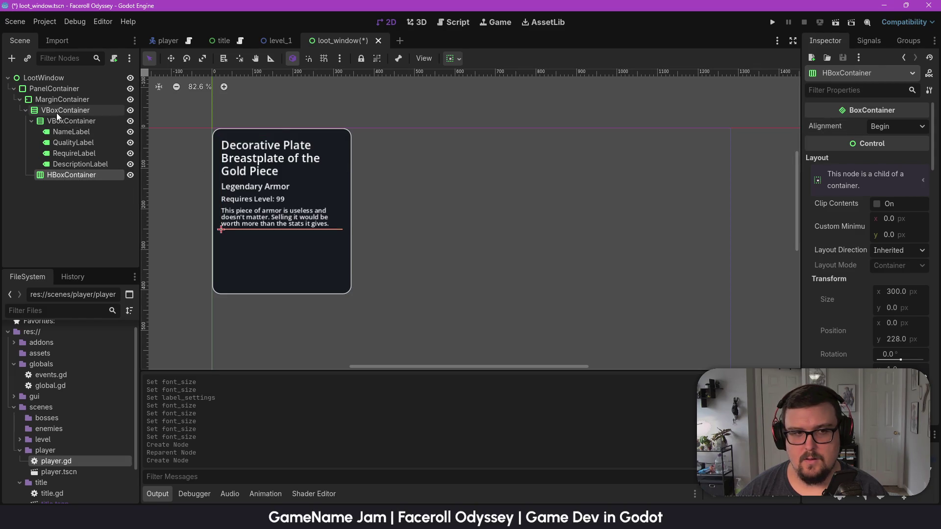
click(889, 126)
click(893, 163)
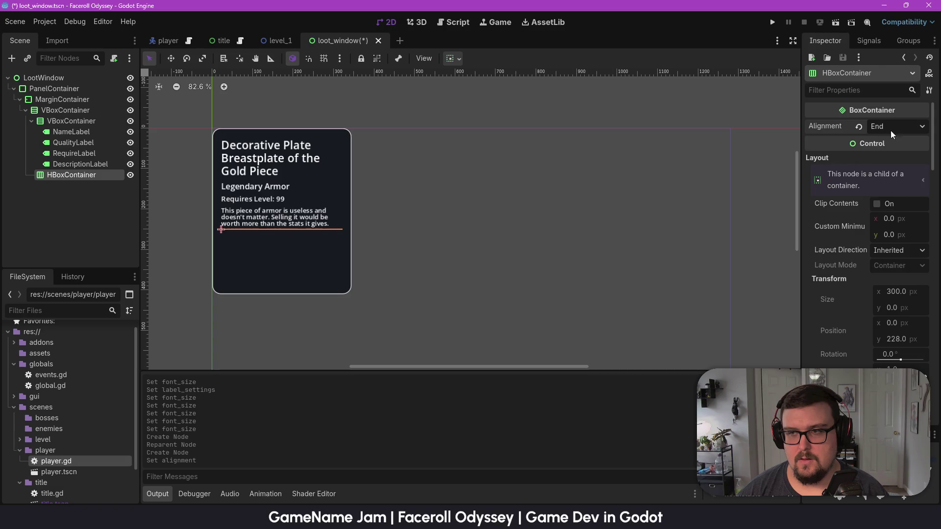
- Anchor the HBoxContainer to the vertical end so it sits at the card's bottom
click(66, 121)
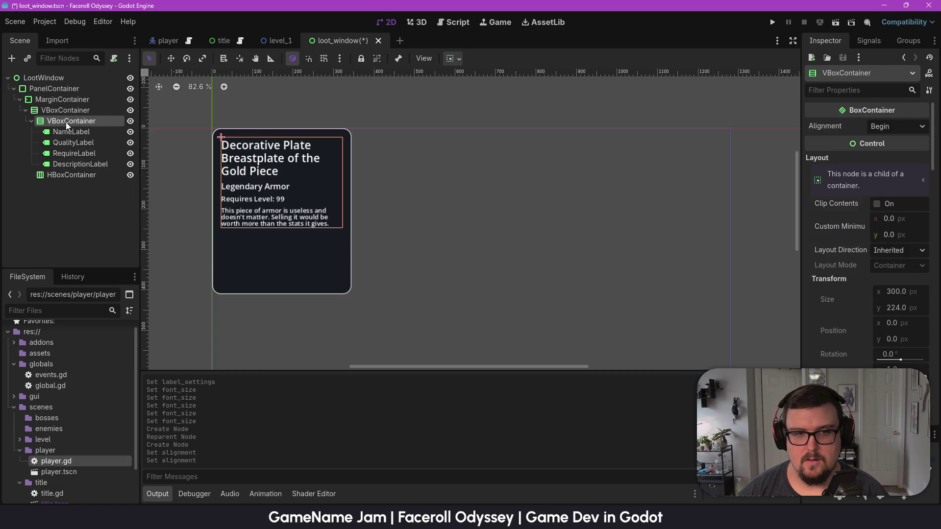
click(67, 109)
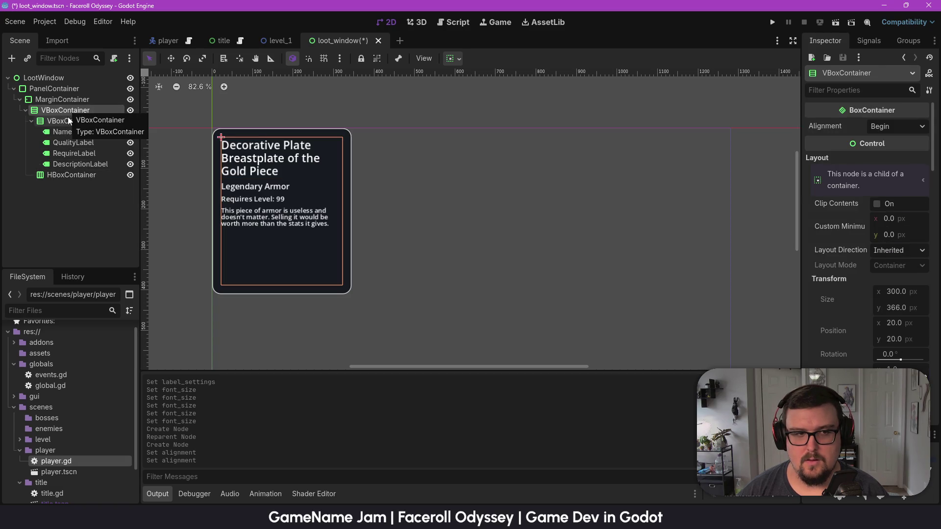
click(58, 177)
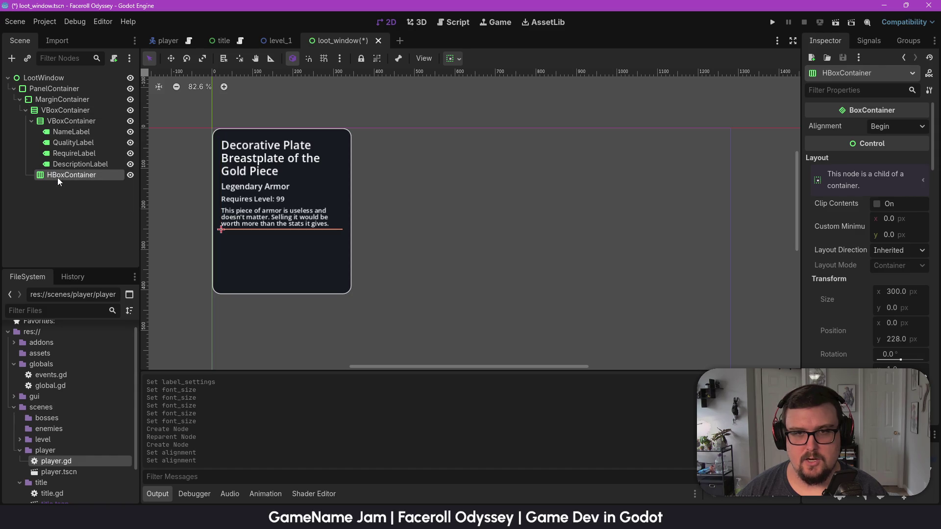
click(64, 107)
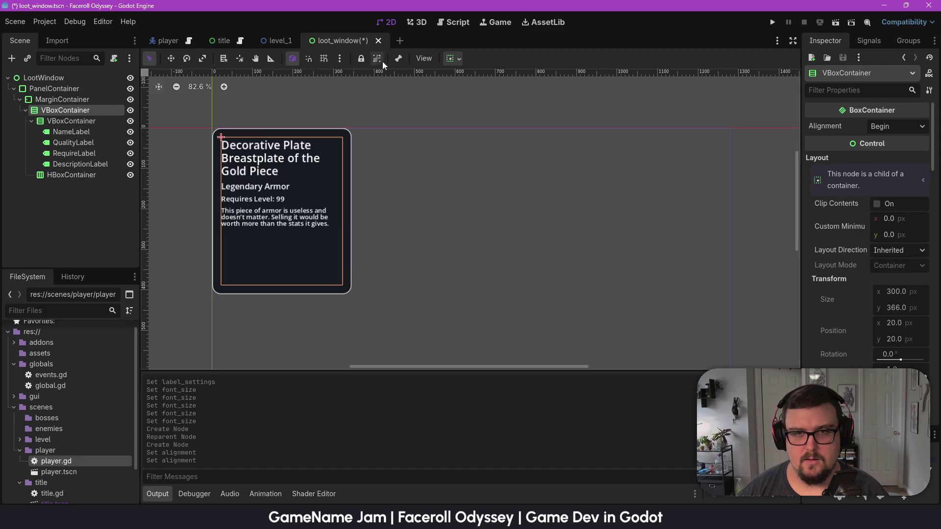
click(64, 175)
click(452, 59)
click(492, 153)
click(509, 175)
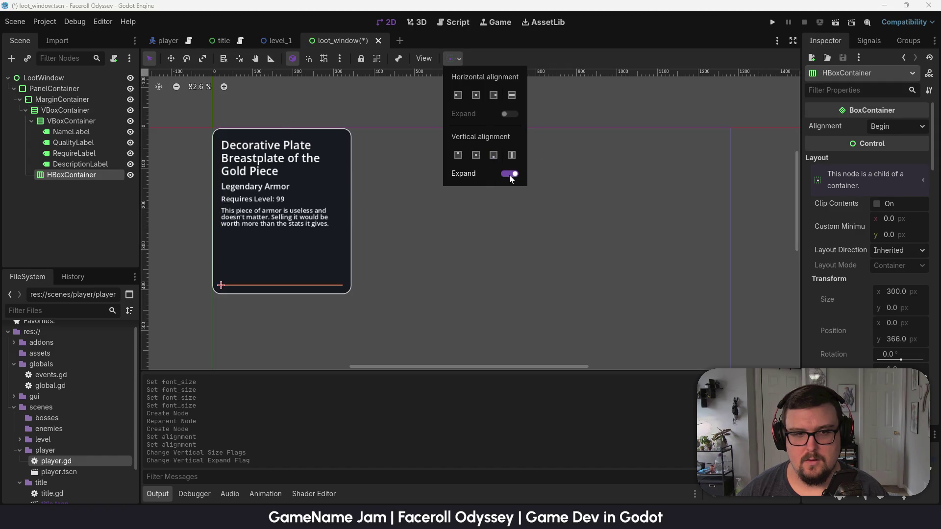
- Duplicate the 'Requires Level: 99' label and move the copy into the bottom HBoxContainer row
click(71, 175)
key(ctrl+a)
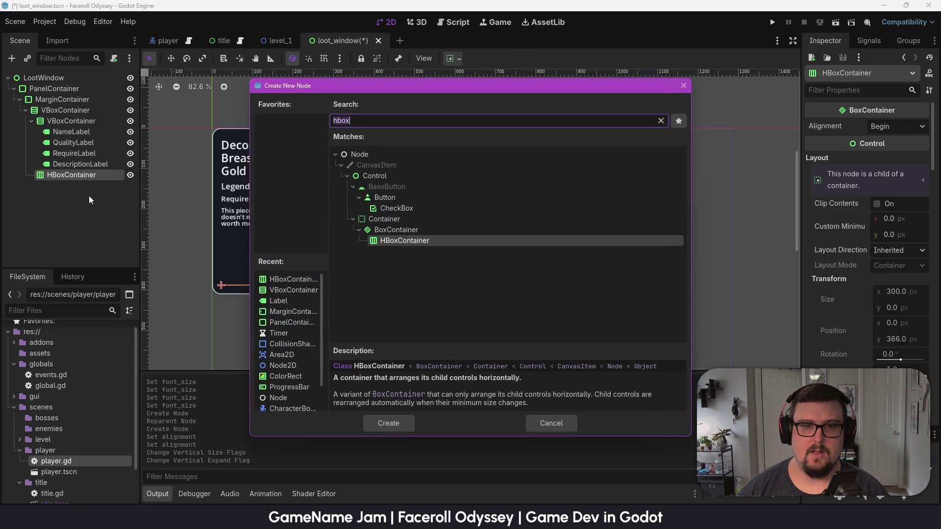
text(label)
key(Escape)
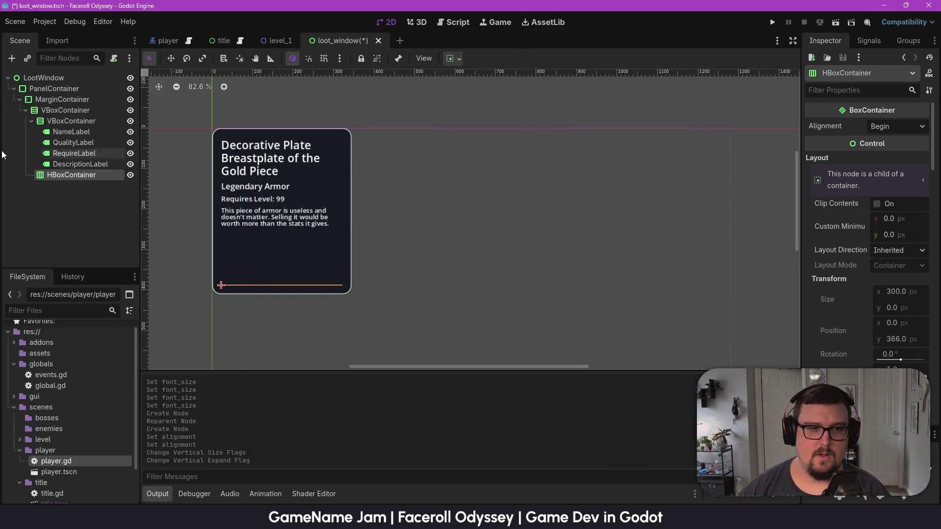
click(80, 165)
click(71, 152)
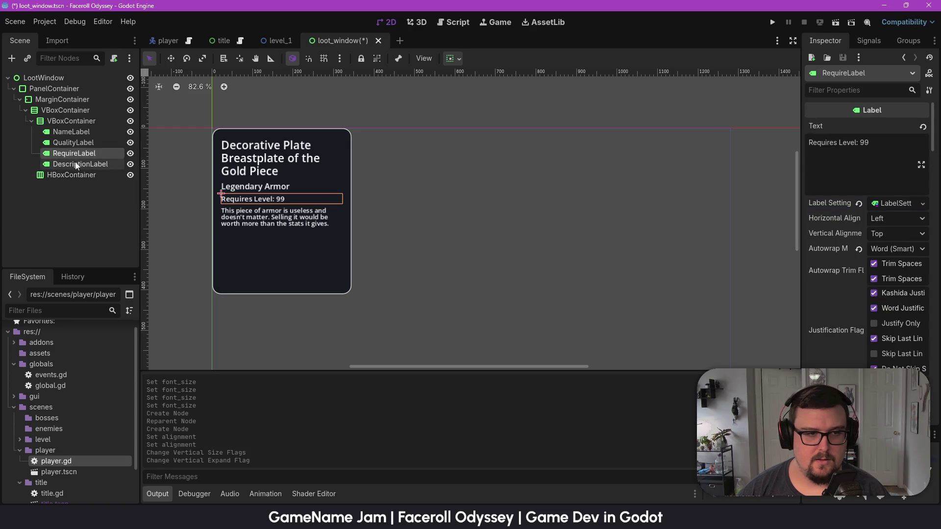
key(ctrl+d)
drag(75, 164, 72, 187)
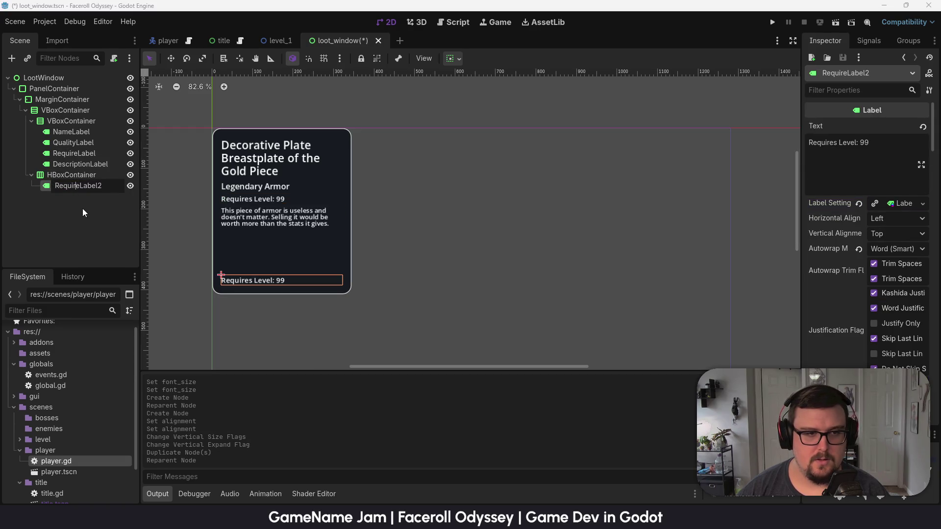
- Rename the duplicated label in the bottom row to GoldLabel
text(G)
key(BackSpace)
text(Sell)
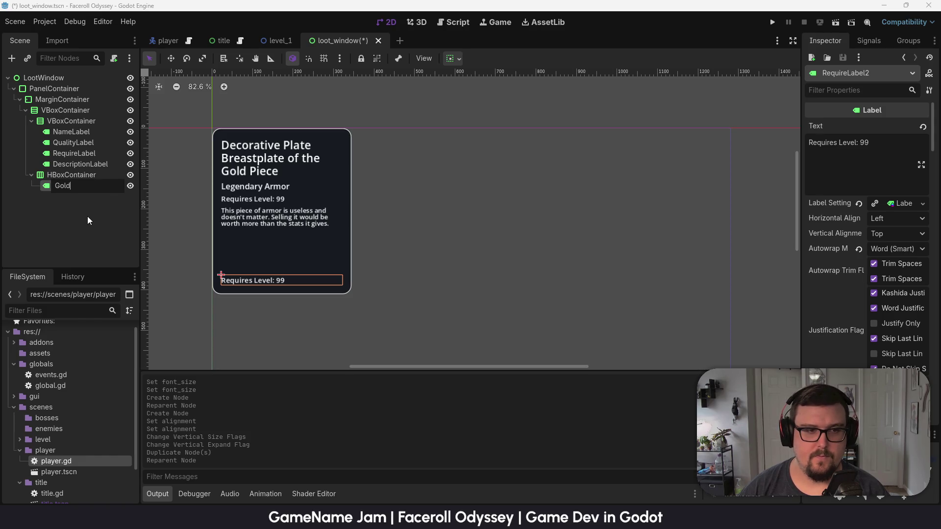
text(label)
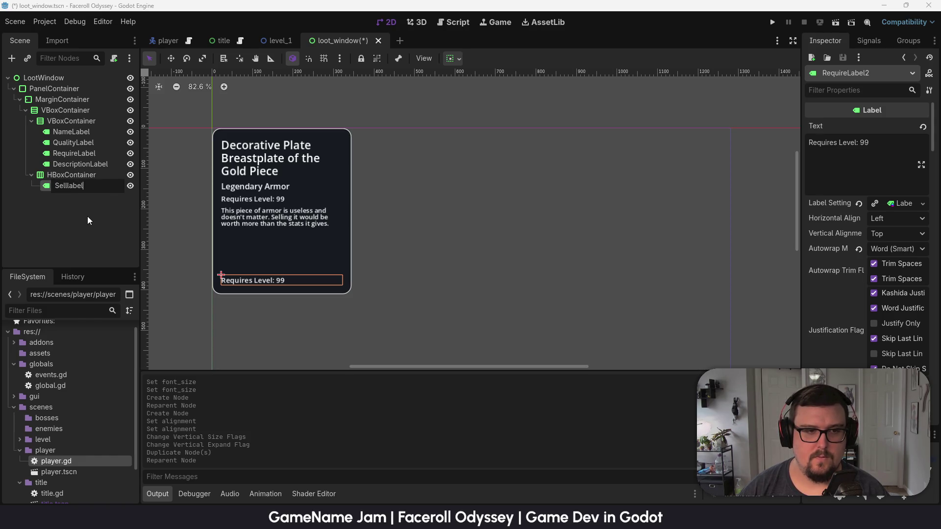
key(ctrl+a)
text(Label)
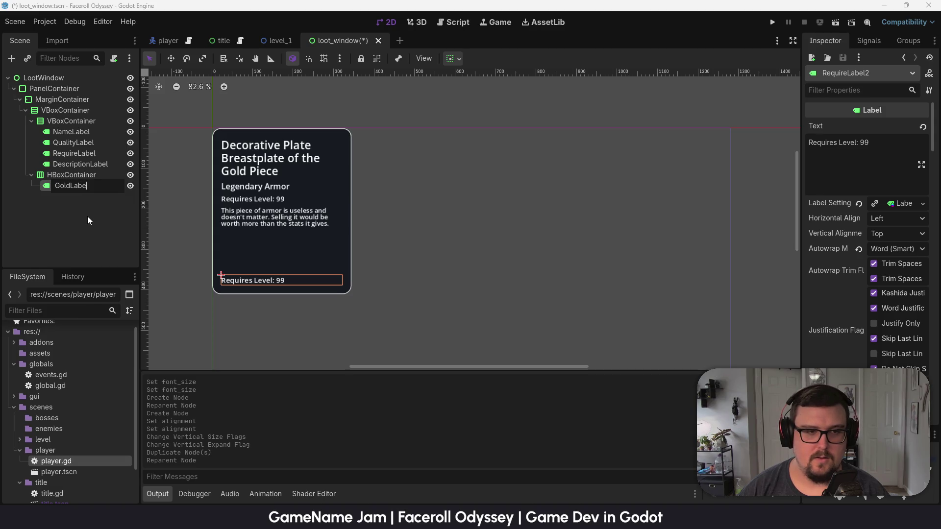
key(Return)
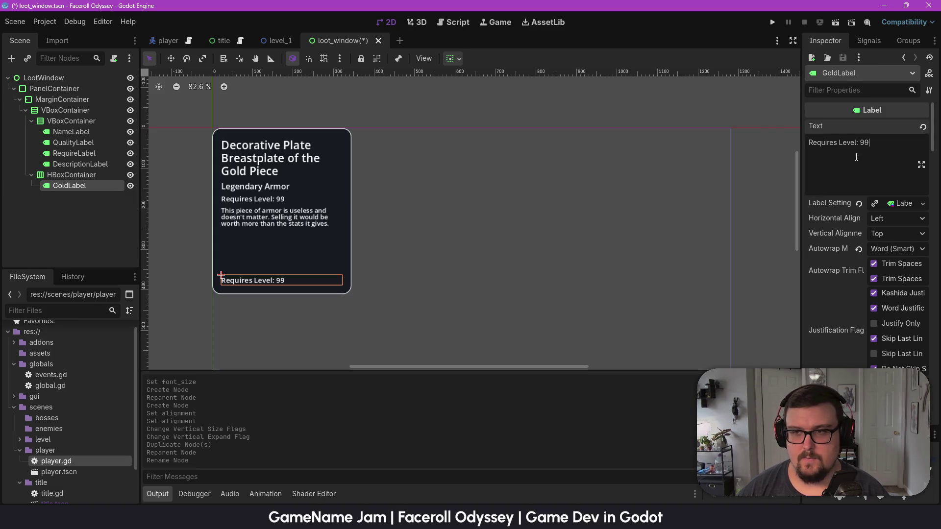
- Change GoldLabel's text to 'Sells For: 80g'
triple_click(856, 157)
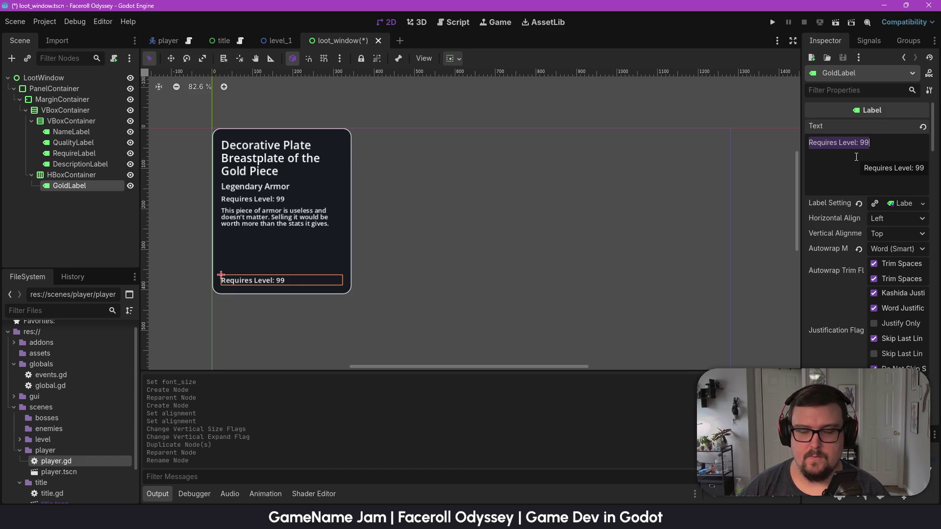
text(SellsFor:800)
key(BackSpace)
text(g)
click(514, 213)
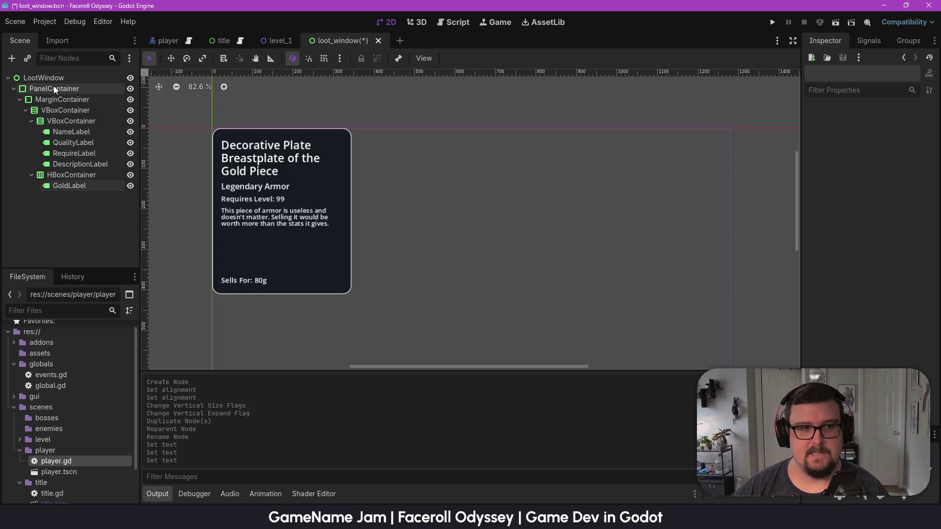
- Check the label and container hierarchy, then save loot_window.tscn
click(75, 186)
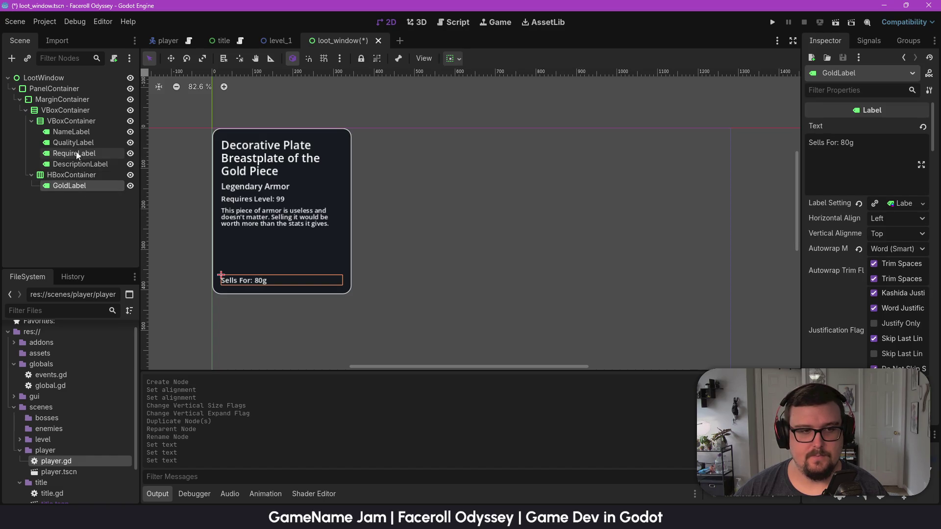
click(74, 131)
click(75, 122)
click(72, 112)
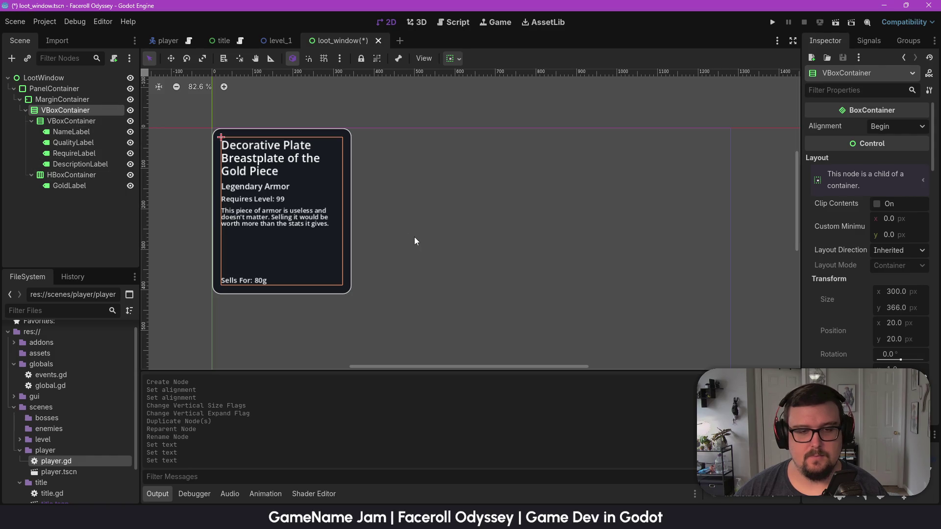
click(401, 241)
key(ctrl+s)
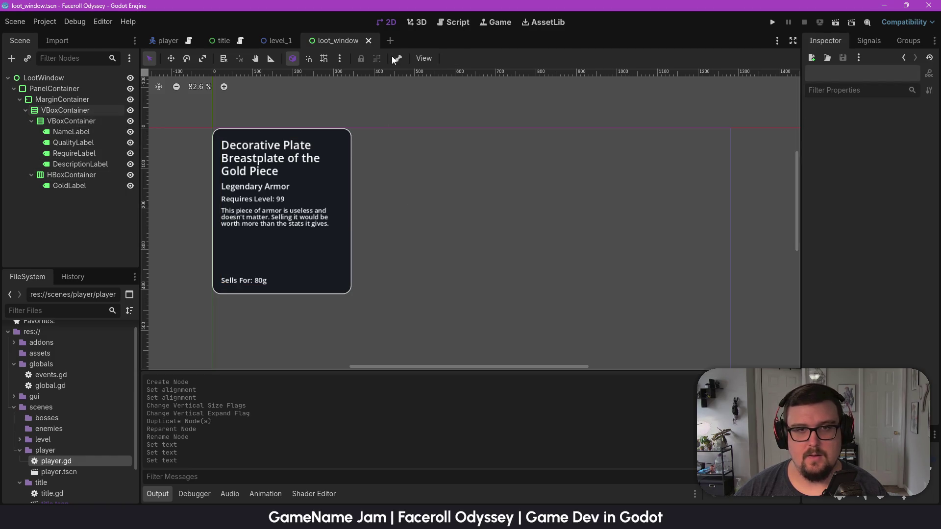
click(451, 23)
scroll(361, 131, down, 1)
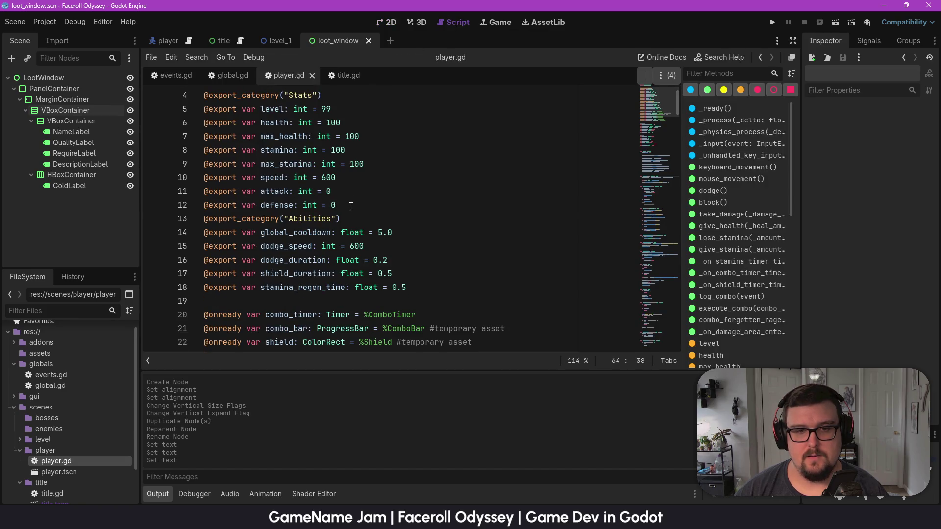
click(368, 206)
key(Return)
text(@export var)
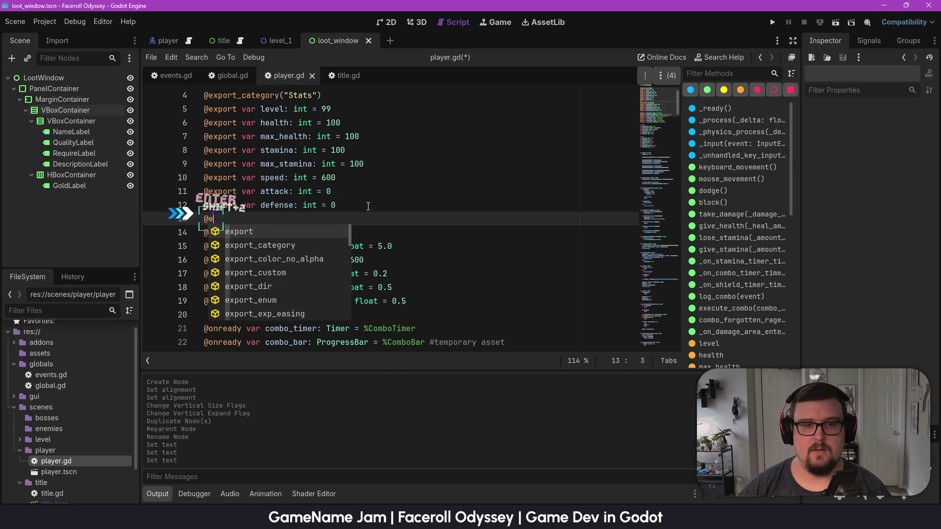
text( money)
key(BackSpace)
key(BackSpace)
key(BackSpace)
key(BackSpace)
key(BackSpace)
text(gold: in)
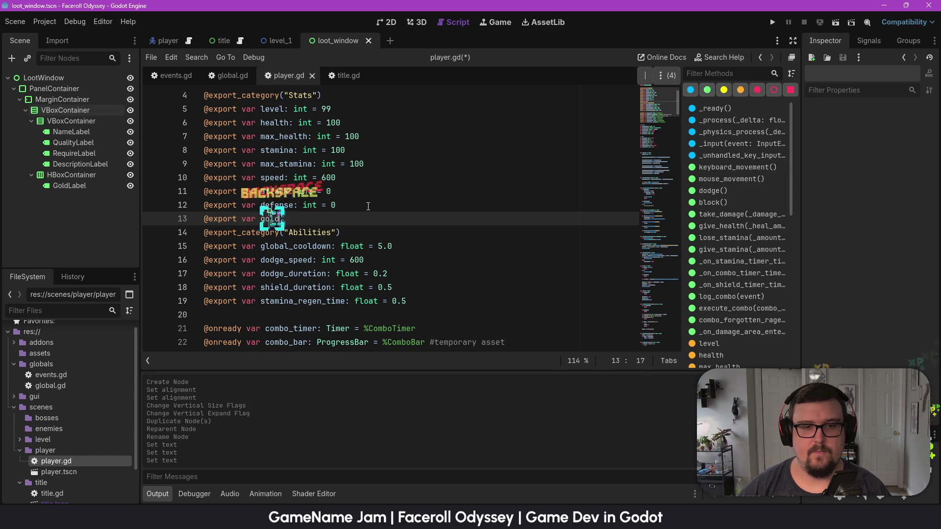
text(t = 0)
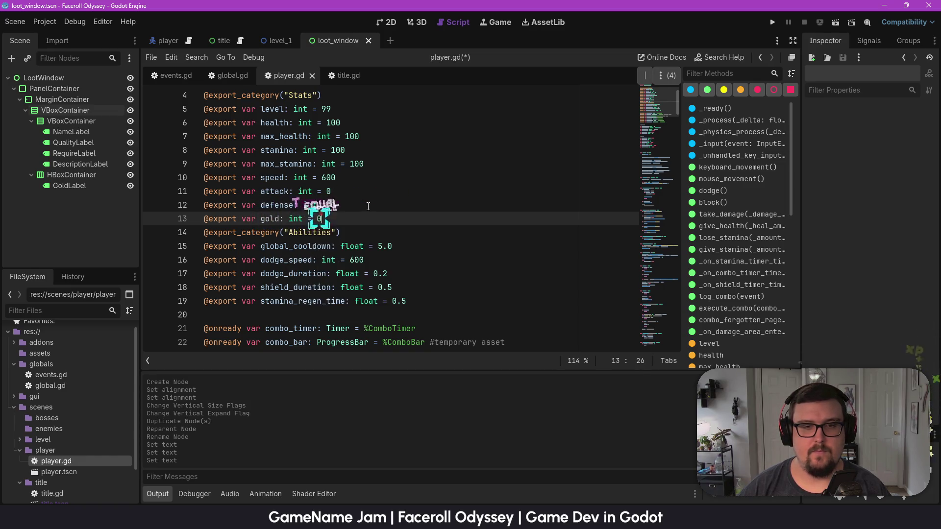
key(BackSpace)
text(9999)
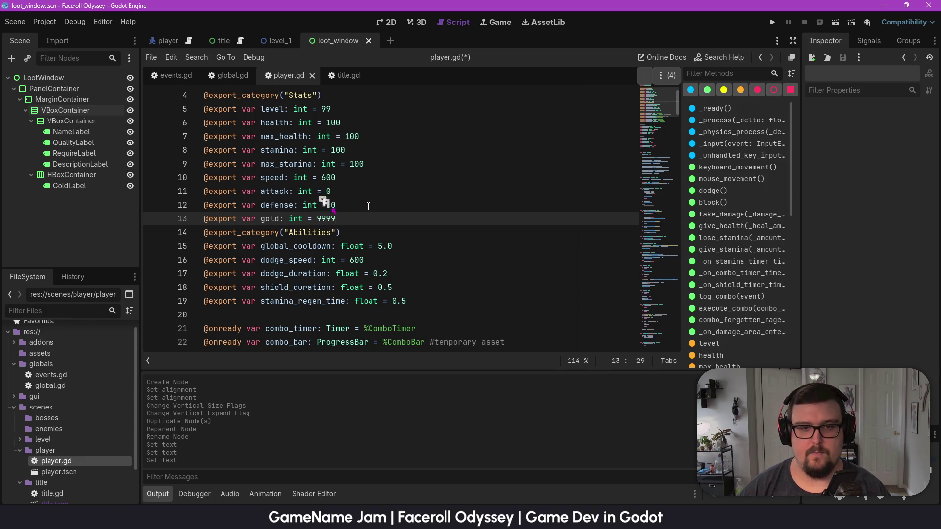
key(ctrl+s)
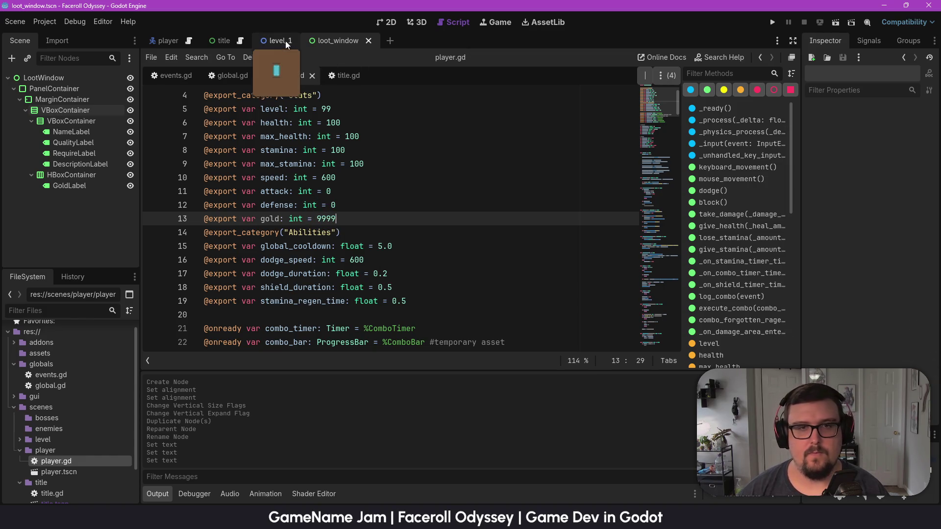
click(385, 24)
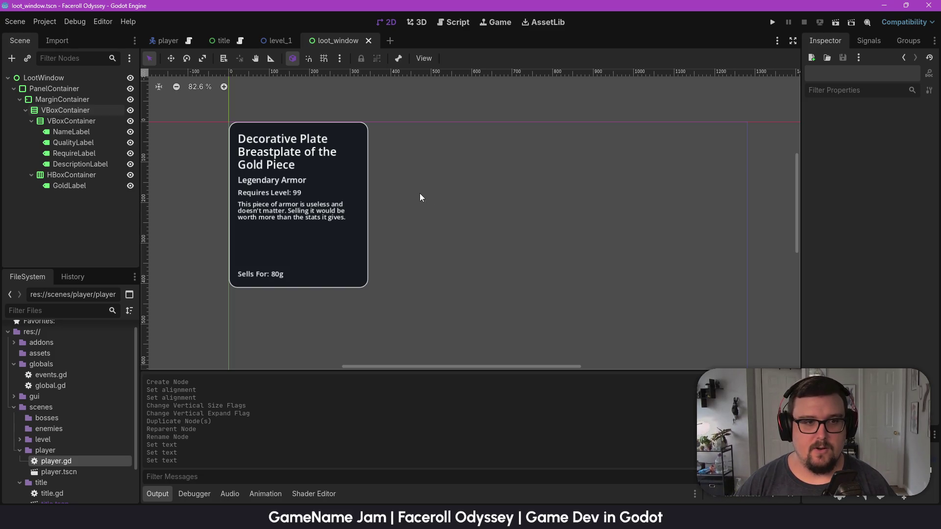
- Collapse the output log and recentre the loot window on the canvas
click(63, 107)
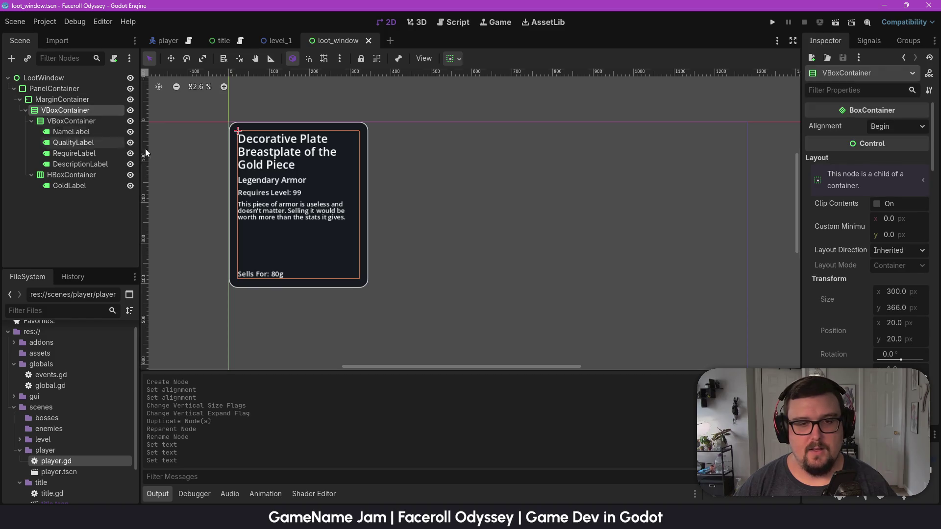
click(465, 234)
drag(466, 234, 548, 241)
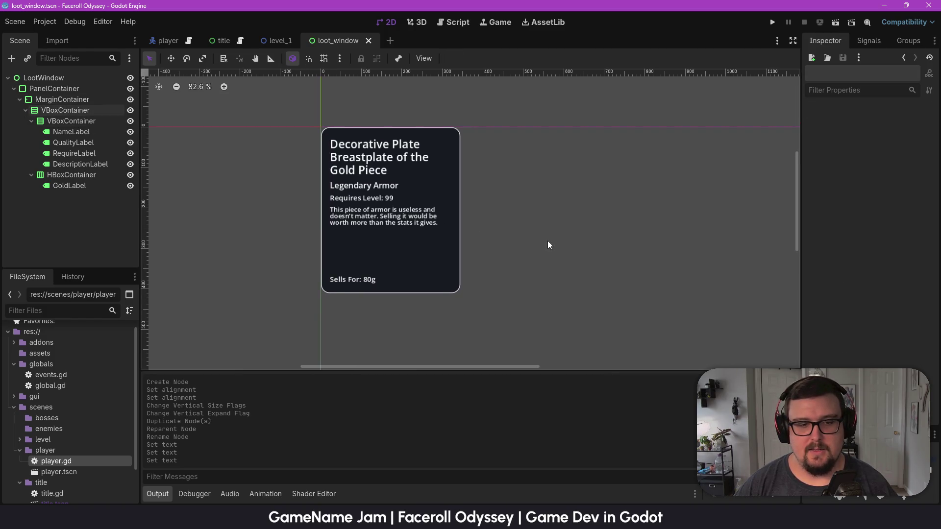
click(167, 491)
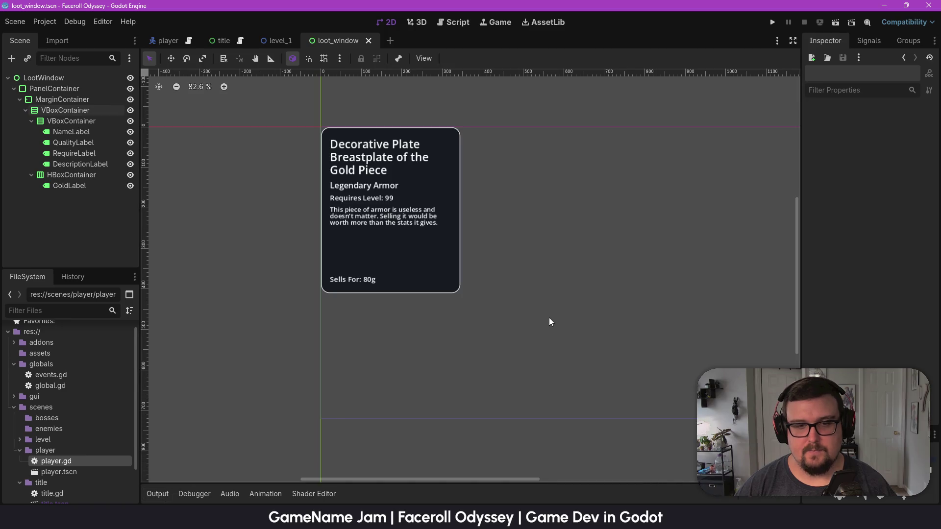
drag(544, 294, 528, 300)
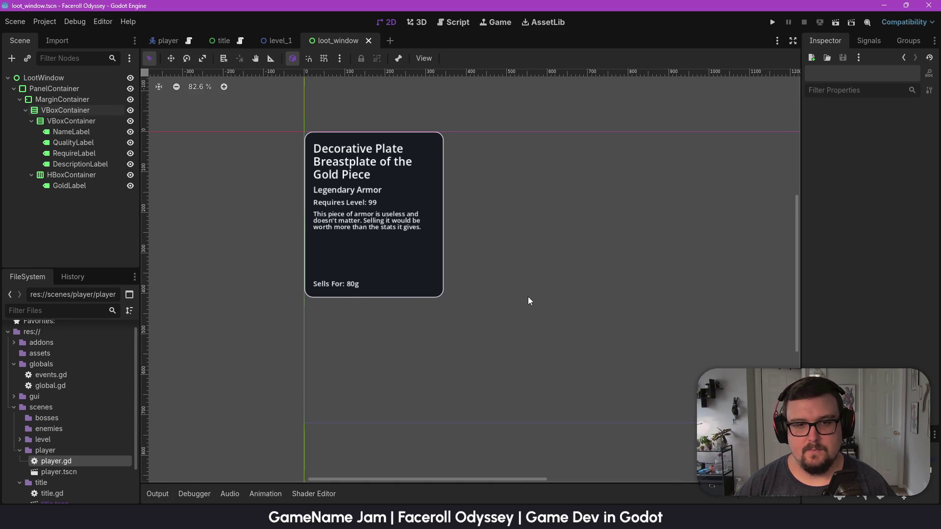
- Set the item name label's font colour to orange (fe5a00)
click(344, 186)
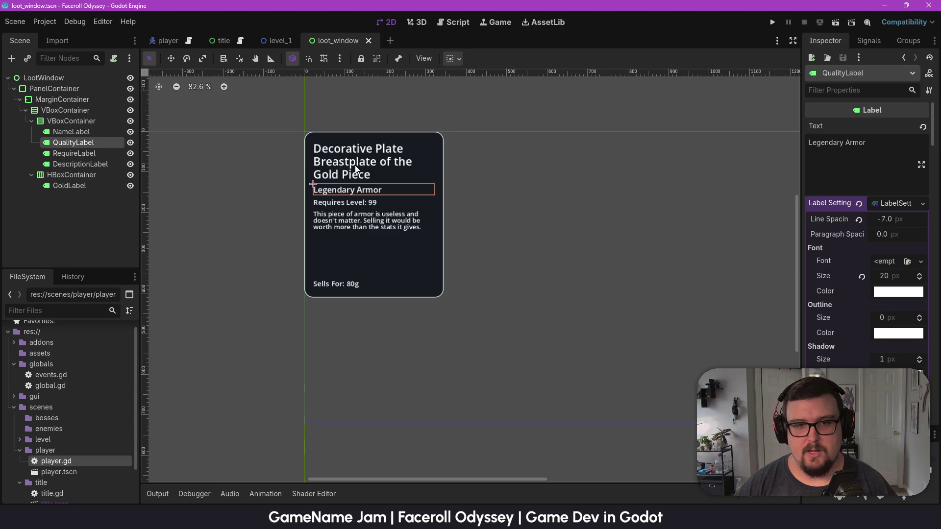
click(356, 169)
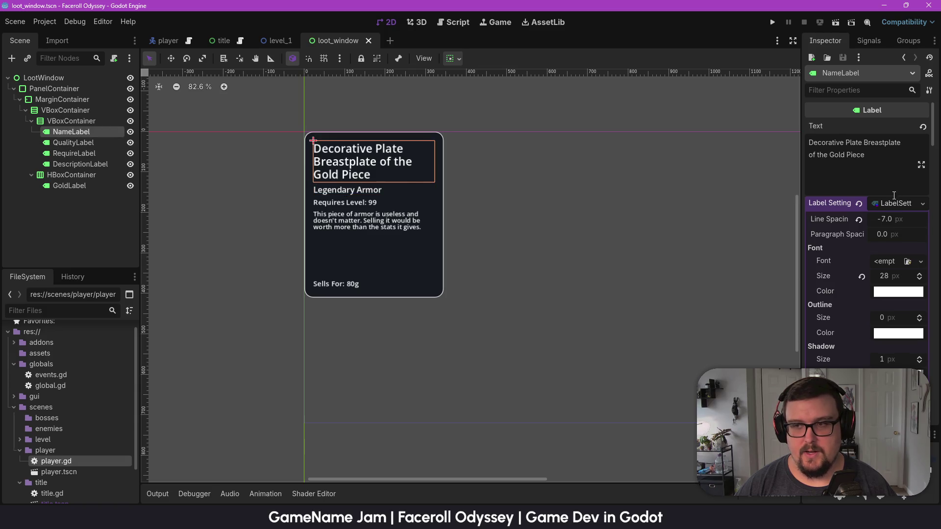
click(899, 292)
mouse_move(832, 208)
mouse_down()
mouse_move(800, 208)
mouse_move(850, 175)
mouse_move(857, 175)
mouse_move(852, 192)
mouse_move(836, 192)
mouse_move(888, 177)
mouse_up()
click(824, 192)
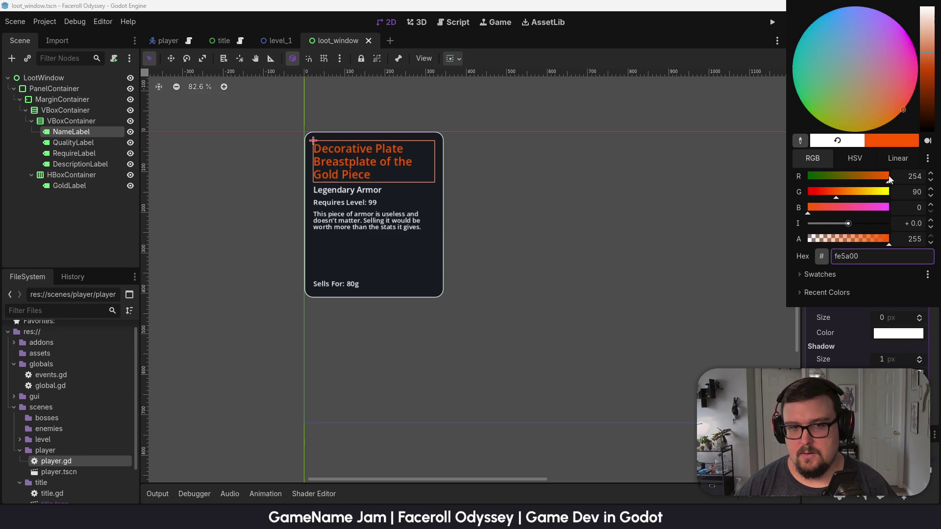
click(615, 216)
click(586, 240)
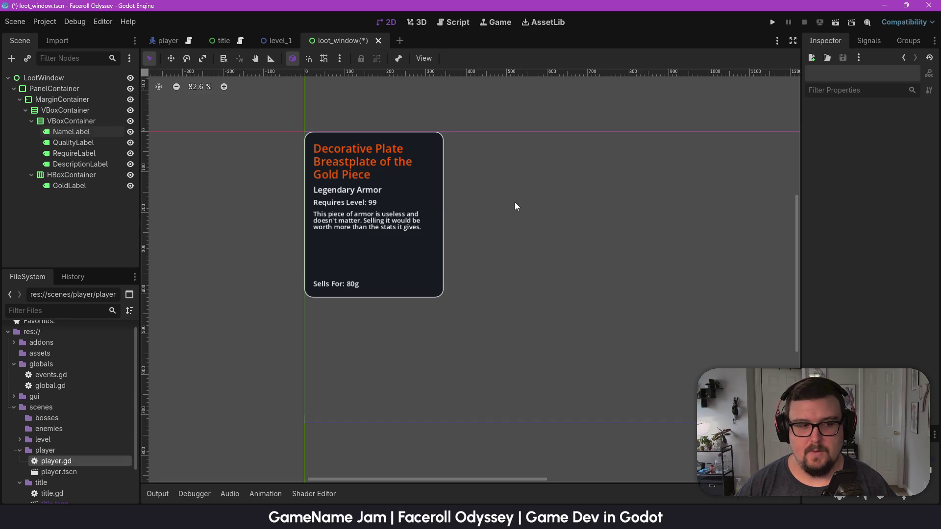
click(354, 204)
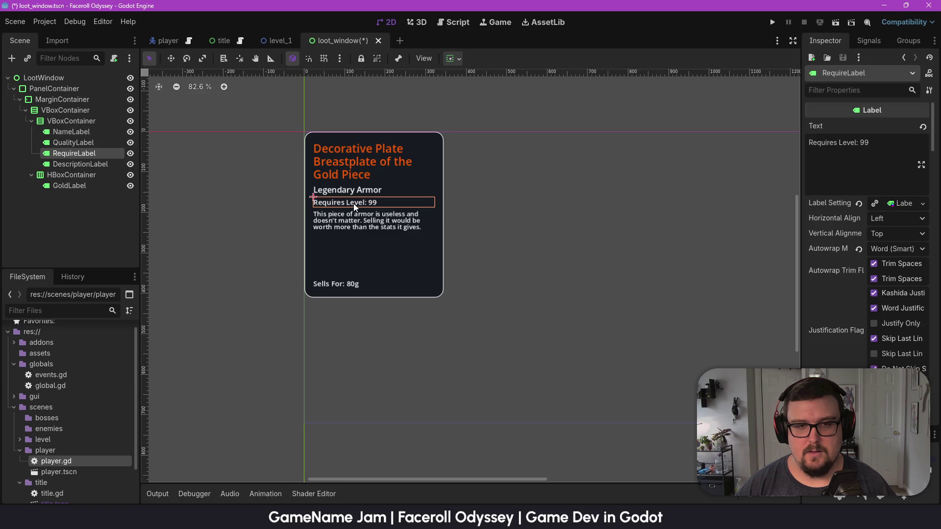
- Try moving the description above the level requirement, then undo the reorder
drag(78, 164, 68, 147)
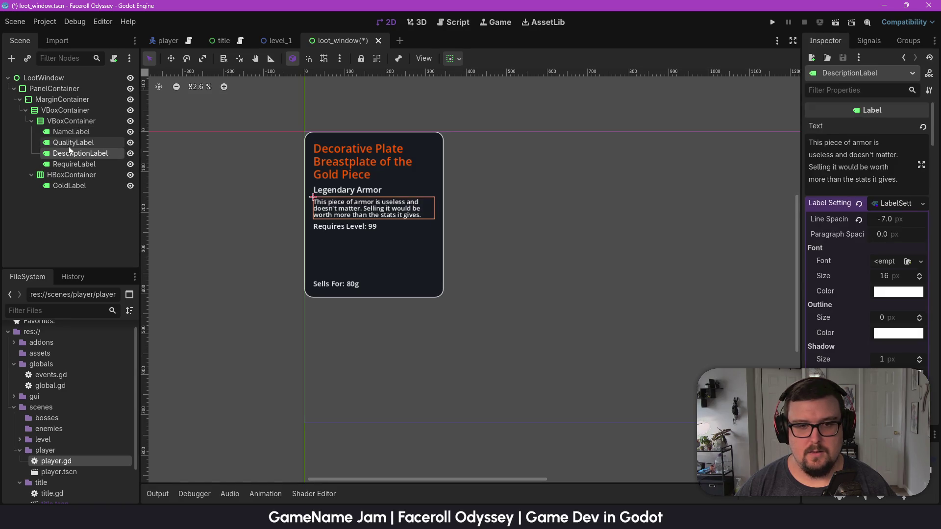
click(226, 197)
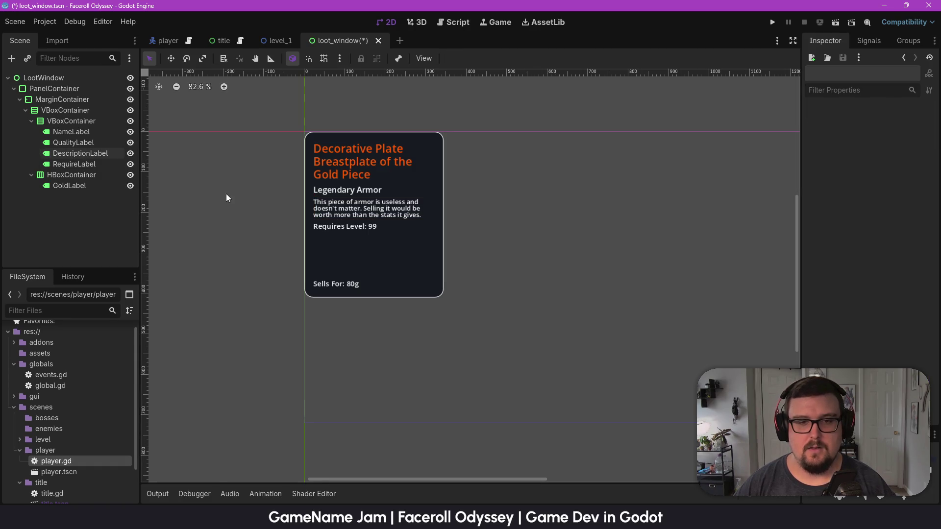
key(ctrl+z)
click(234, 209)
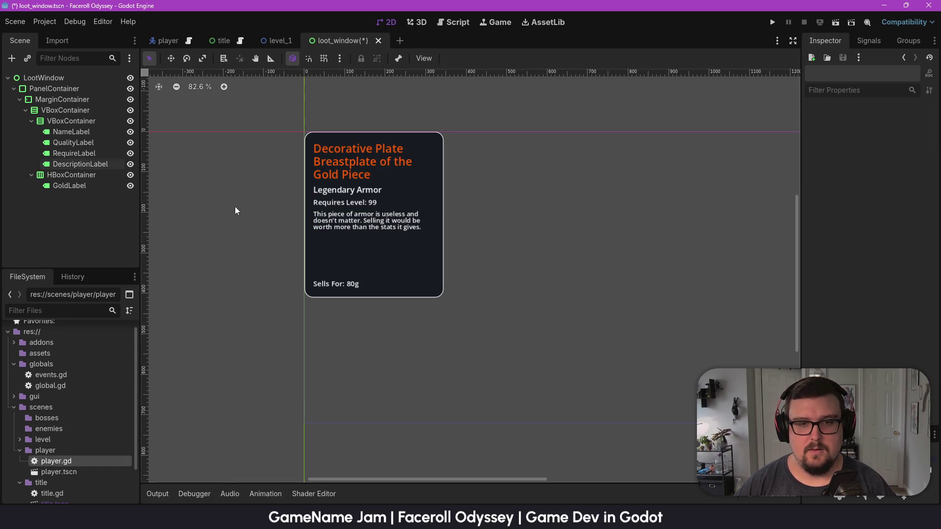
- Make RequireLabel's label settings unique and set its font size to 16
click(74, 153)
click(897, 207)
click(923, 203)
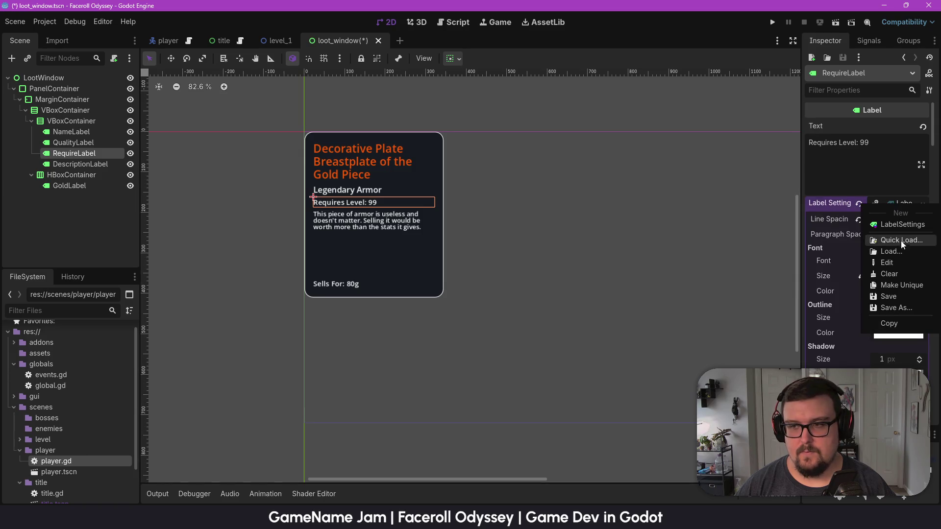
click(895, 277)
click(887, 276)
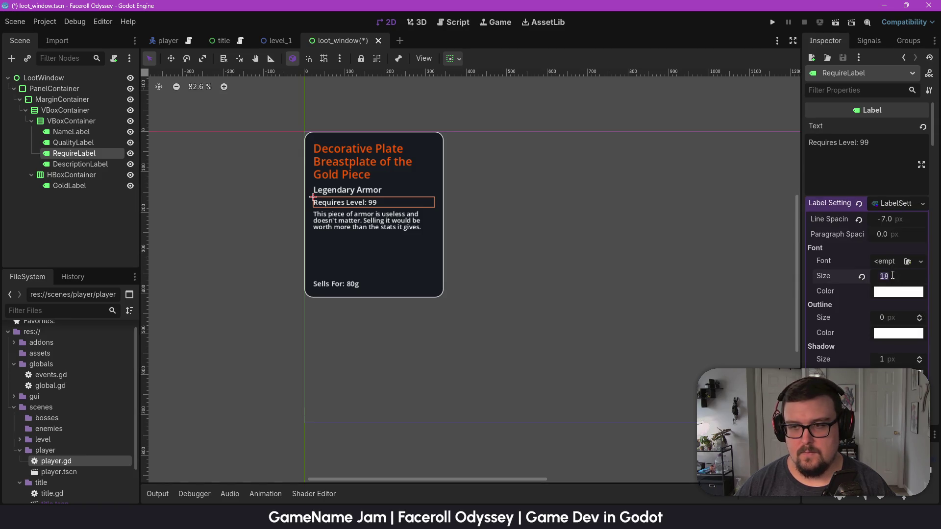
text(16)
key(Return)
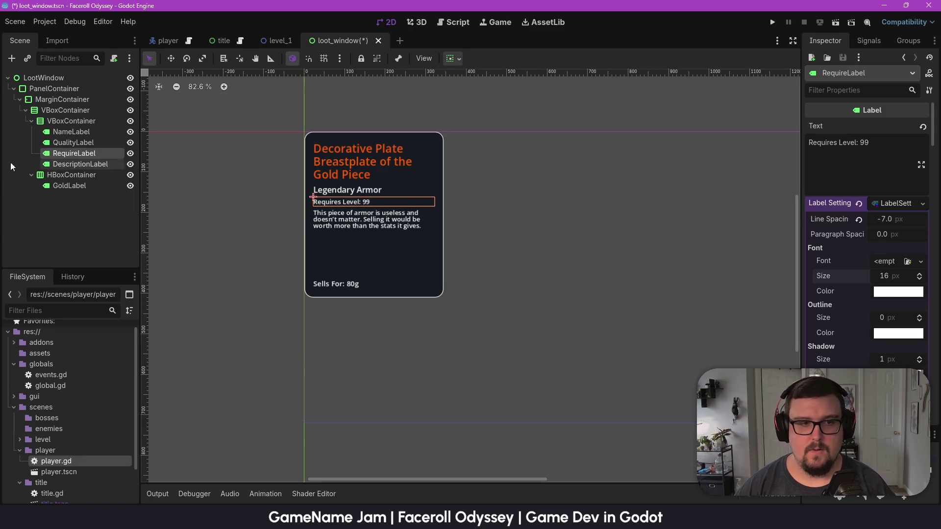
click(71, 124)
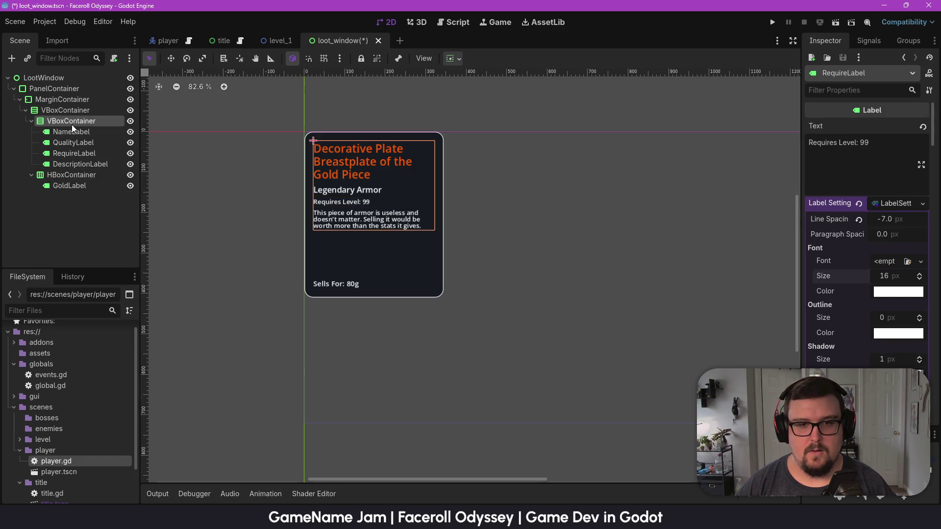
click(225, 176)
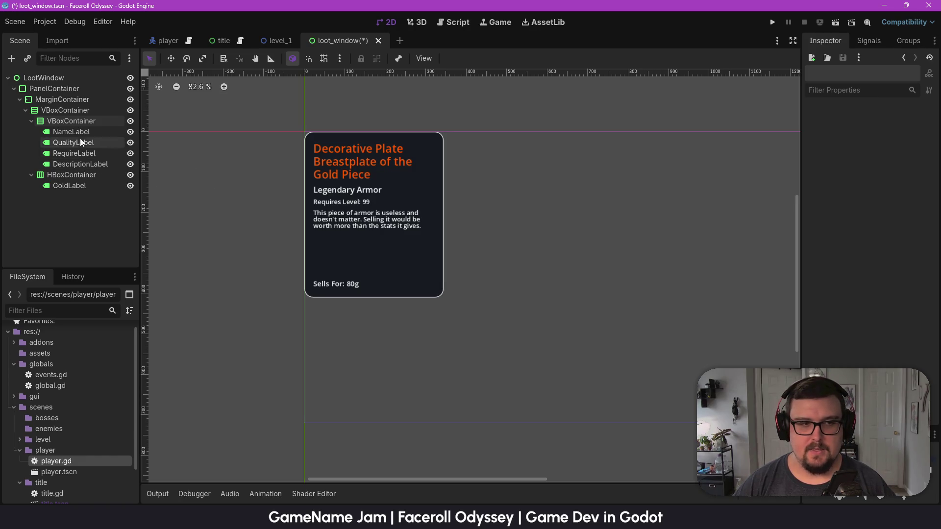
- Select the loot card's PanelContainer and raise its bottom edge to shorten it
click(78, 110)
click(71, 100)
click(66, 89)
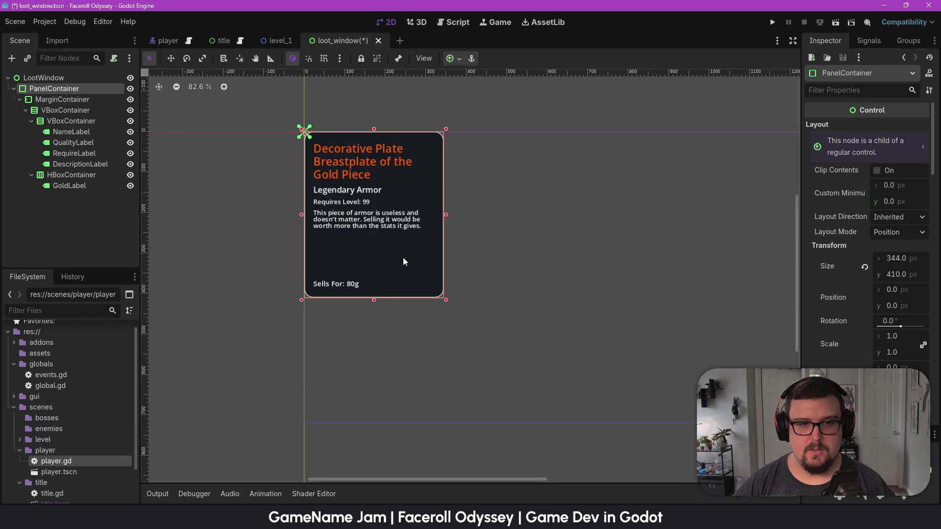
drag(374, 300, 380, 269)
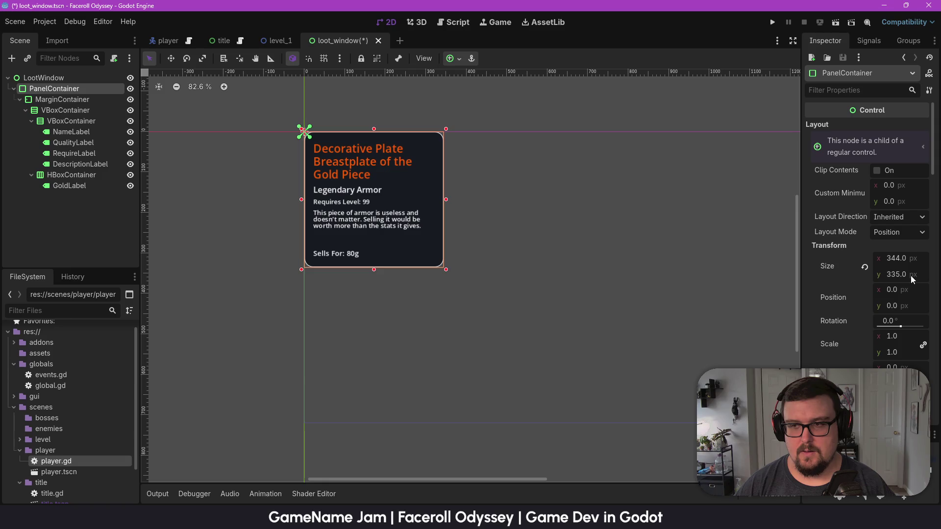
- Set the PanelContainer's Custom Minimum Size to 350 × 350
click(910, 259)
key(Return)
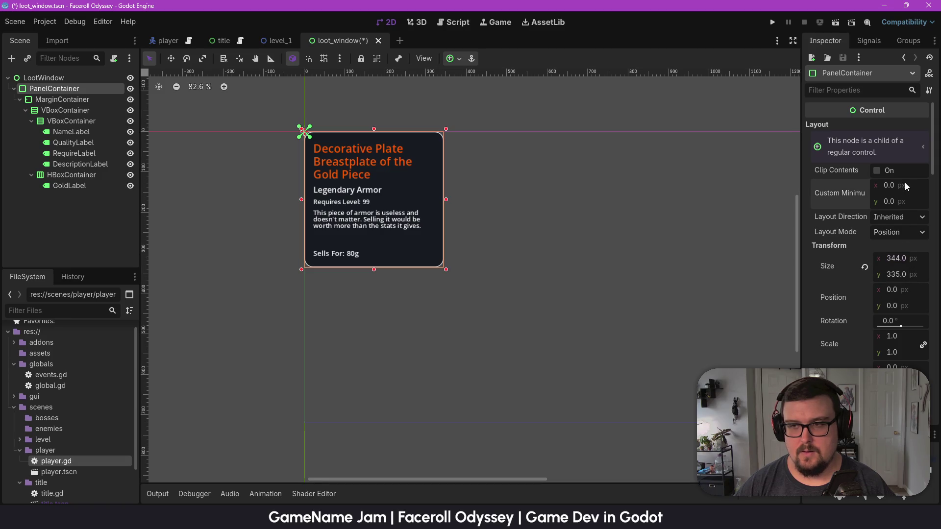
text(350)
key(Tab)
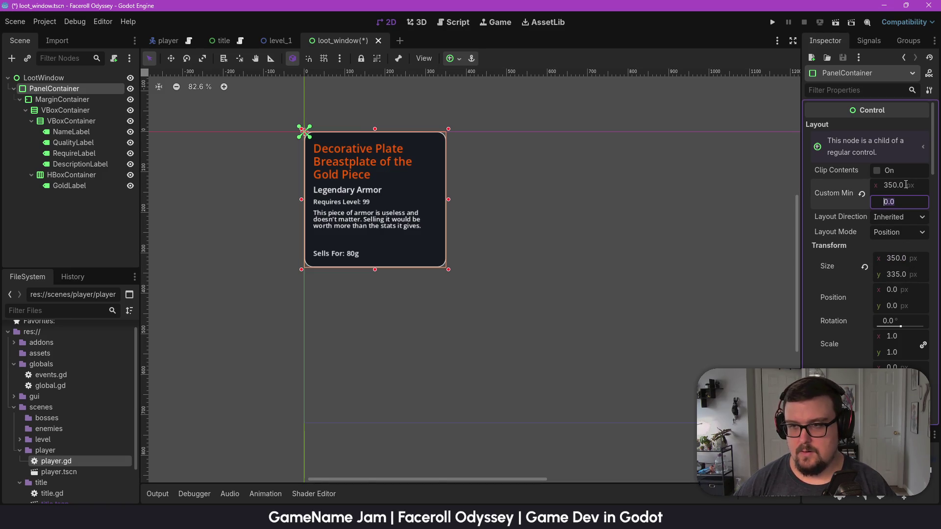
text(350)
key(Return)
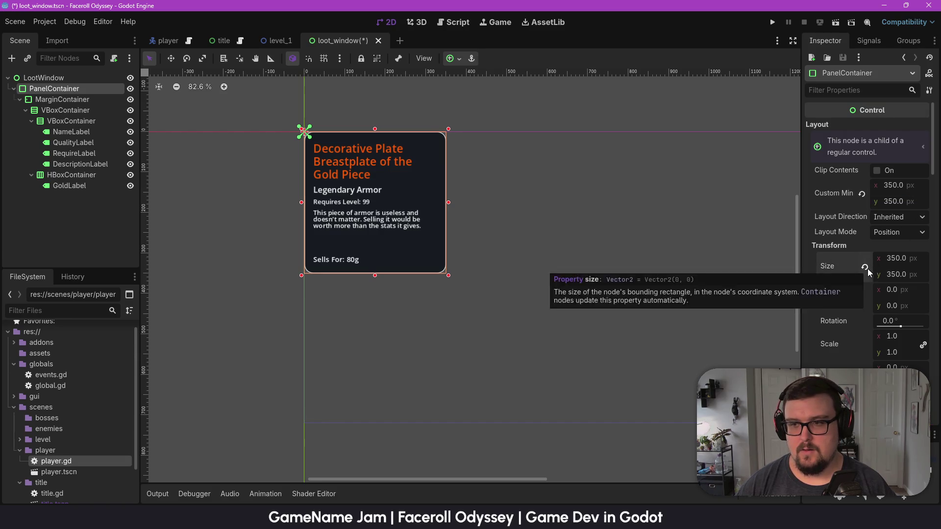
- Save the loot_window scene
click(575, 269)
key(ctrl+s)
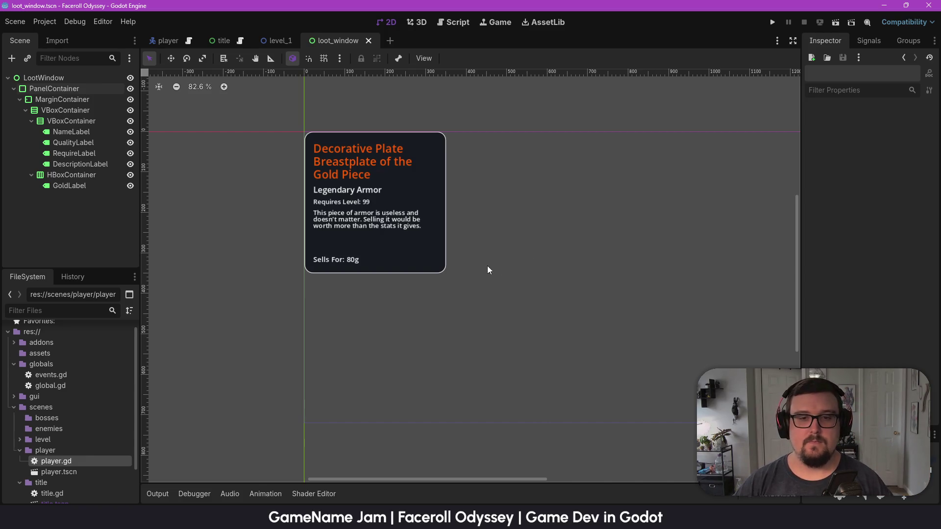
click(49, 78)
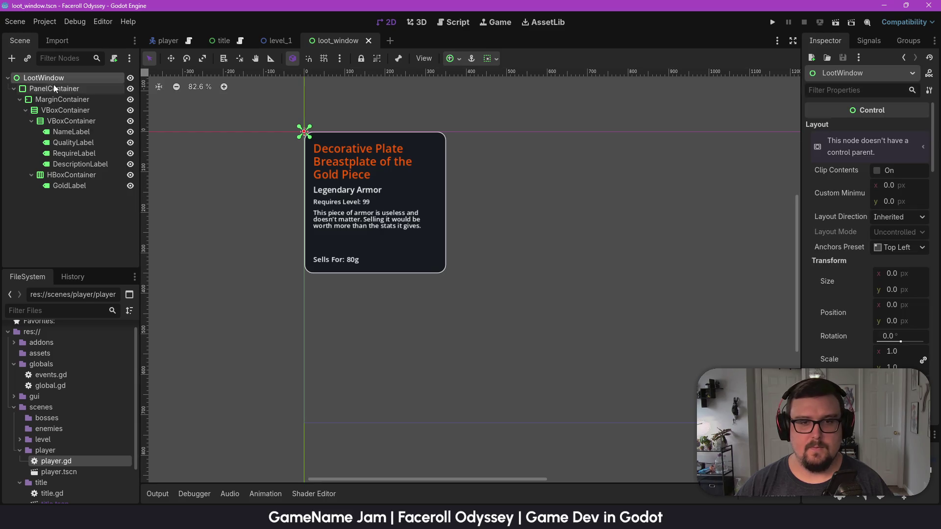
- Select the Name, Quality, Require and Description labels together
click(322, 299)
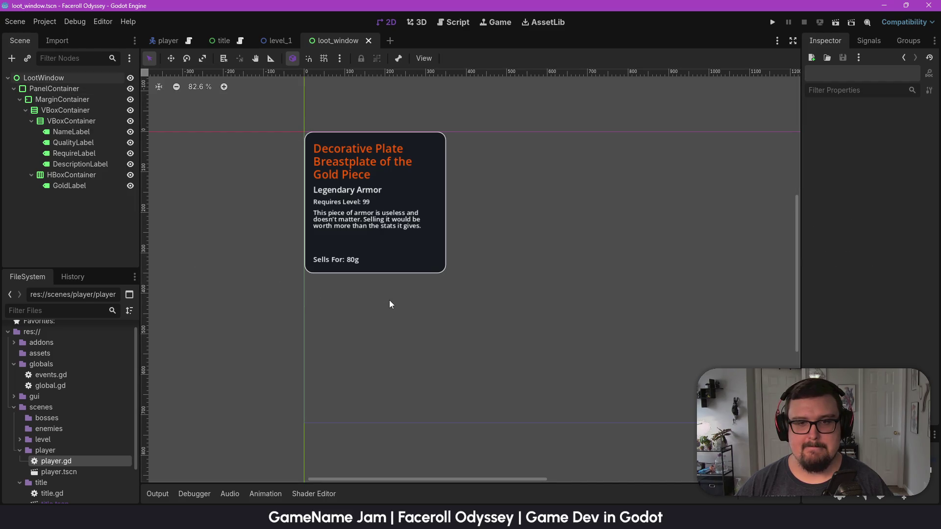
click(393, 164)
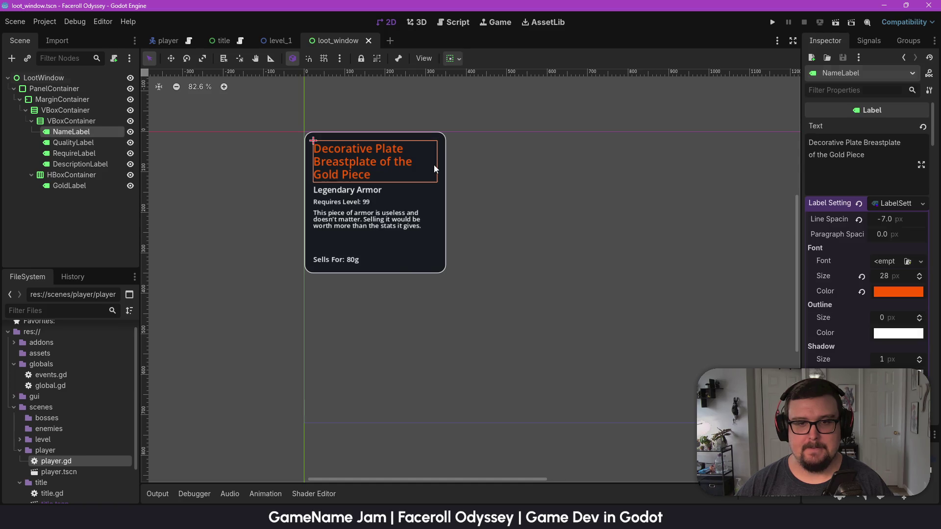
click(436, 192)
click(412, 207)
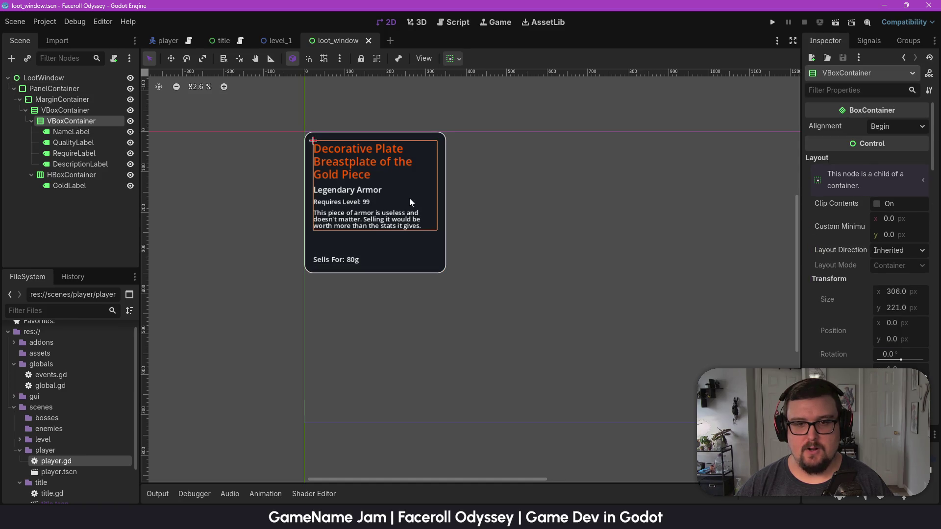
click(82, 142)
click(84, 153)
click(81, 165)
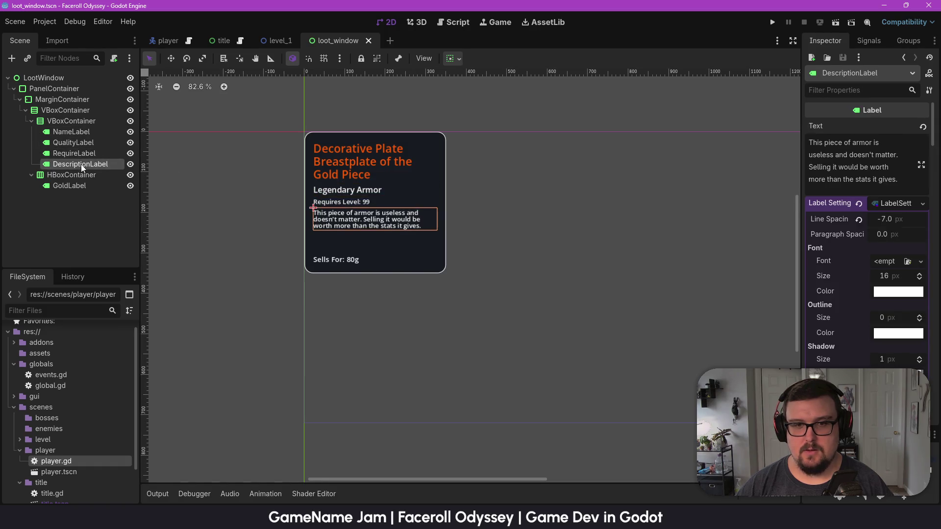
shift+click(78, 134)
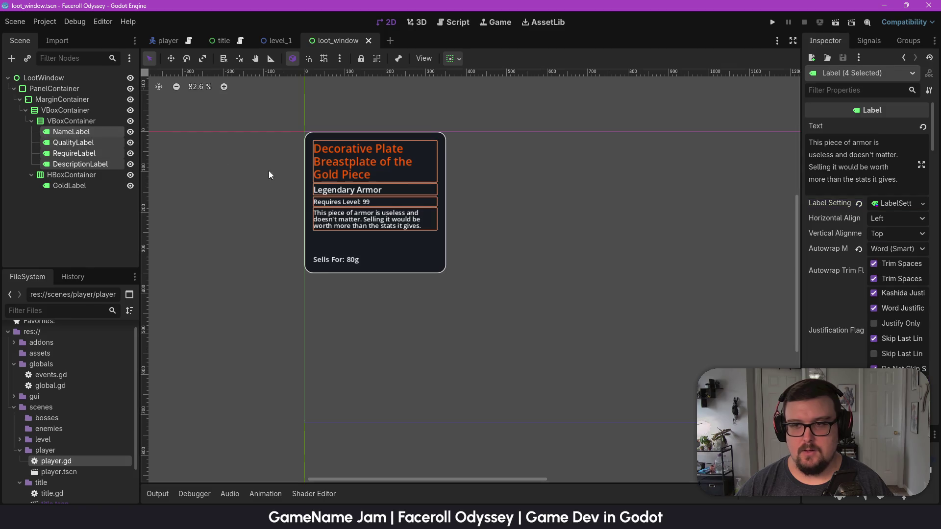
scroll(816, 261, down, 10)
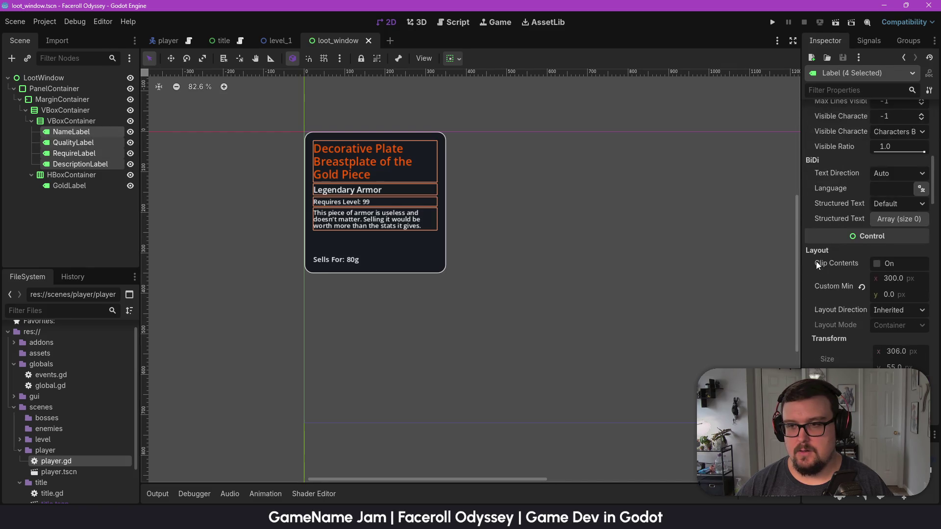
- Try minimum widths of 350, 340, 200 and 250 for the four labels
click(894, 238)
text(350)
key(Return)
click(905, 240)
text(340)
key(Return)
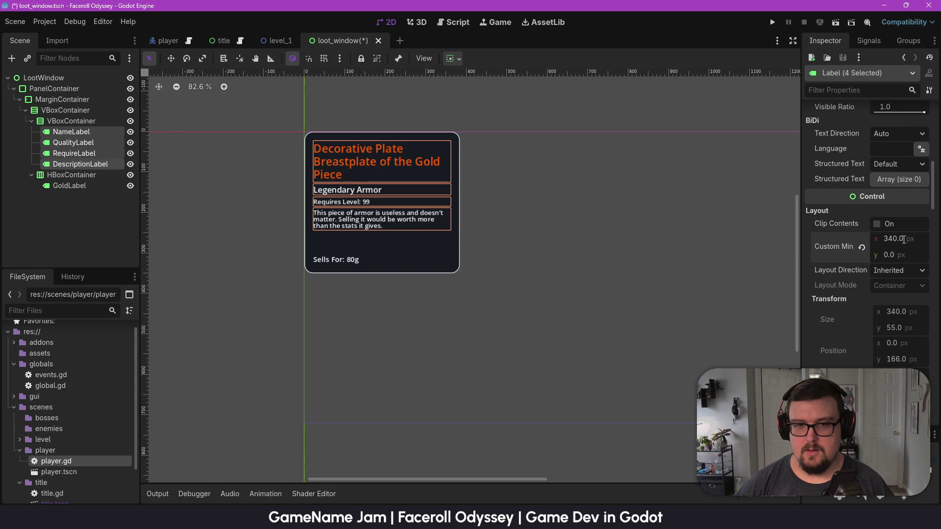
click(904, 240)
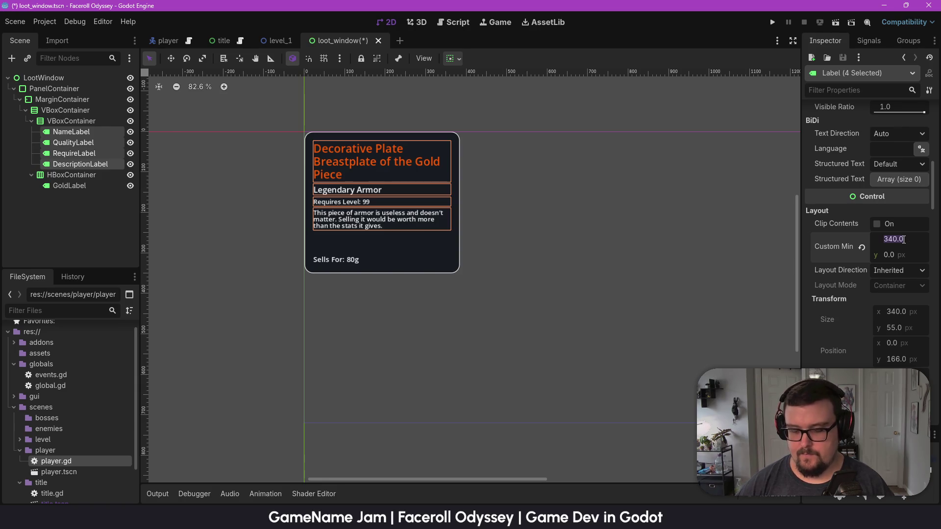
text(200)
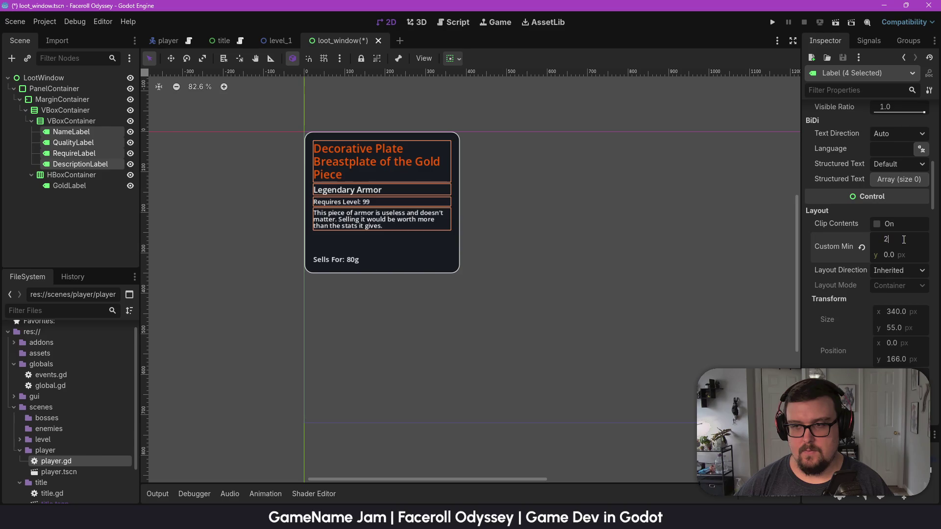
key(Return)
click(904, 240)
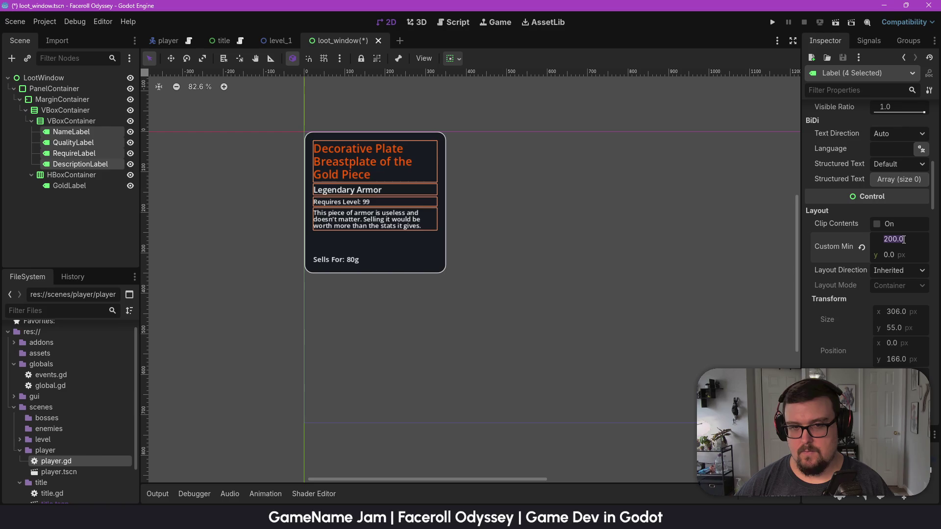
text(250)
key(Return)
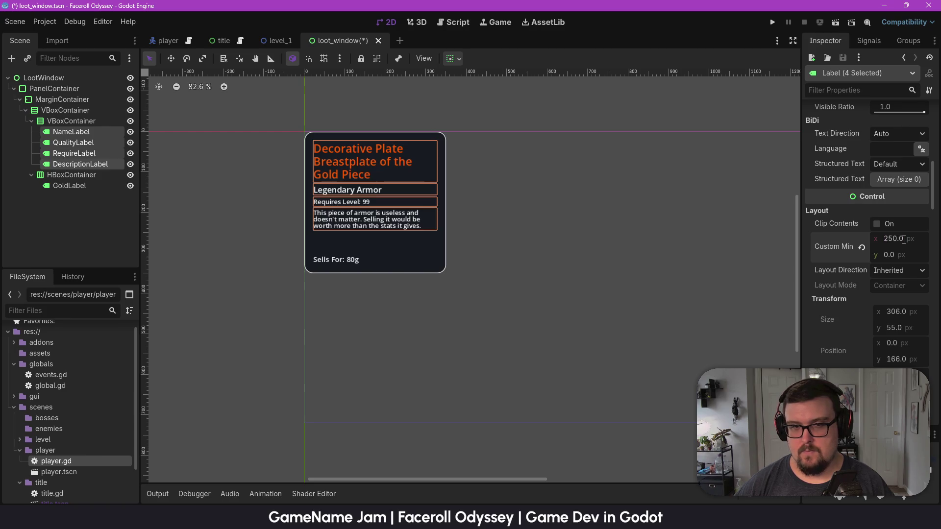
- Settle the labels' minimum width at 320 after trying 300
click(863, 247)
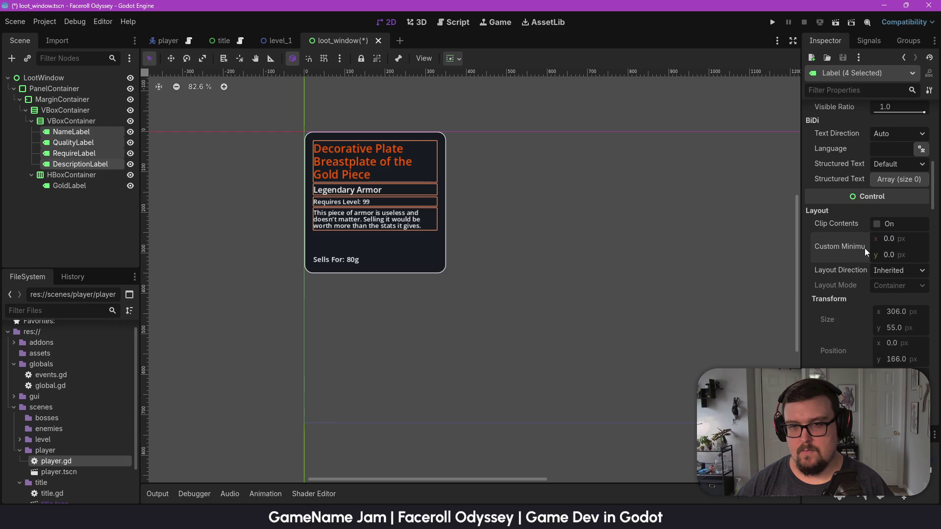
text(300)
key(Return)
click(913, 238)
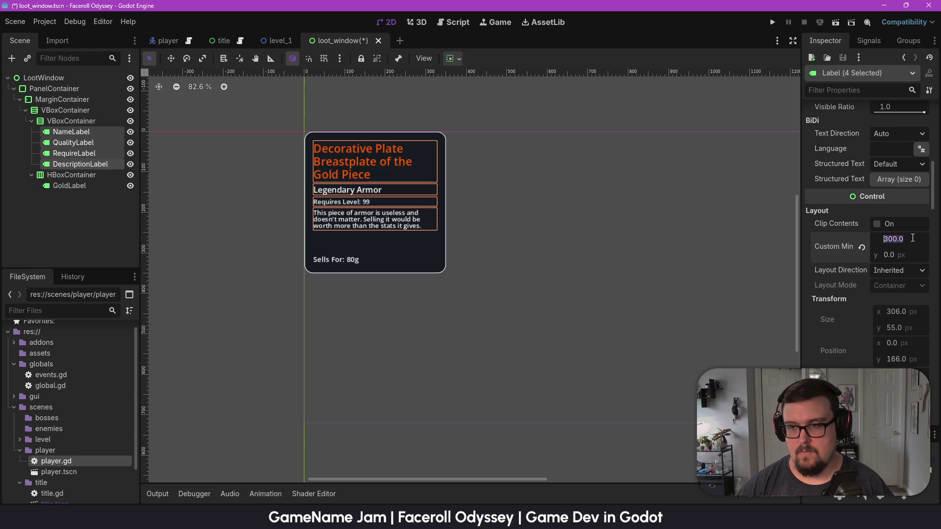
text(320)
key(Return)
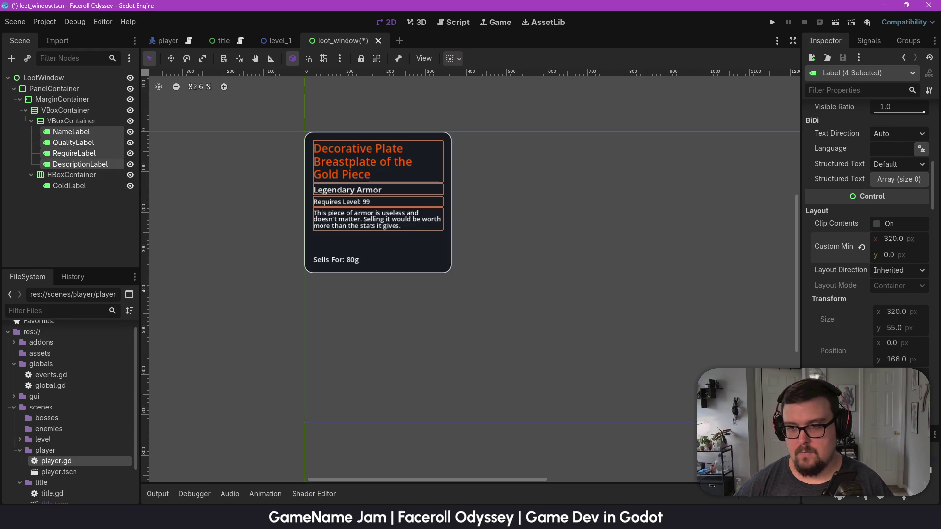
click(612, 275)
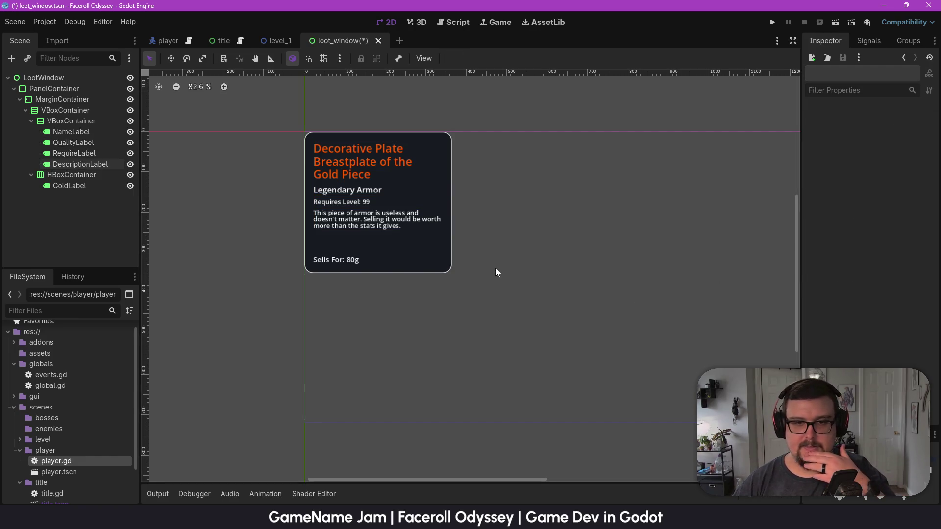
- Try smaller and larger font sizes for the orange item name, up to 35
click(407, 170)
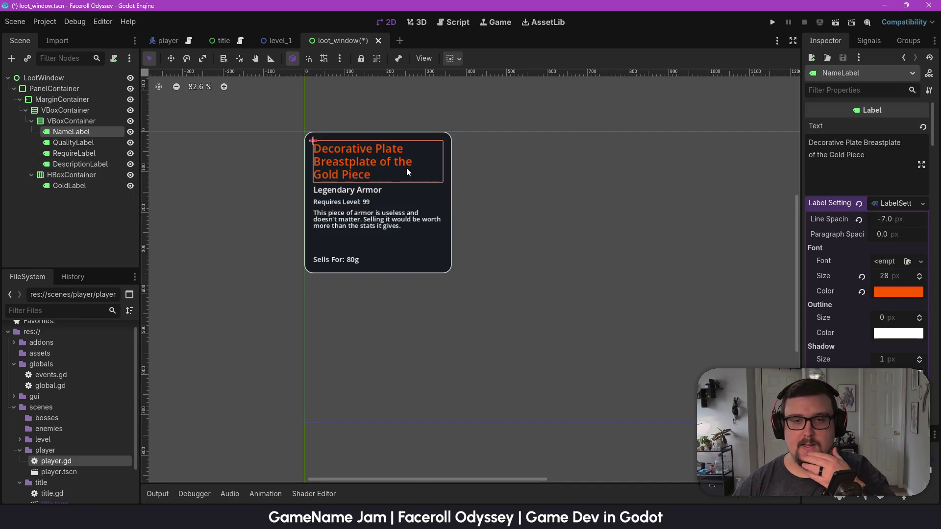
click(894, 276)
scroll(894, 279, down, 1)
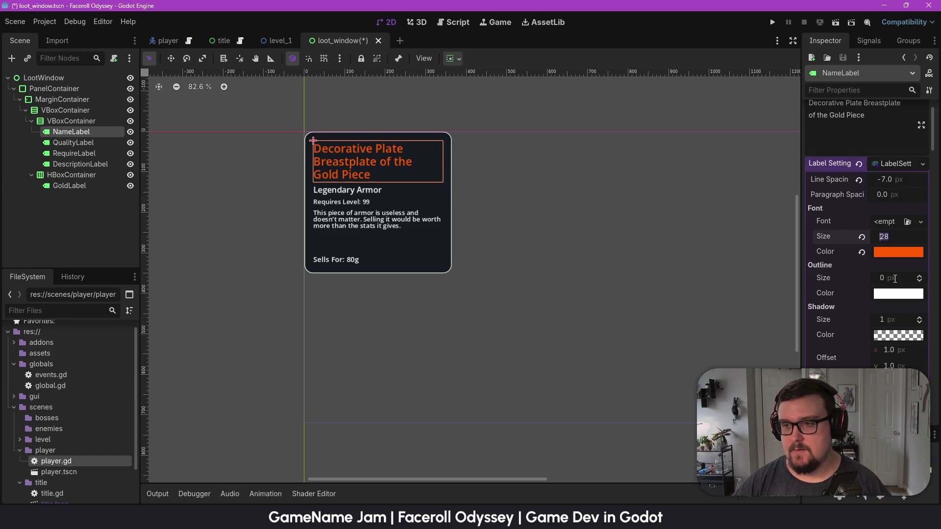
click(920, 239)
click(920, 238)
click(920, 238)
click(920, 238)
click(921, 238)
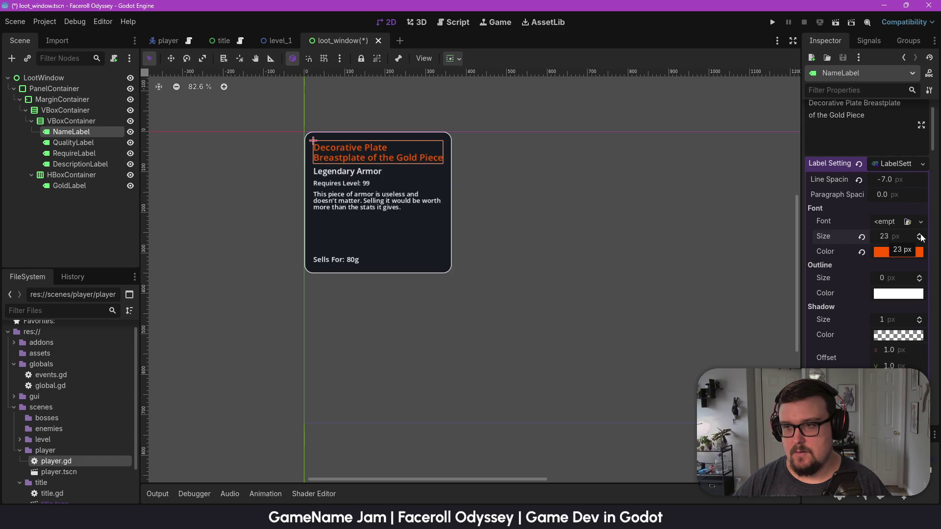
click(920, 235)
click(920, 235)
click(920, 235)
click(920, 235)
click(920, 235)
click(919, 235)
click(920, 235)
click(920, 234)
click(920, 235)
click(920, 235)
scroll(919, 245, down, 7)
scroll(920, 243, down, 5)
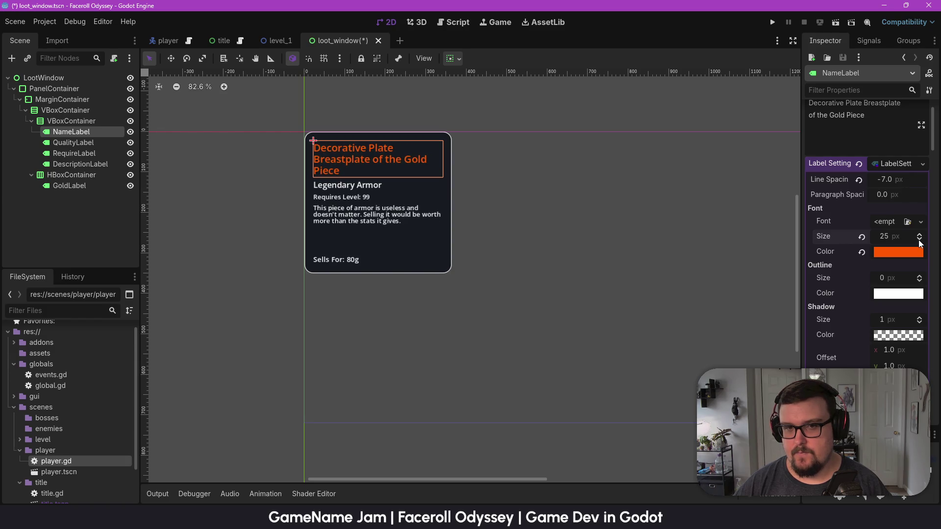
- Keep the item name at font size 28 and save loot_window.tscn
click(660, 256)
click(393, 158)
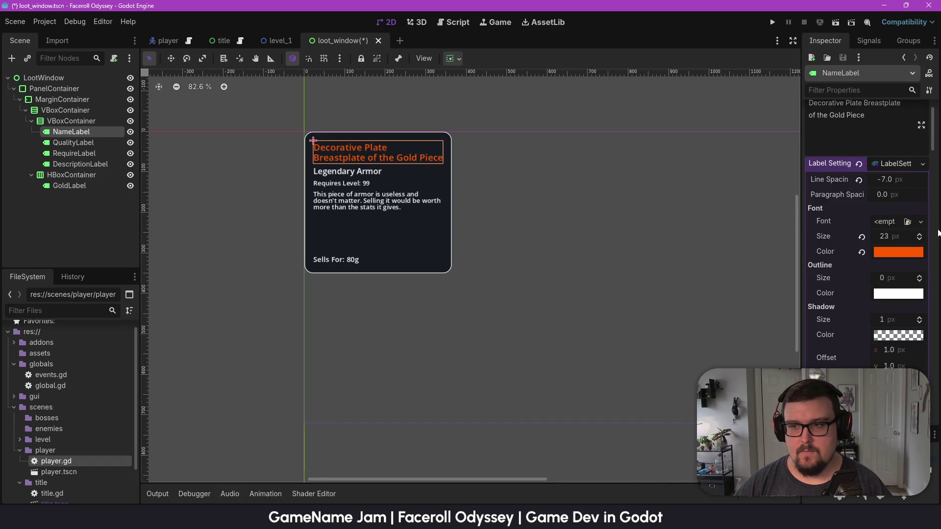
scroll(920, 235, up, 2)
scroll(920, 237, up, 3)
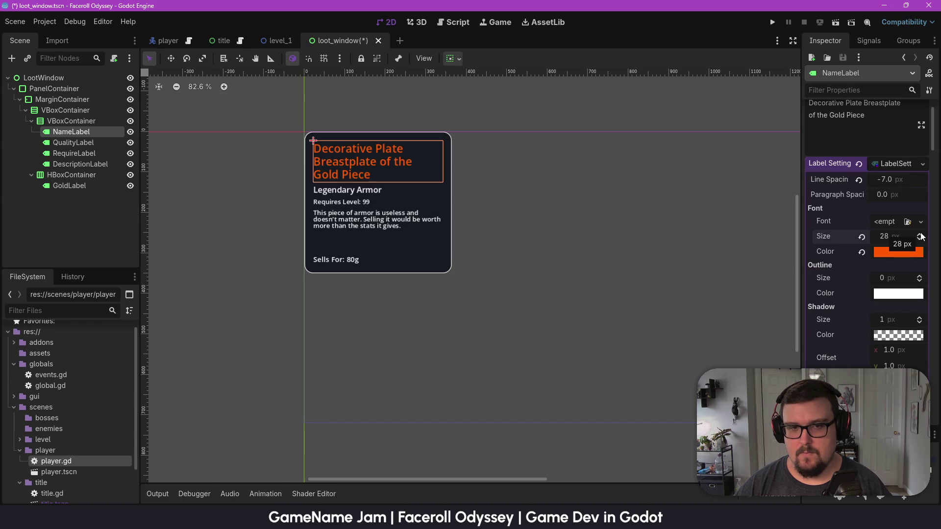
click(563, 240)
key(ctrl+s)
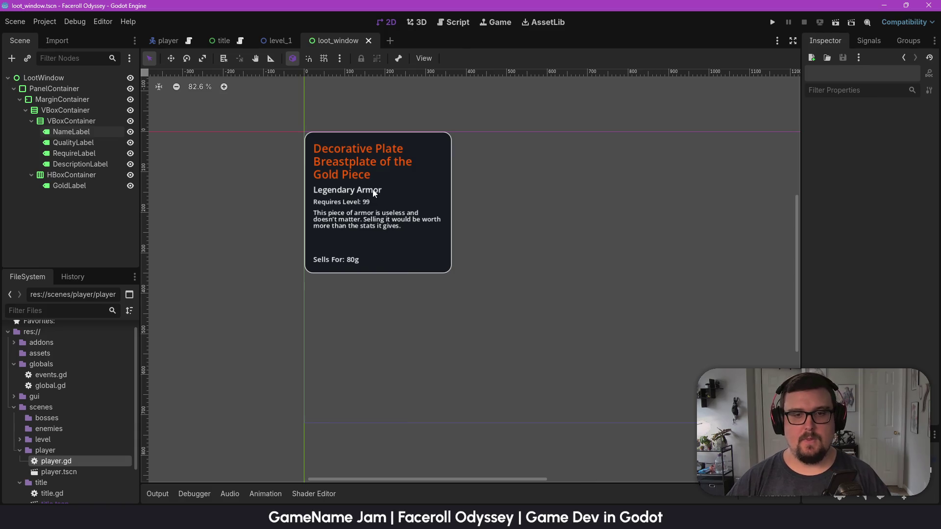
- Try moving QualityLabel above NameLabel, then undo the reorder
click(337, 186)
mouse_move(77, 139)
mouse_down()
mouse_move(75, 127)
mouse_move(74, 140)
mouse_up()
key(ctrl+z)
key(ctrl+z)
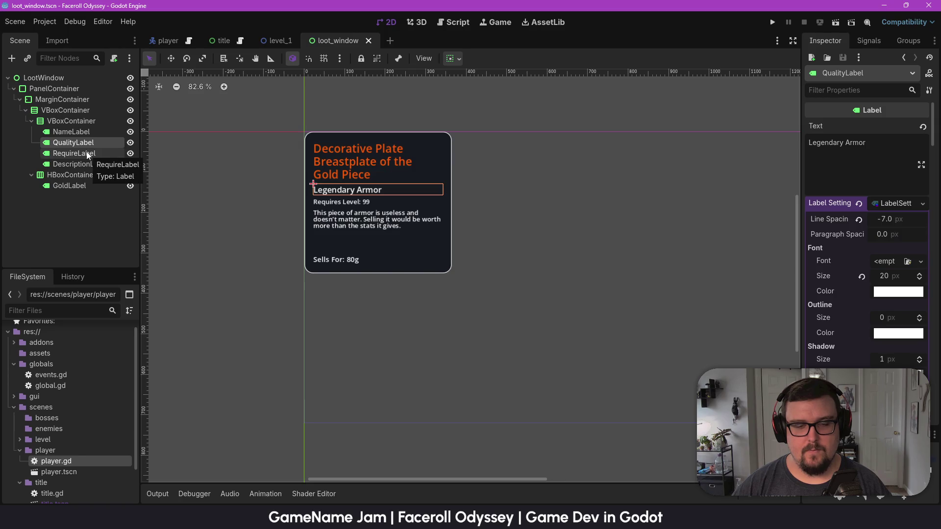
- Check the Sells For HBoxContainer and launch the game to its title screen
click(81, 175)
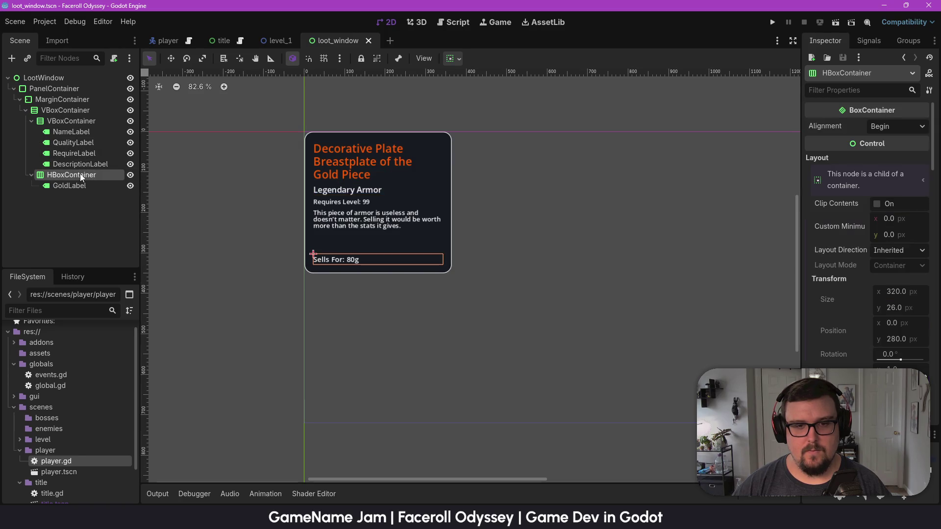
click(293, 218)
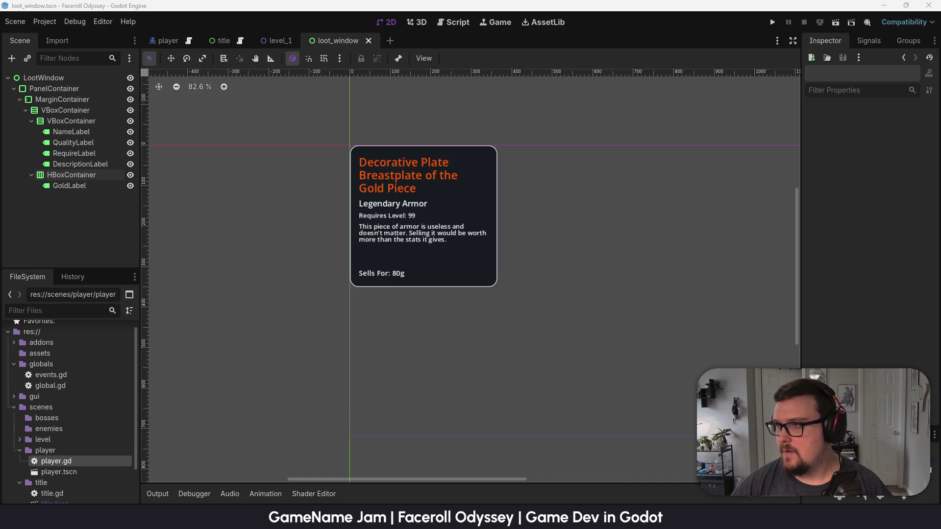
click(642, 236)
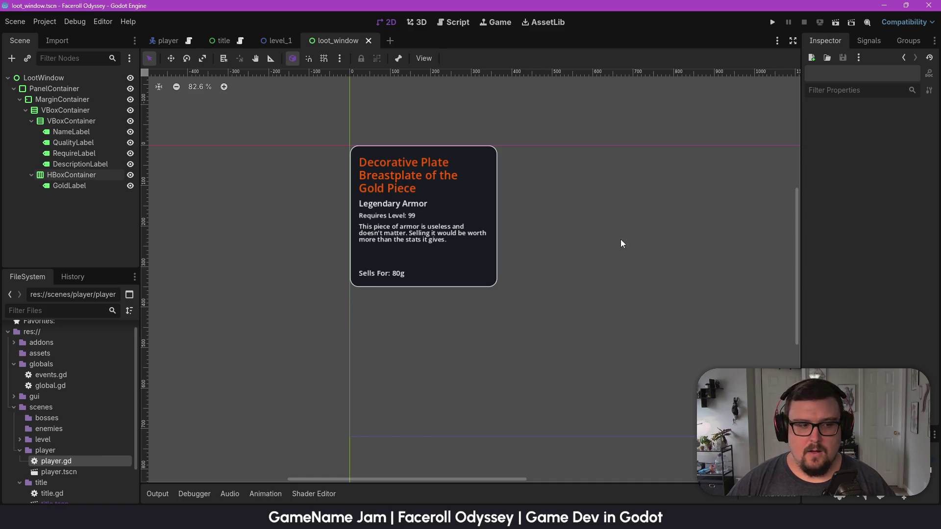
click(773, 22)
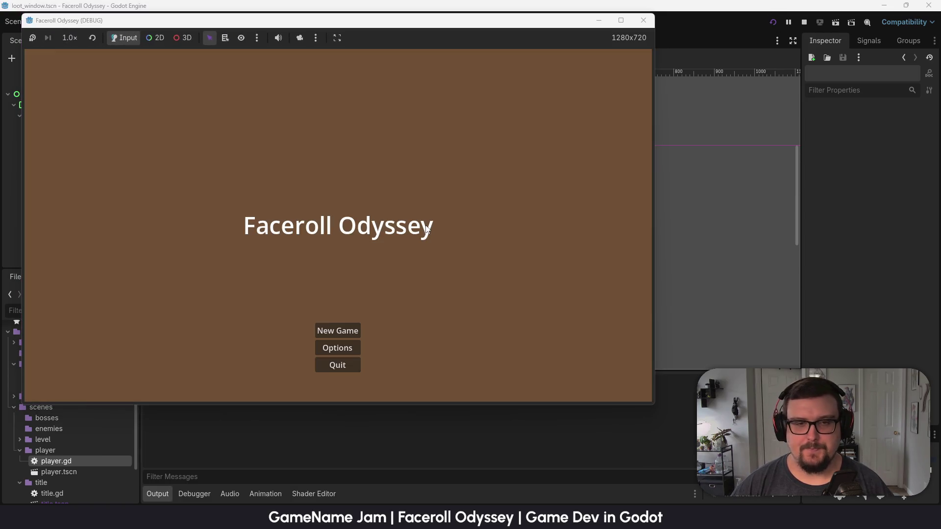
- Start a New Game, move the player into the red square with clicks and WASD, then close it
click(332, 330)
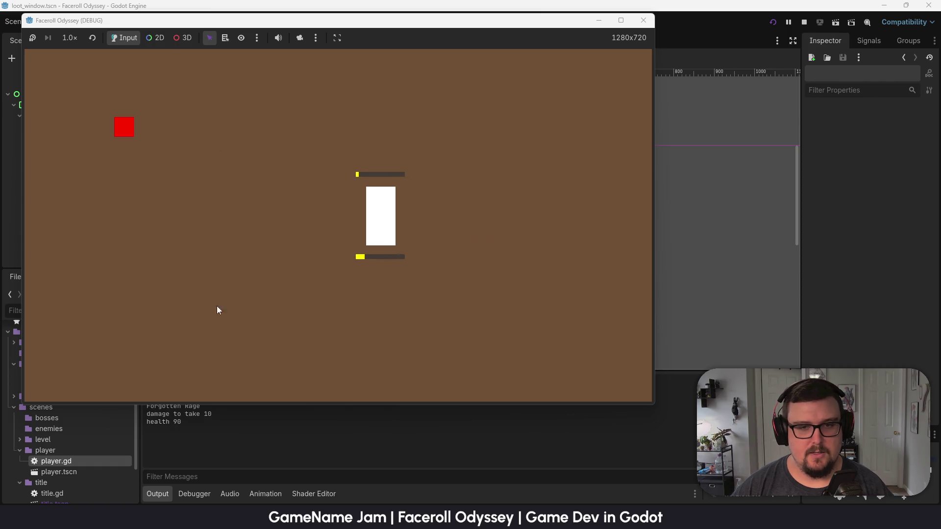
click(177, 272)
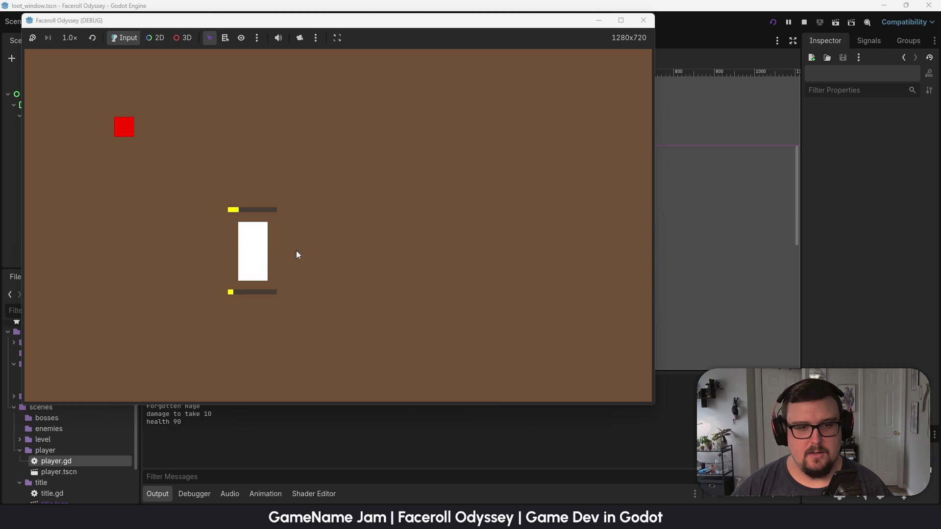
click(372, 221)
click(195, 127)
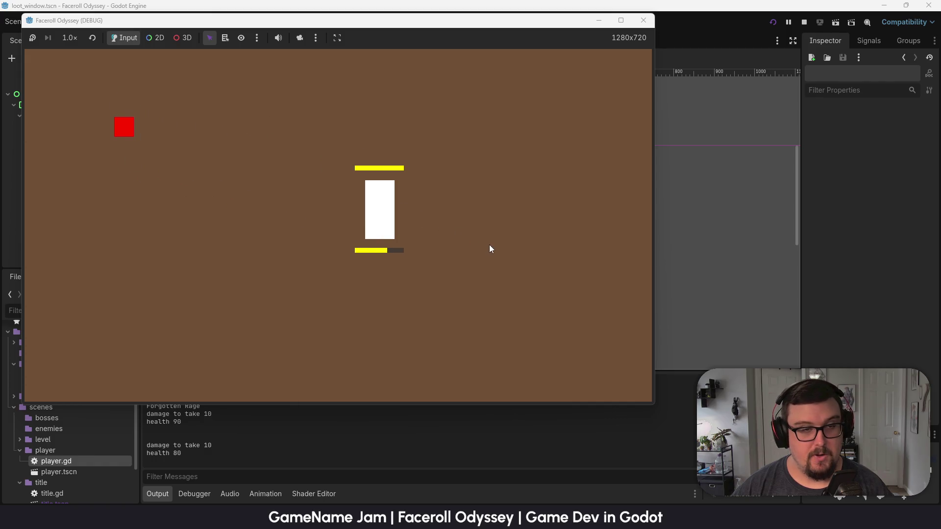
key(a+s)
key(w)
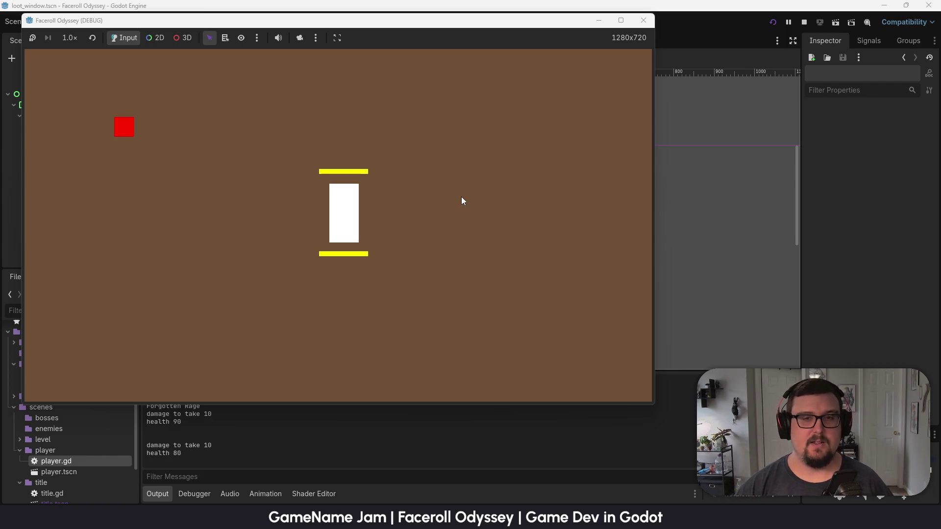
click(644, 20)
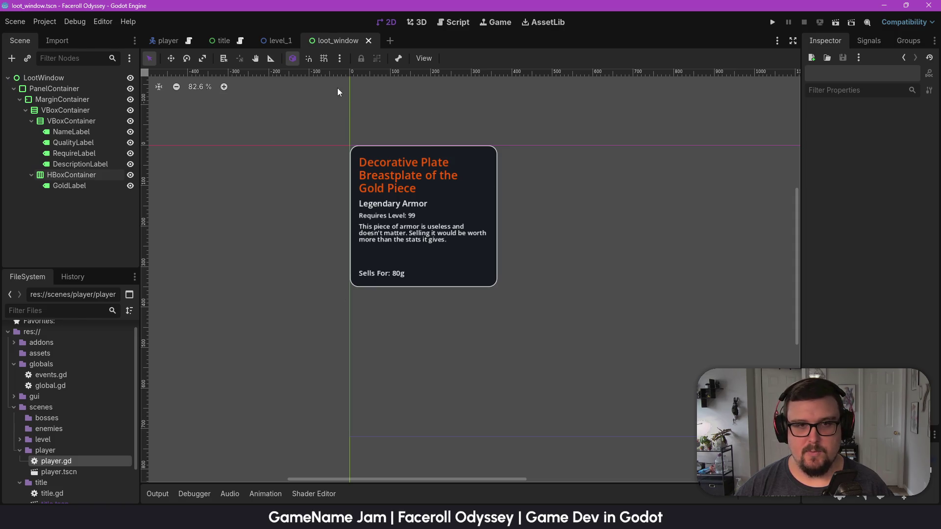
click(279, 40)
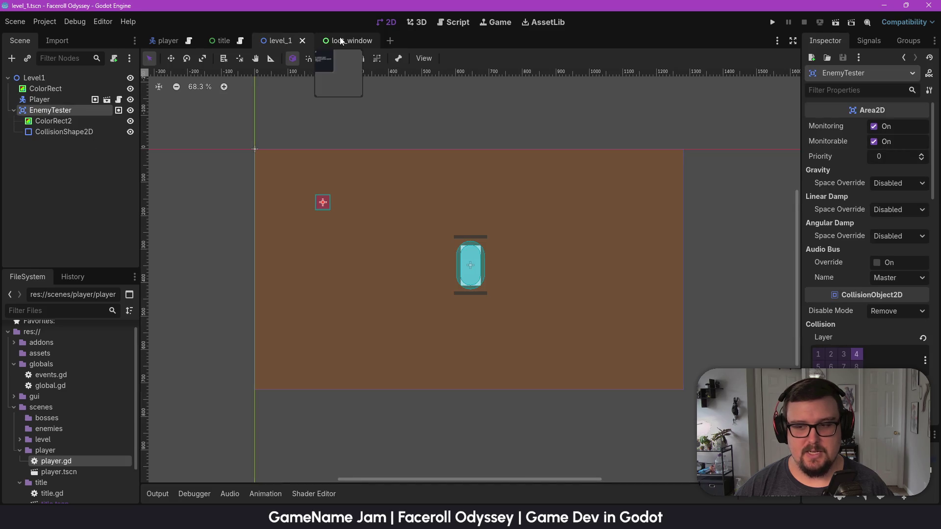
click(341, 39)
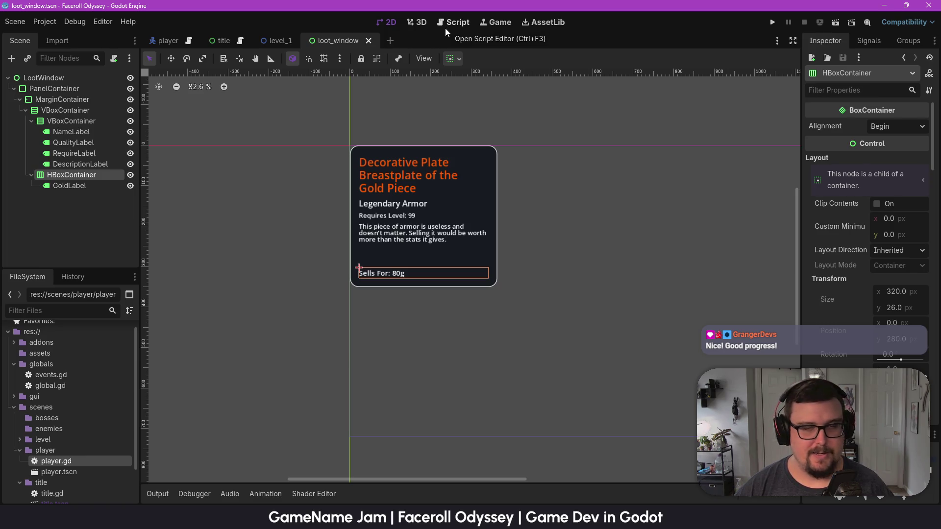
click(453, 116)
drag(464, 121, 487, 136)
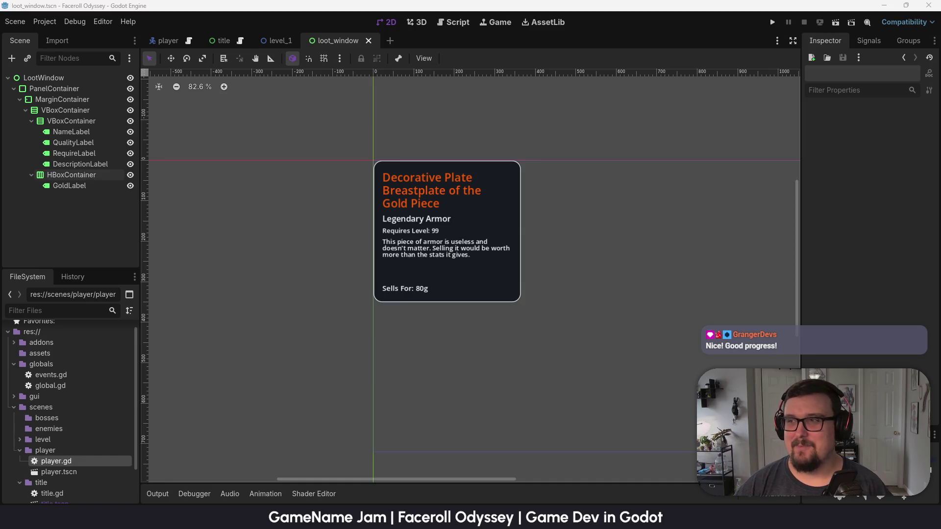
click(657, 192)
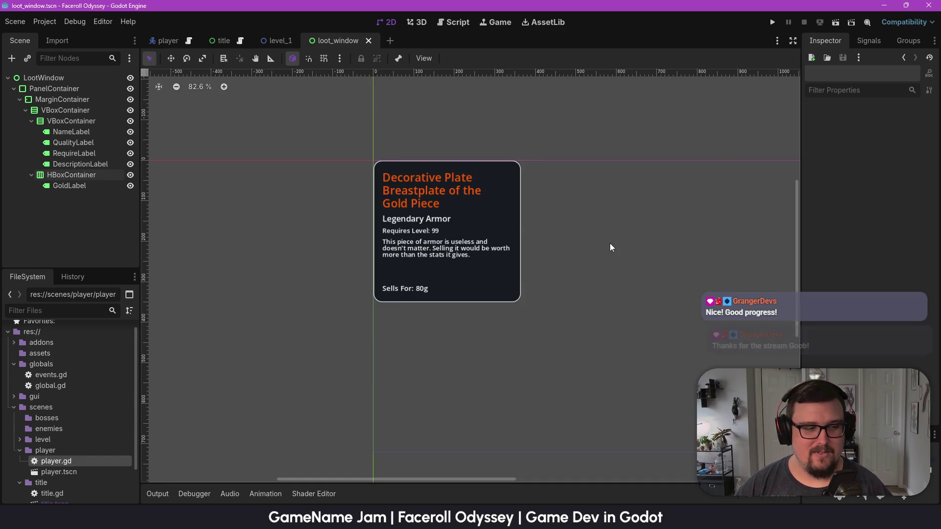